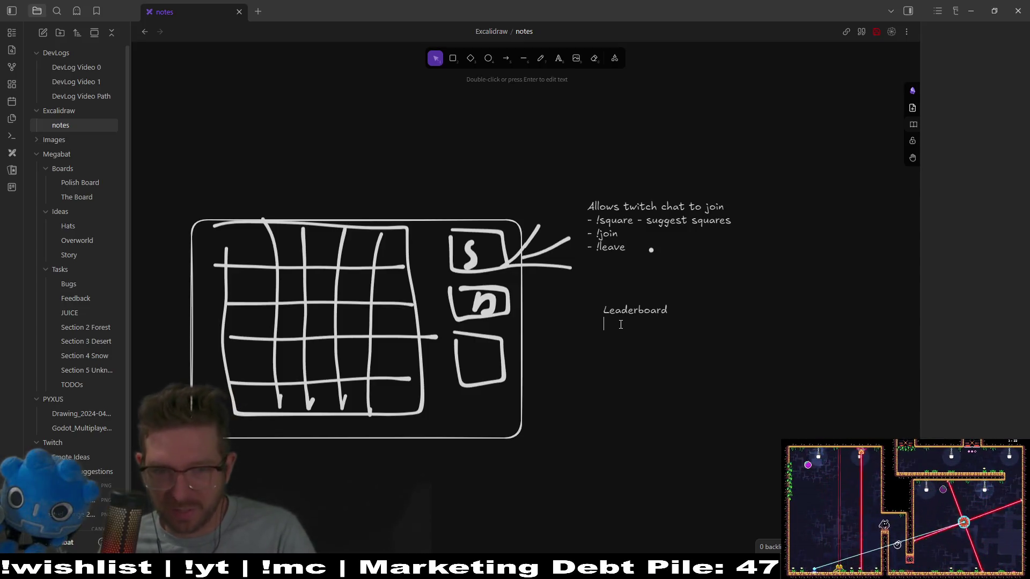
- Add bullets 'shuffle button', 'start' and 'show who's winning on leaderboard page' under Leaderboard
{"action": "type", "text": "-"}
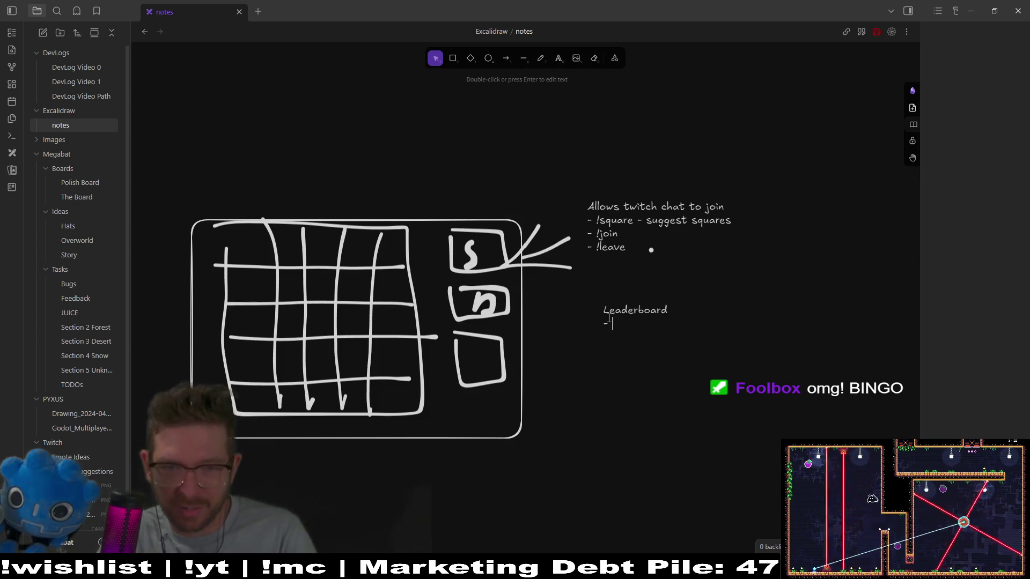
{"action": "type", "text": " shuffle button"}
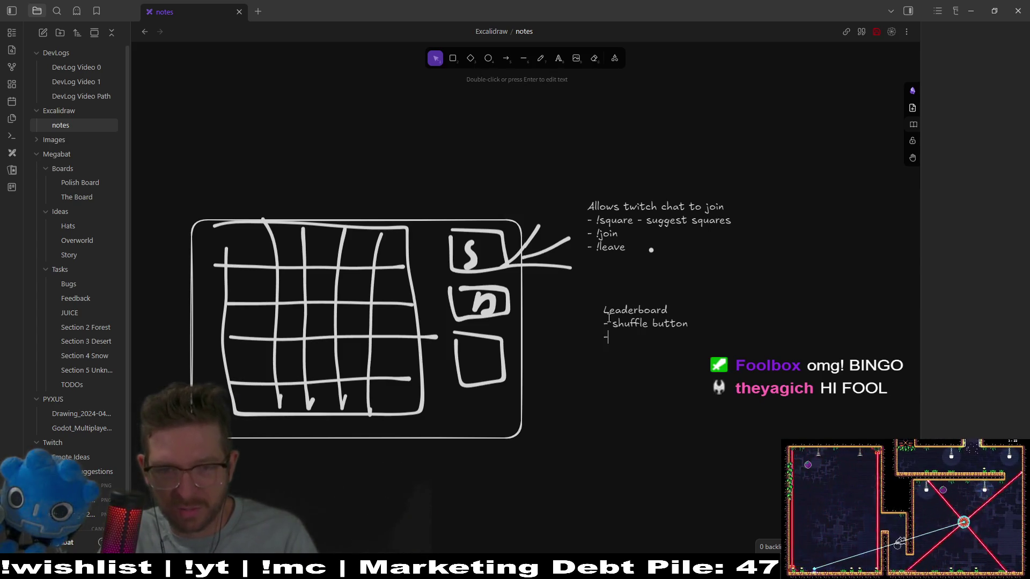
{"action": "type", "text": "st"}
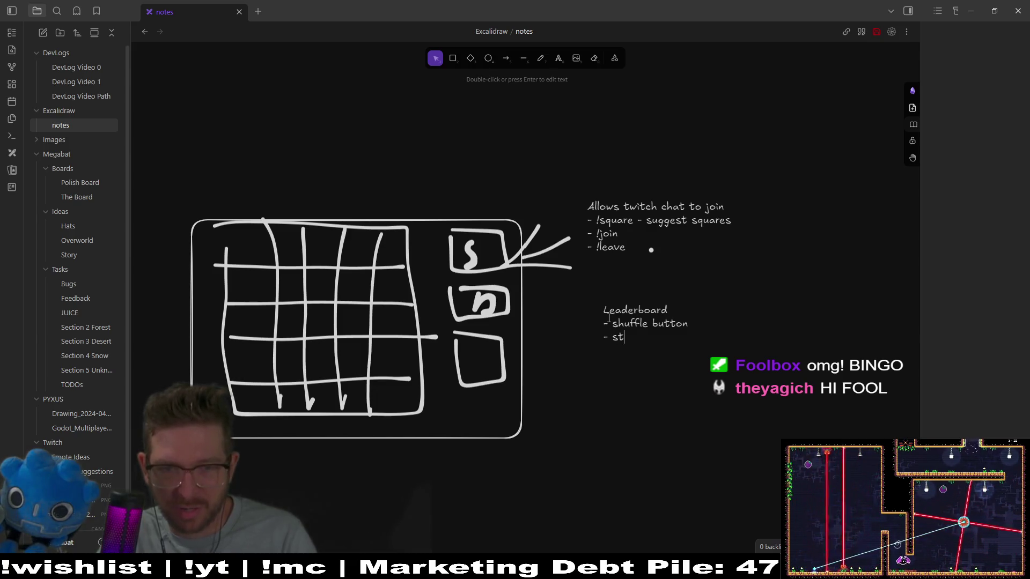
{"action": "type", "text": "-"}
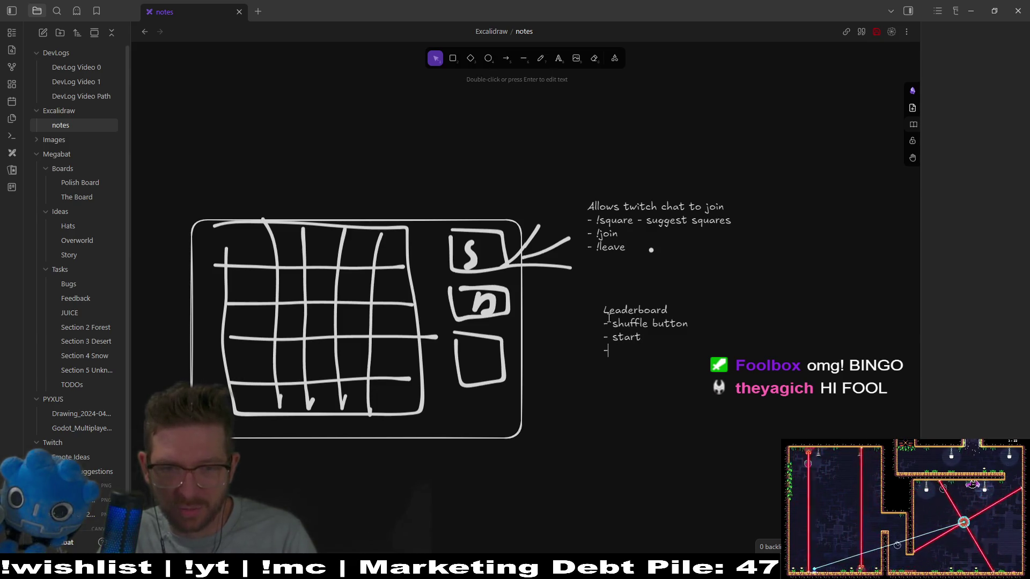
{"action": "type", "text": " show wh"}
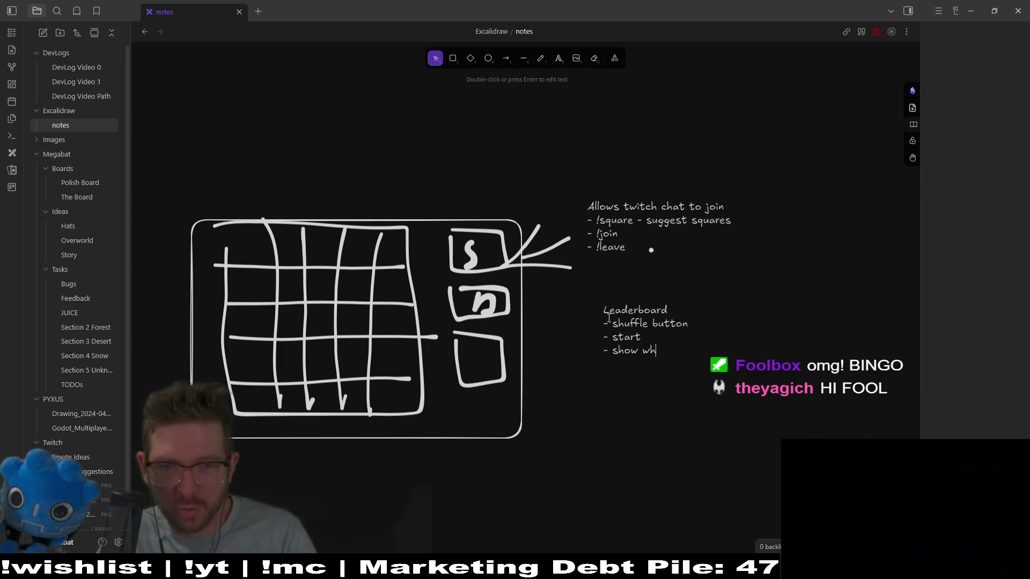
{"action": "type", "text": "who"}
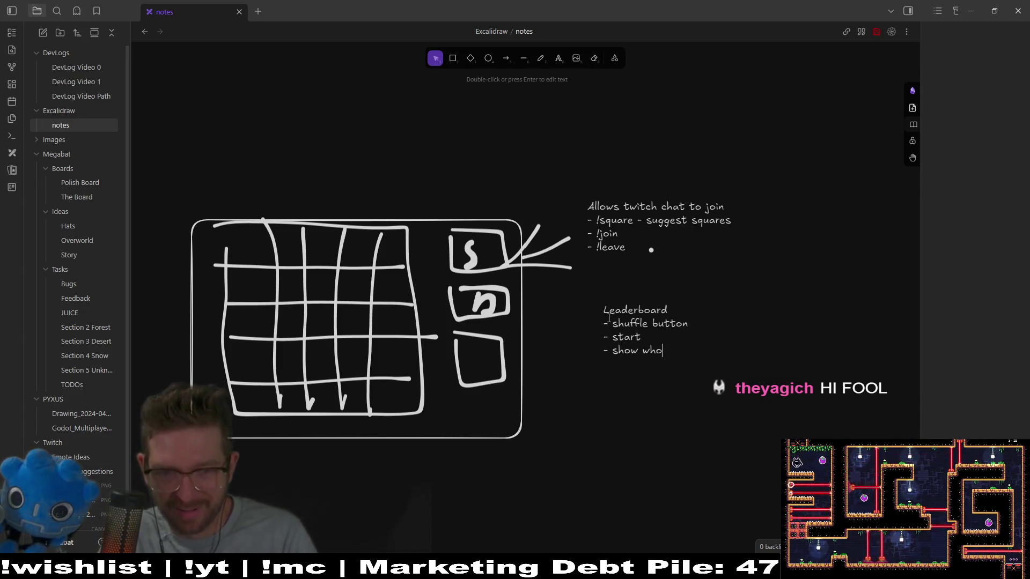
{"action": "type", "text": "'s winning "}
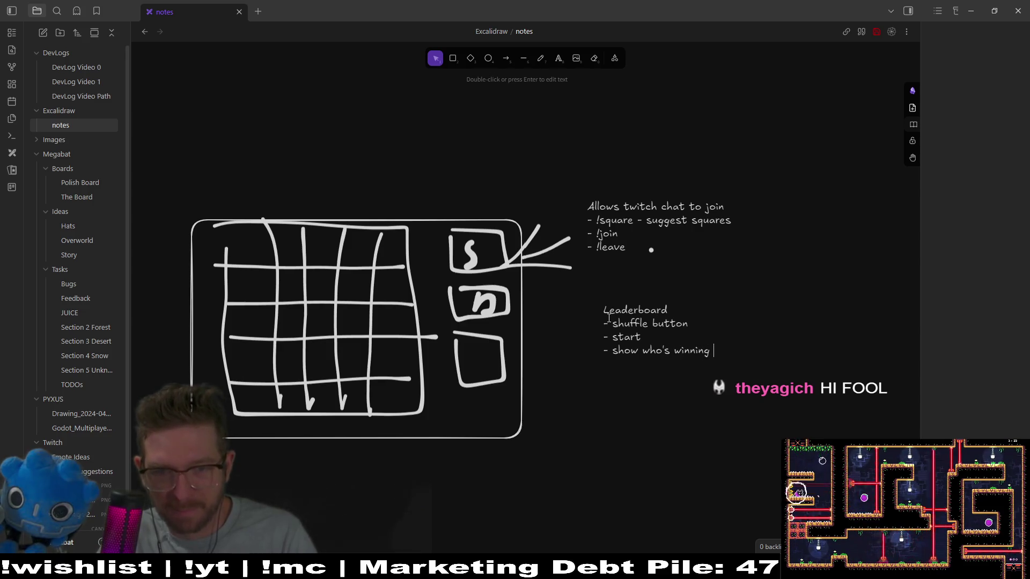
{"action": "type", "text": "on leaderboard page"}
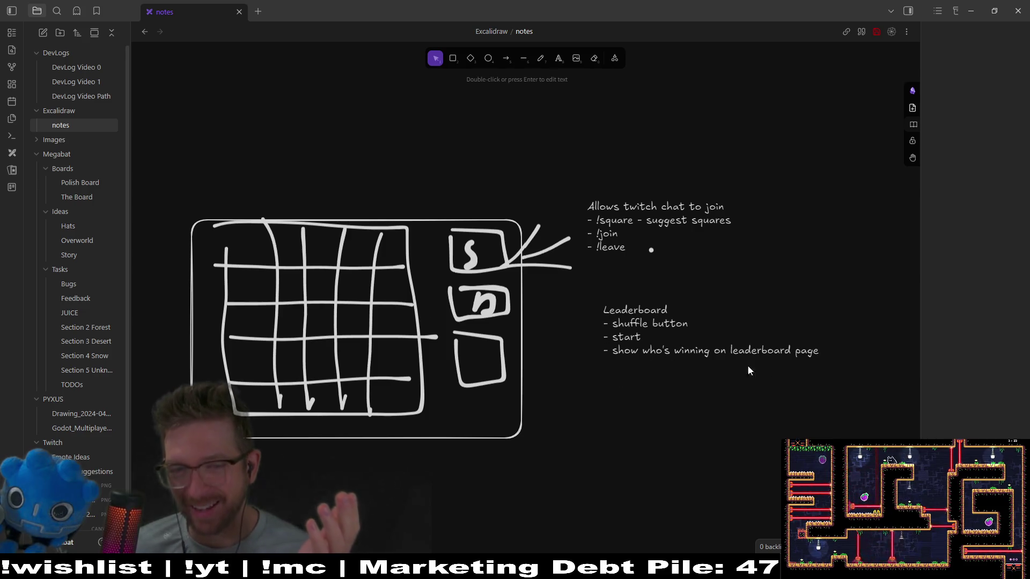
{"action": "key", "text": "Return"}
{"action": "key", "text": "Return"}
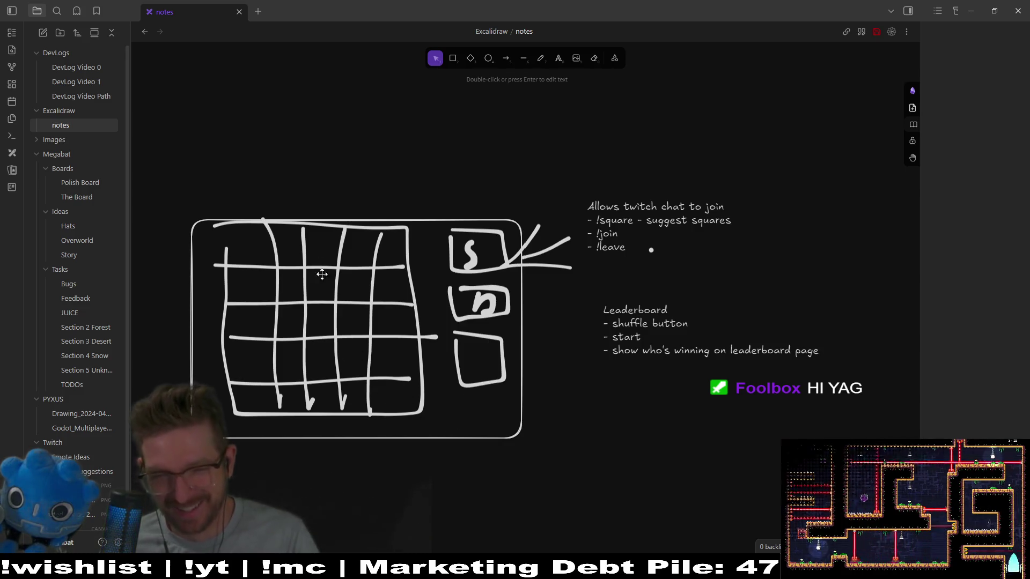
- Finish the Leaderboard text and select the freedraw pencil tool
{"action": "left_click", "coordinate": [571, 404]}
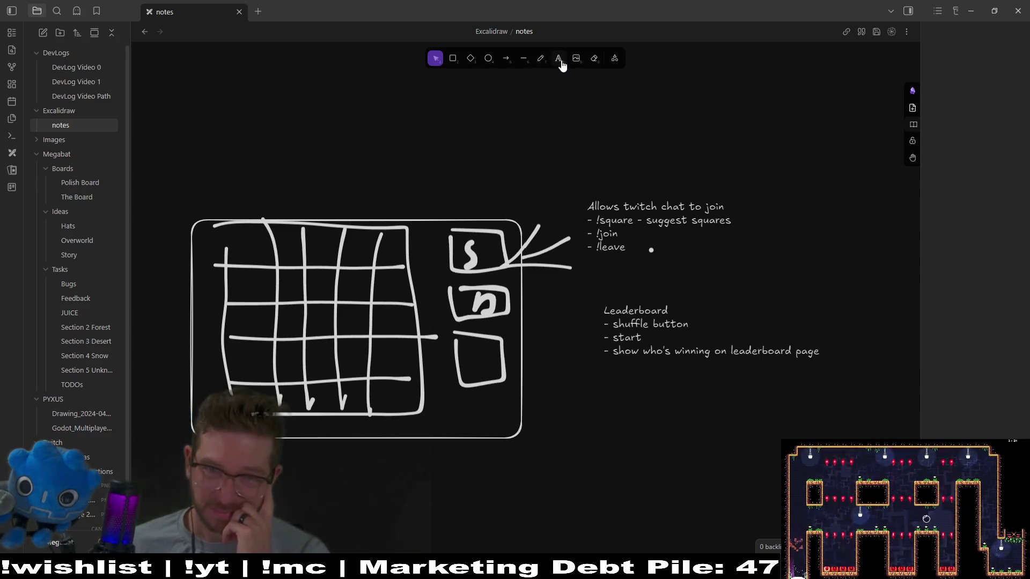
{"action": "left_click", "coordinate": [543, 60]}
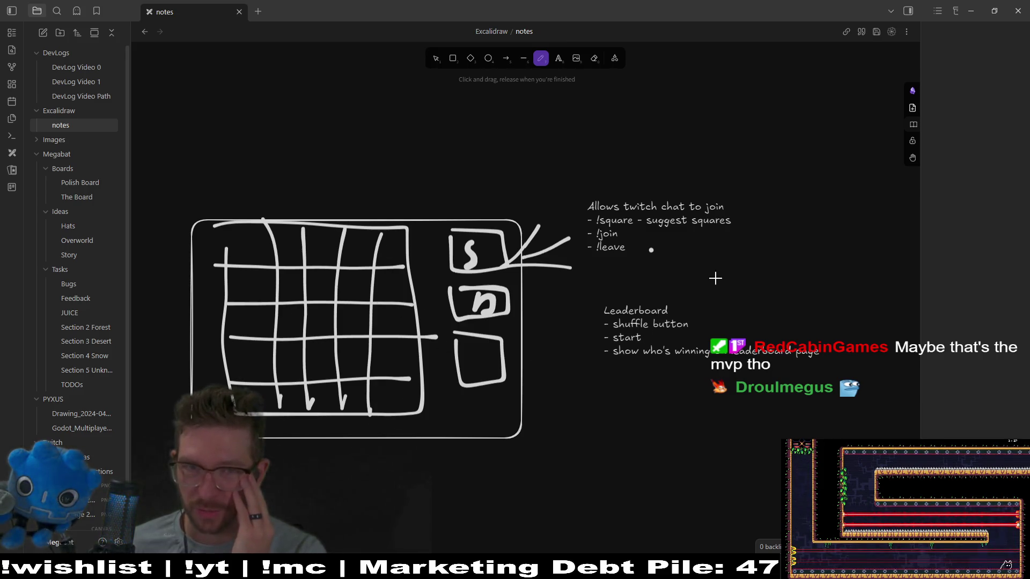
- Draw a large rounded rectangle frame below the grid sketch
{"action": "left_click", "coordinate": [452, 58]}
{"action": "scroll", "coordinate": [620, 94], "scroll_direction": "down", "scroll_amount": 10}
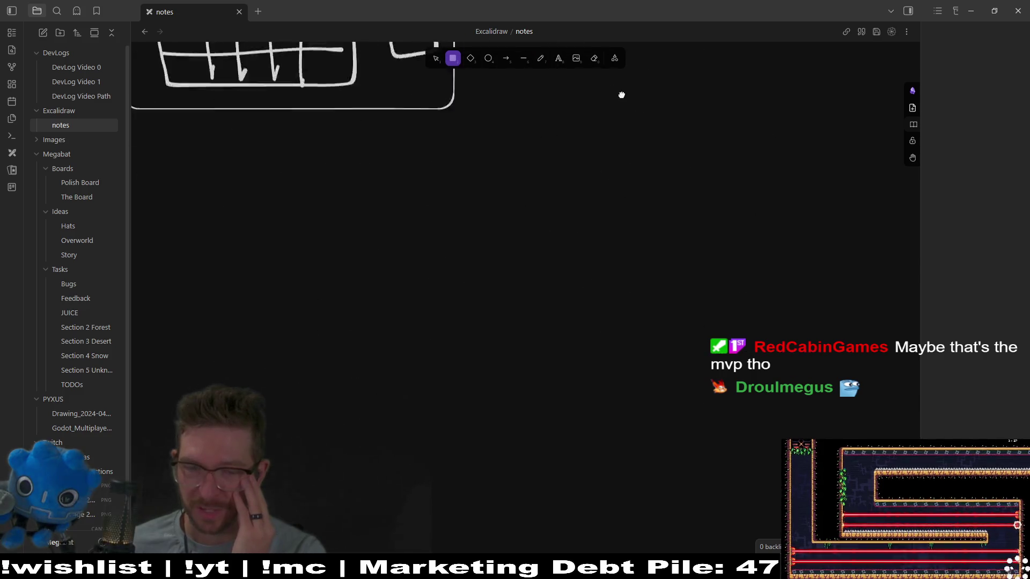
{"action": "mouse_move", "coordinate": [415, 145]}
{"action": "left_mouse_down"}
{"action": "mouse_move", "coordinate": [844, 352]}
{"action": "mouse_move", "coordinate": [840, 414]}
{"action": "left_mouse_up"}
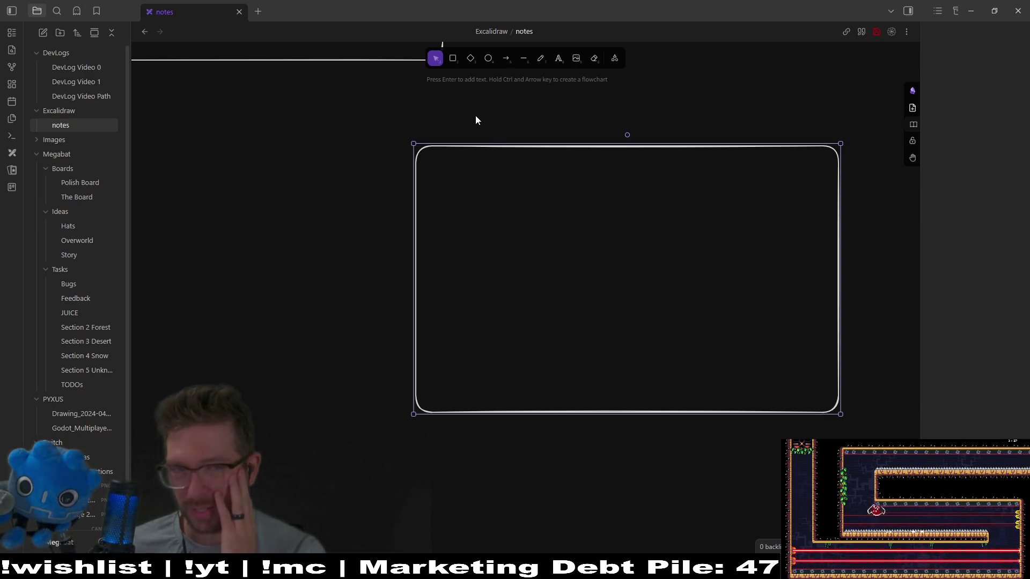
{"action": "scroll", "coordinate": [578, 95], "scroll_direction": "up", "scroll_amount": 3}
{"action": "scroll", "coordinate": [578, 96], "scroll_direction": "right", "scroll_amount": 3}
{"action": "scroll", "coordinate": [671, 138], "scroll_direction": "down", "scroll_amount": 2}
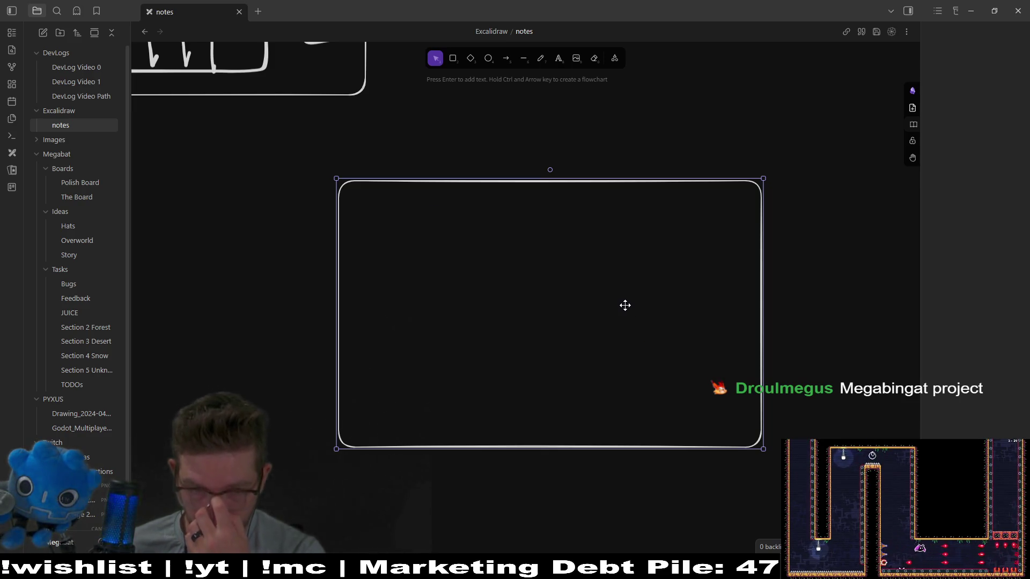
{"action": "scroll", "coordinate": [577, 322], "scroll_direction": "up", "scroll_amount": 4}
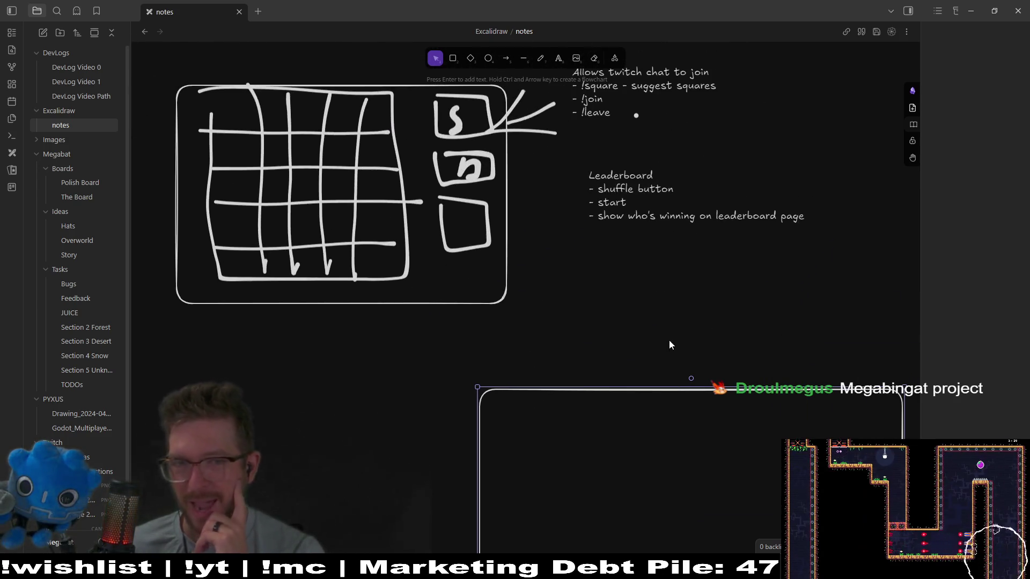
{"action": "scroll", "coordinate": [673, 343], "scroll_direction": "down", "scroll_amount": 7}
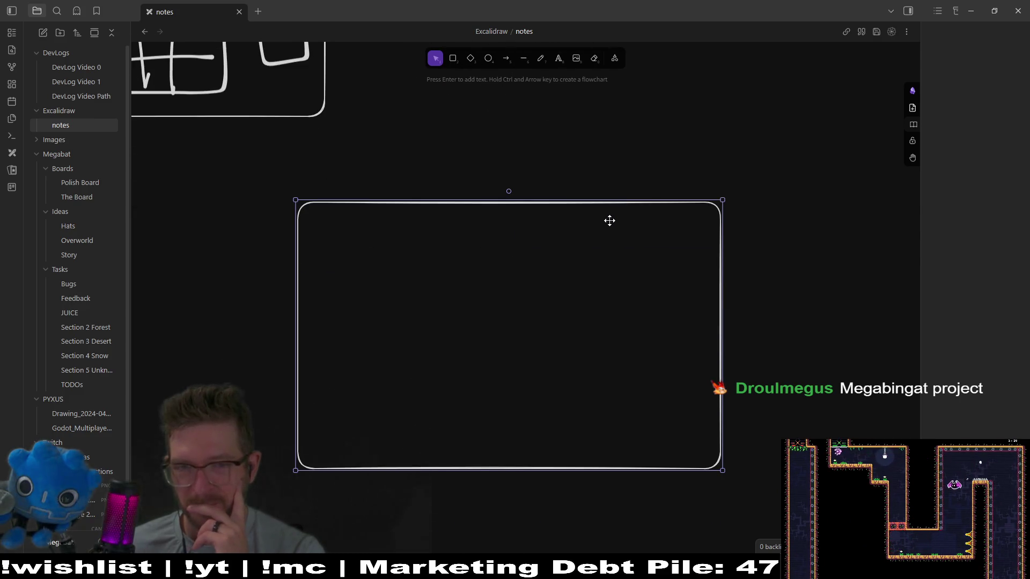
{"action": "scroll", "coordinate": [579, 204], "scroll_direction": "up", "scroll_amount": 3}
- Draw three smaller rectangles side by side along the frame's top edge
{"action": "left_click", "coordinate": [452, 58]}
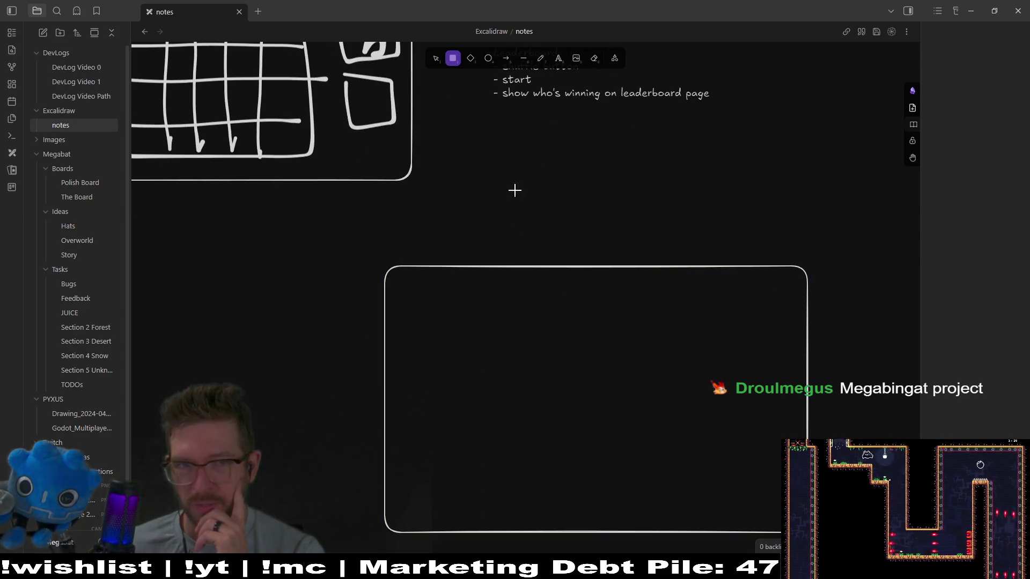
{"action": "left_click_drag", "start_coordinate": [415, 293], "coordinate": [476, 350]}
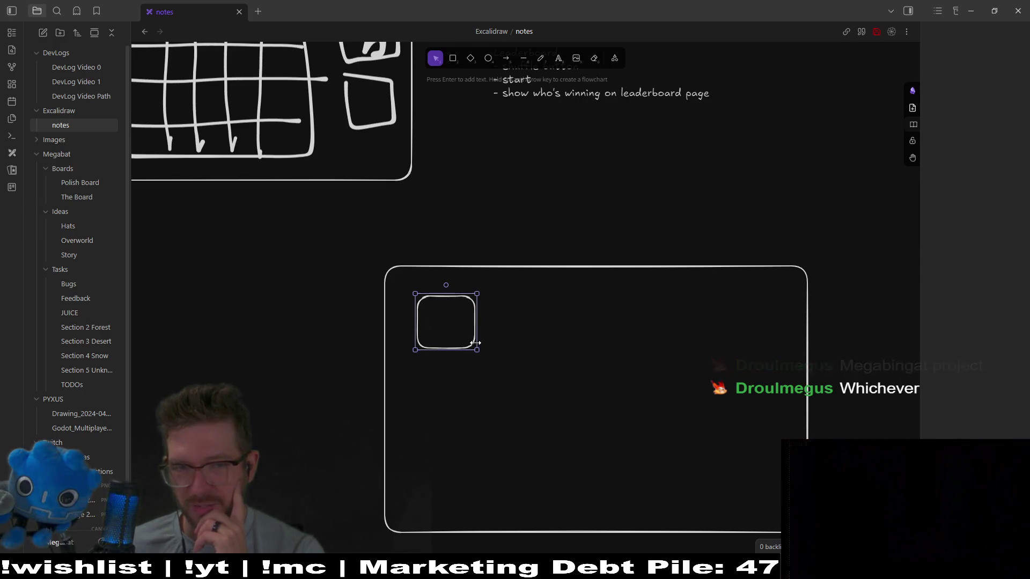
{"action": "left_click", "coordinate": [454, 60]}
{"action": "left_click_drag", "start_coordinate": [494, 299], "coordinate": [580, 359]}
{"action": "left_click", "coordinate": [460, 62]}
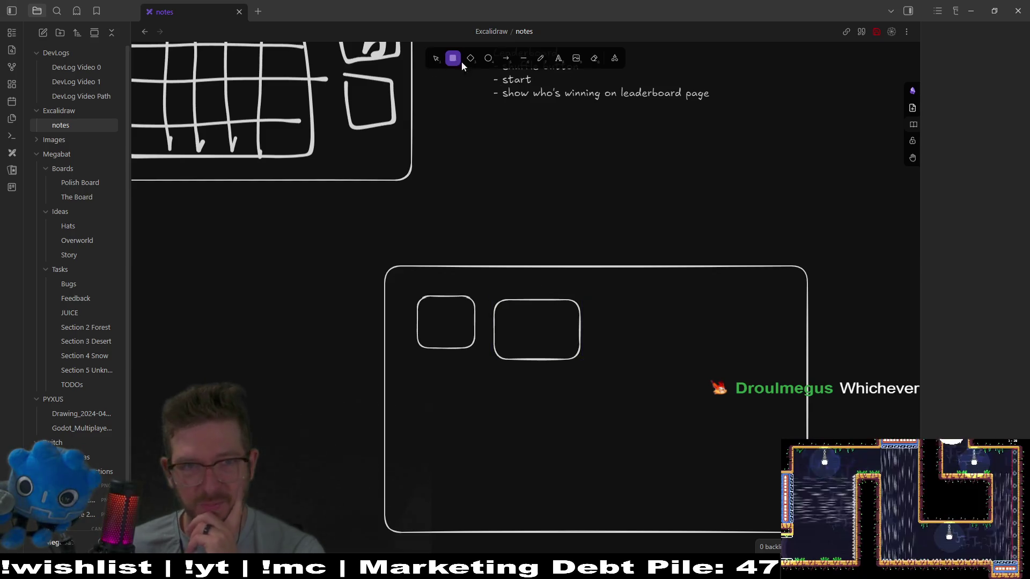
{"action": "left_click_drag", "start_coordinate": [597, 297], "coordinate": [672, 359]}
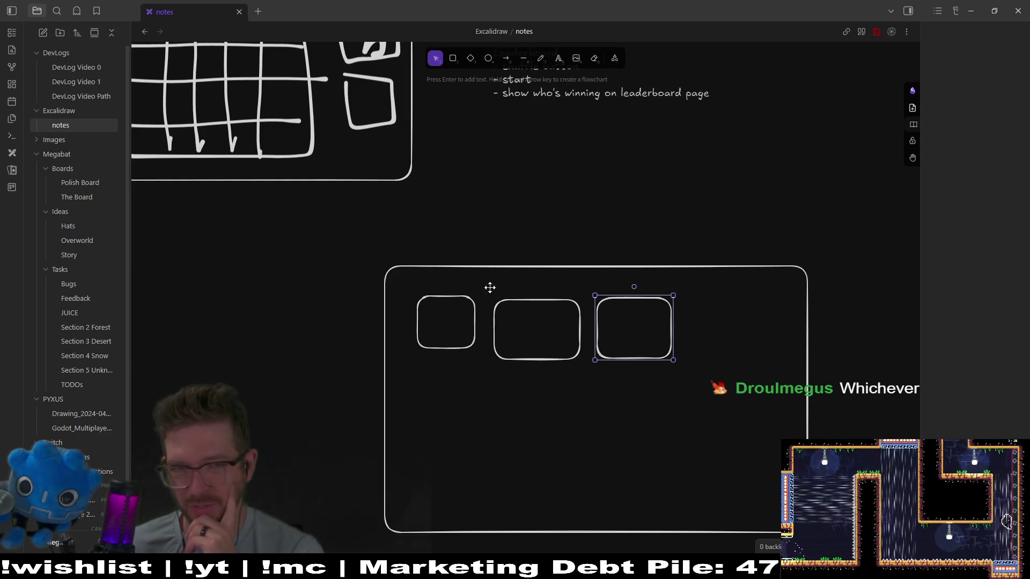
{"action": "scroll", "coordinate": [551, 175], "scroll_direction": "up", "scroll_amount": 1}
{"action": "left_click_drag", "start_coordinate": [551, 175], "coordinate": [597, 309]}
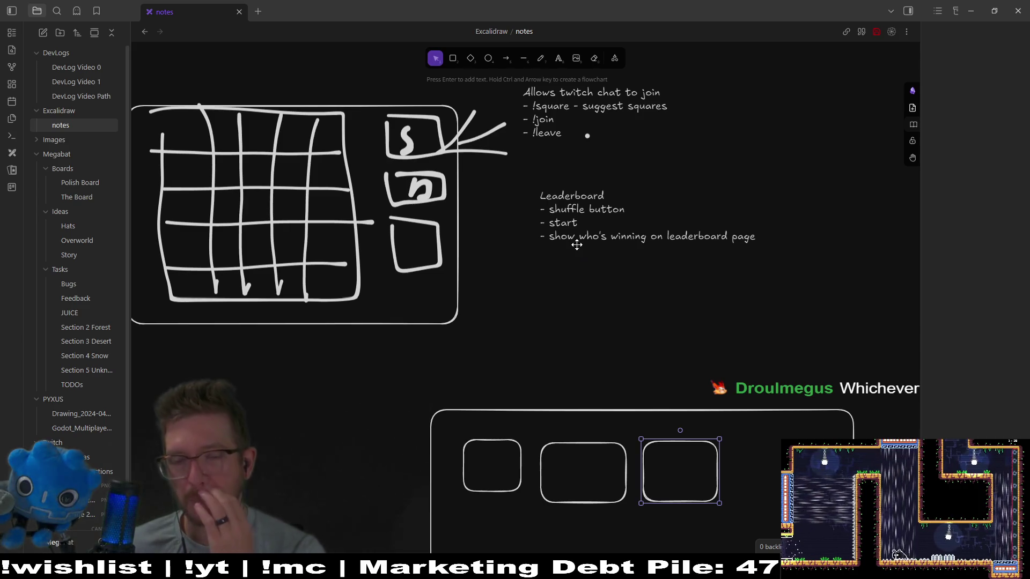
{"action": "scroll", "coordinate": [726, 443], "scroll_direction": "down", "scroll_amount": 2}
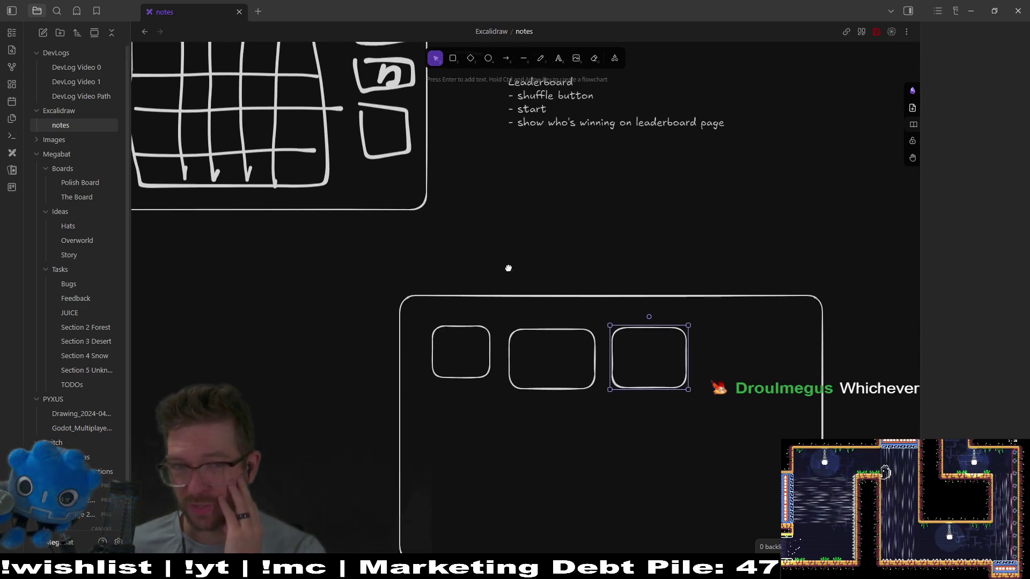
- Pan around the Excalidraw notes canvas to review the sketch and lists
{"action": "scroll", "coordinate": [508, 266], "scroll_direction": "up", "scroll_amount": 2}
{"action": "scroll", "coordinate": [508, 267], "scroll_direction": "left", "scroll_amount": 3}
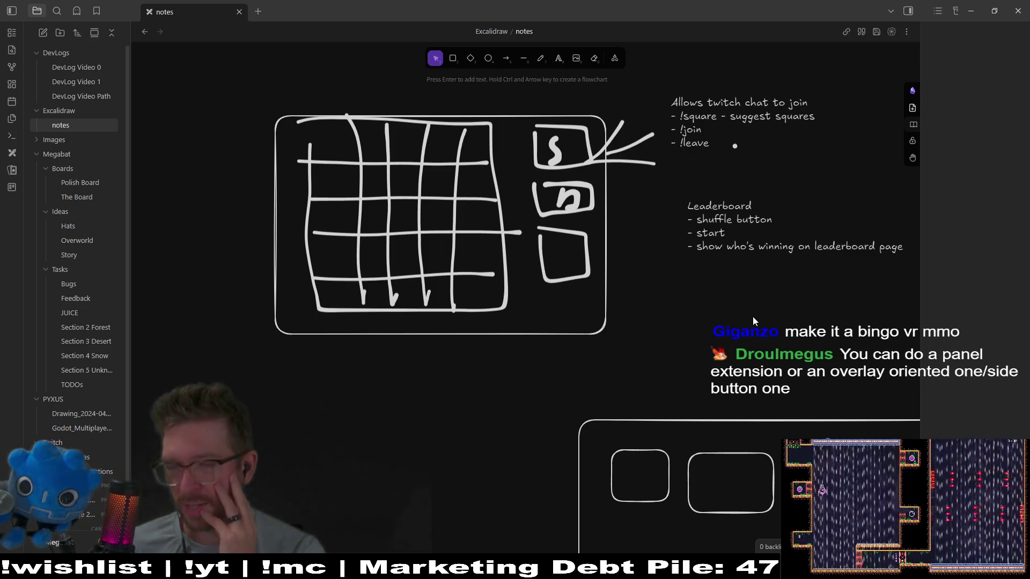
{"action": "scroll", "coordinate": [747, 272], "scroll_direction": "down", "scroll_amount": 2}
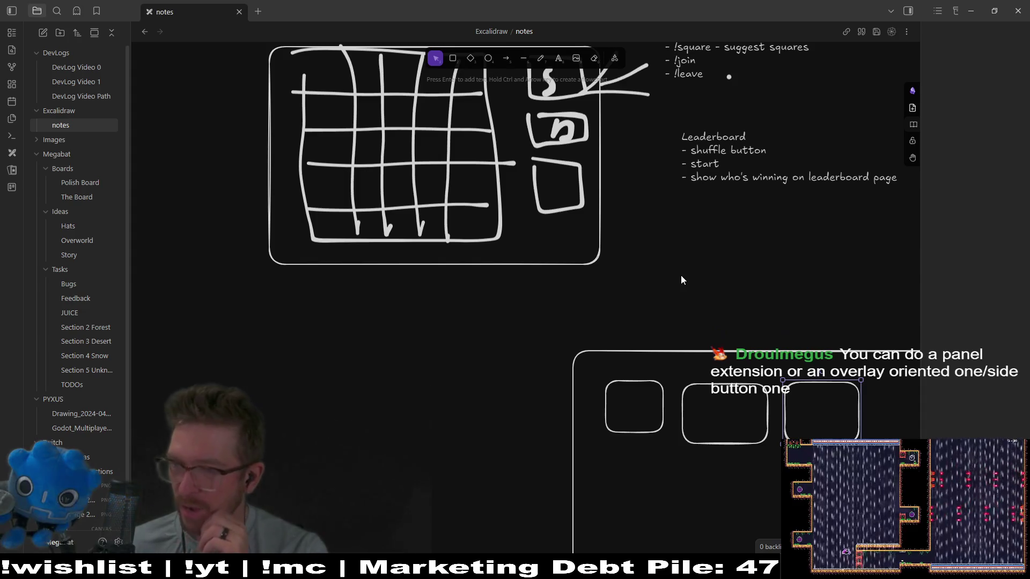
{"action": "scroll", "coordinate": [749, 320], "scroll_direction": "up", "scroll_amount": 2}
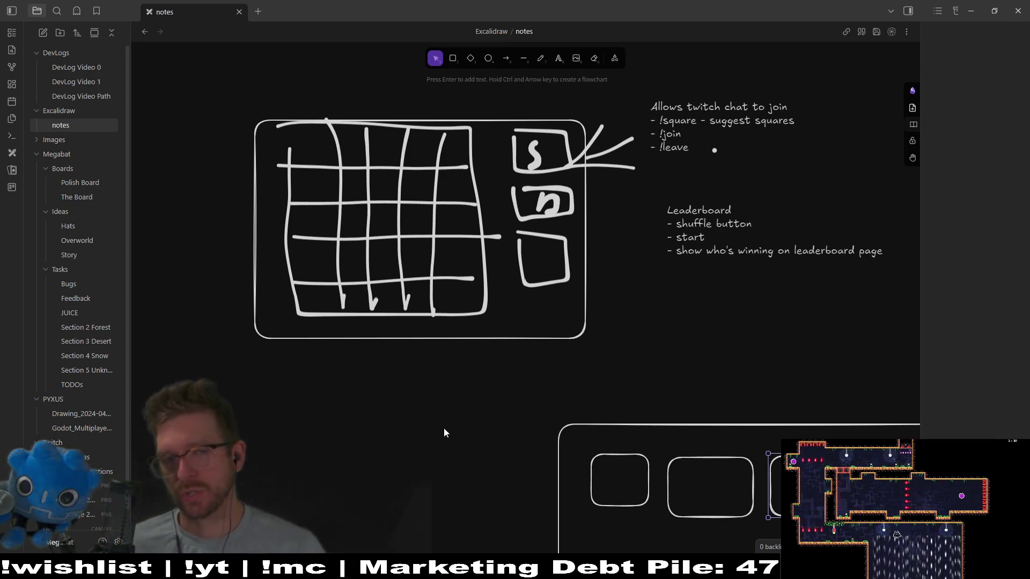
{"action": "scroll", "coordinate": [684, 471], "scroll_direction": "down", "scroll_amount": 3}
{"action": "scroll", "coordinate": [531, 287], "scroll_direction": "left", "scroll_amount": 3}
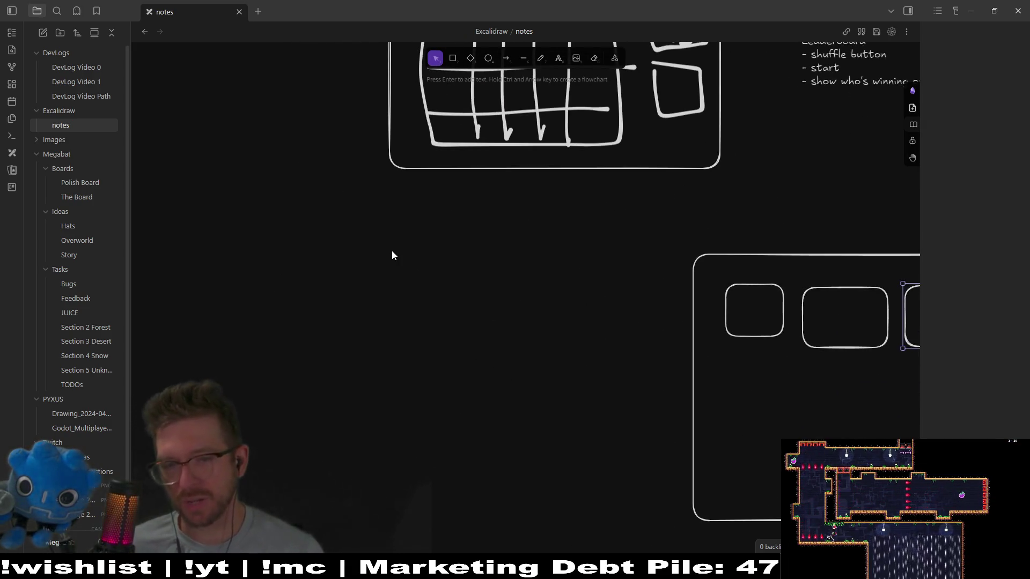
{"action": "left_click_drag", "start_coordinate": [546, 181], "coordinate": [507, 323]}
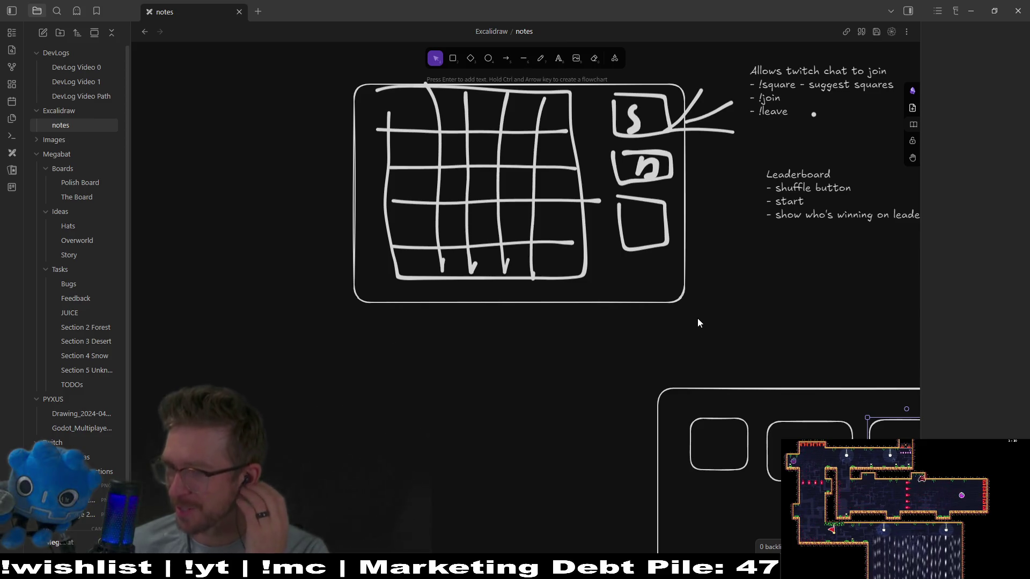
- Minimize Obsidian and place the cursor near line 18 in Godot's script
{"action": "scroll", "coordinate": [689, 274], "scroll_direction": "up", "scroll_amount": 3}
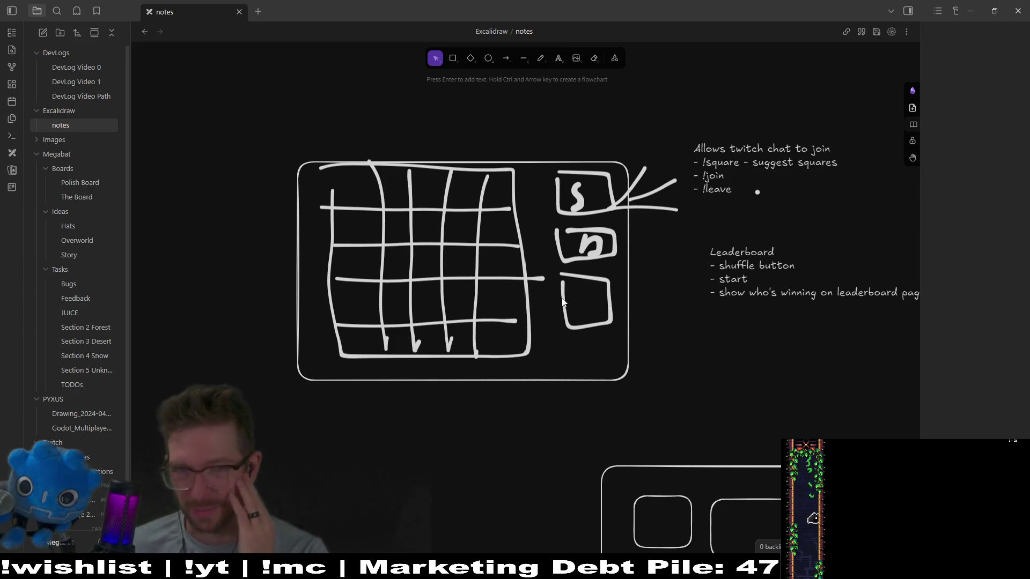
{"action": "scroll", "coordinate": [773, 326], "scroll_direction": "up", "scroll_amount": 3}
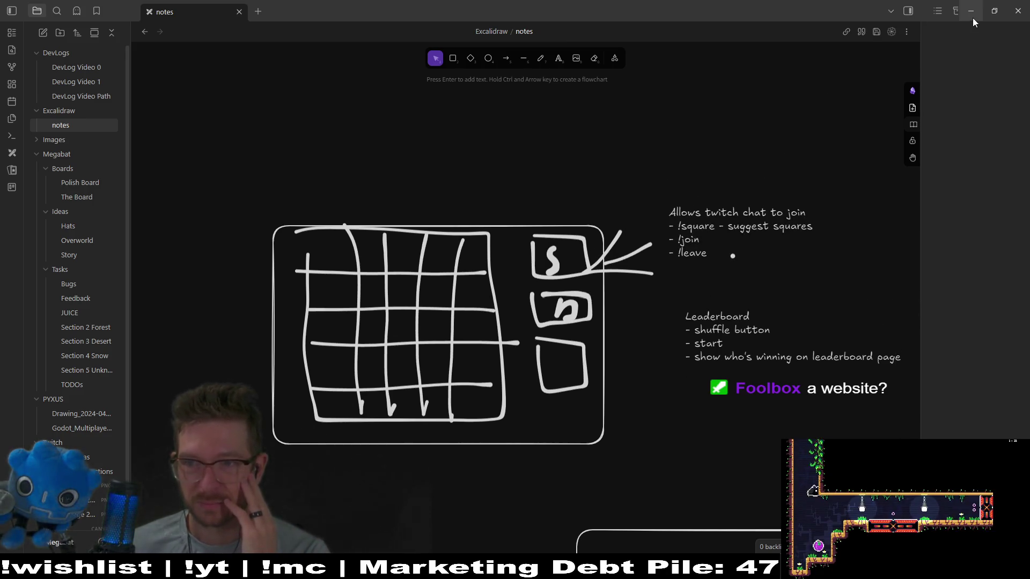
{"action": "left_click", "coordinate": [971, 18]}
{"action": "left_click", "coordinate": [486, 304]}
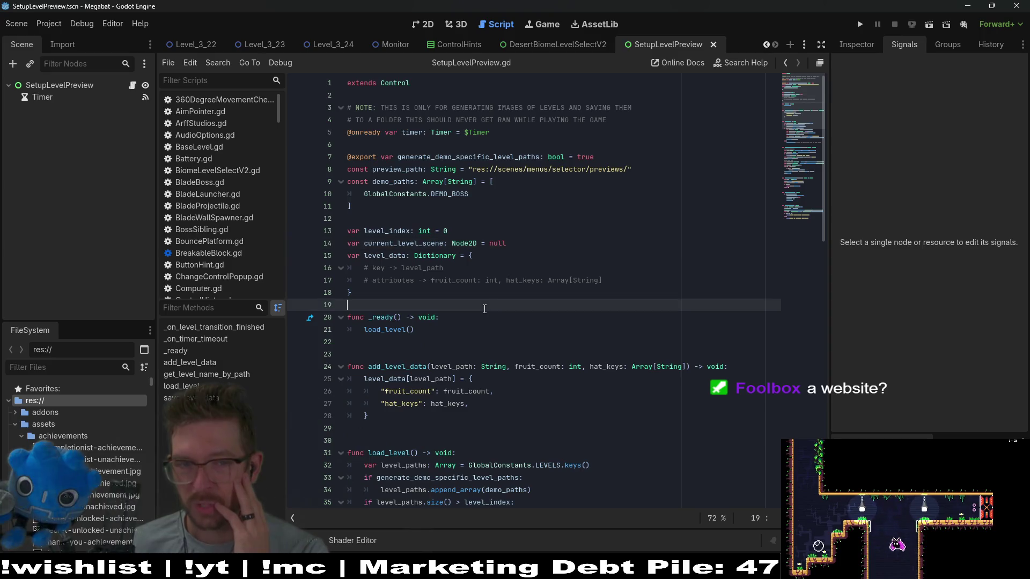
- Place the cursor on line 18 of SetupLevelPreview.gd, then switch back to Obsidian
{"action": "left_click", "coordinate": [492, 294]}
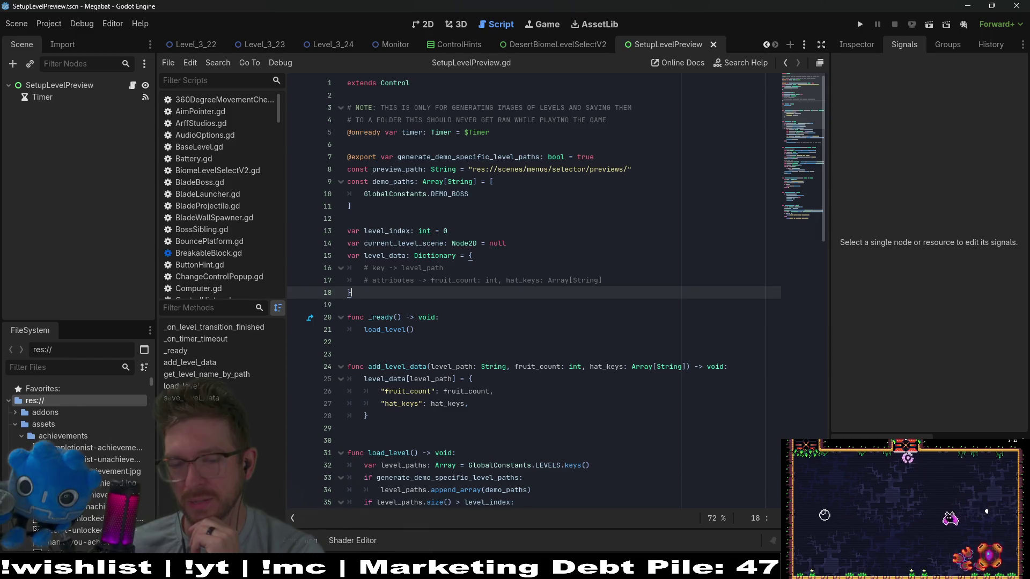
{"action": "key", "text": "alt+Tab"}
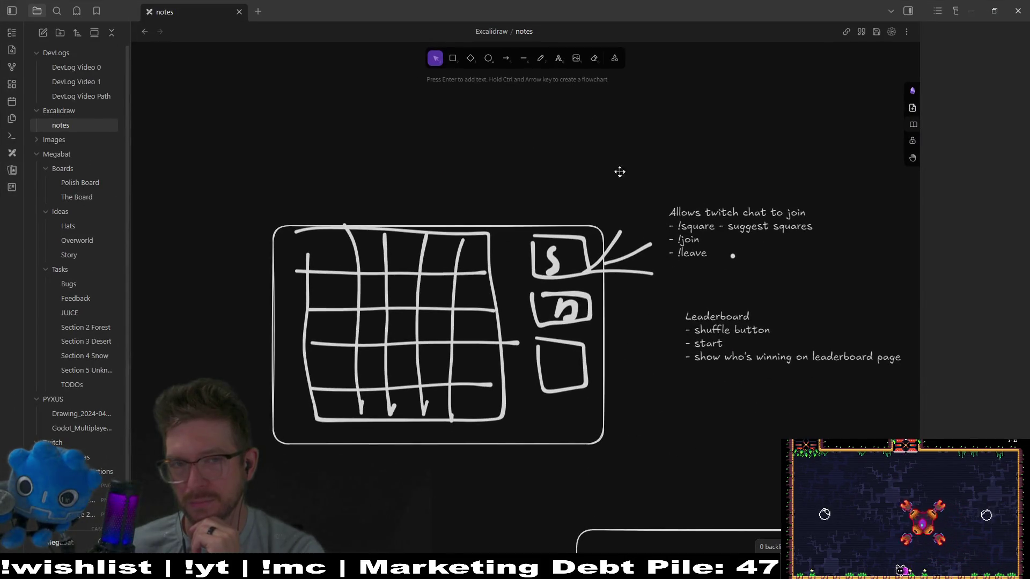
- Add a 'Website???' text note below the Leaderboard list, then return to Godot
{"action": "left_click", "coordinate": [558, 58]}
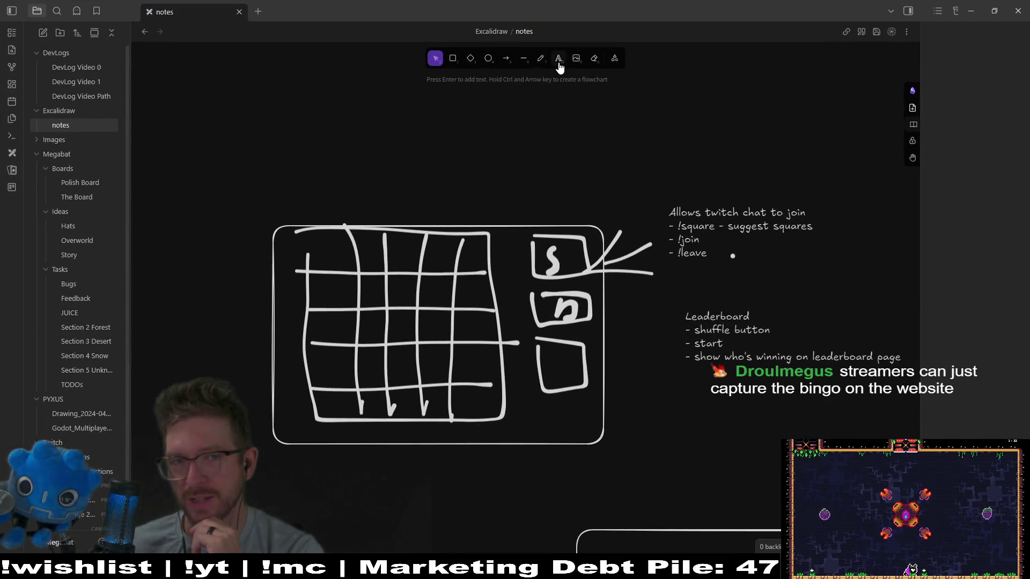
{"action": "left_click", "coordinate": [693, 413]}
{"action": "type", "text": "Website"}
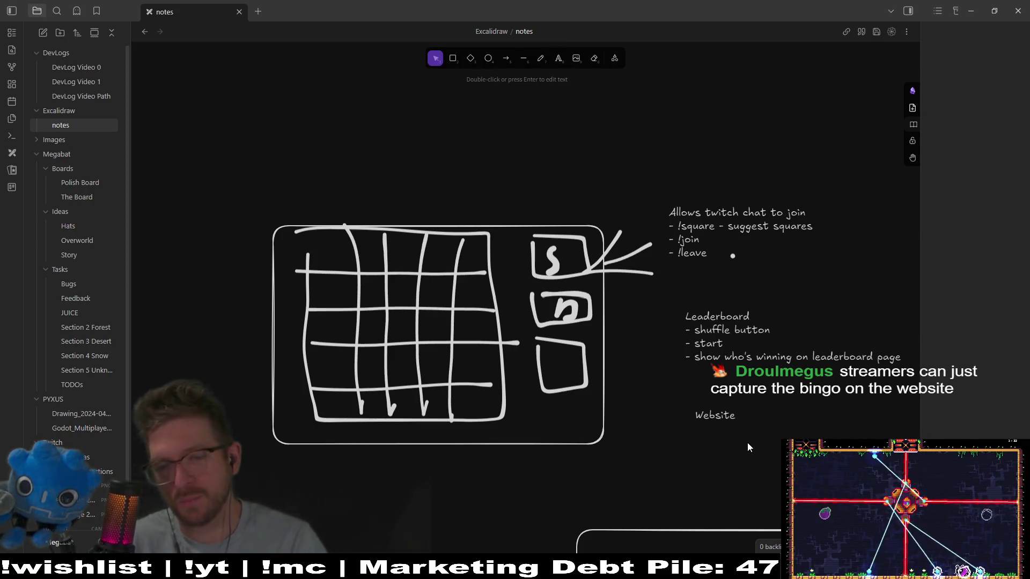
{"action": "type", "text": "???"}
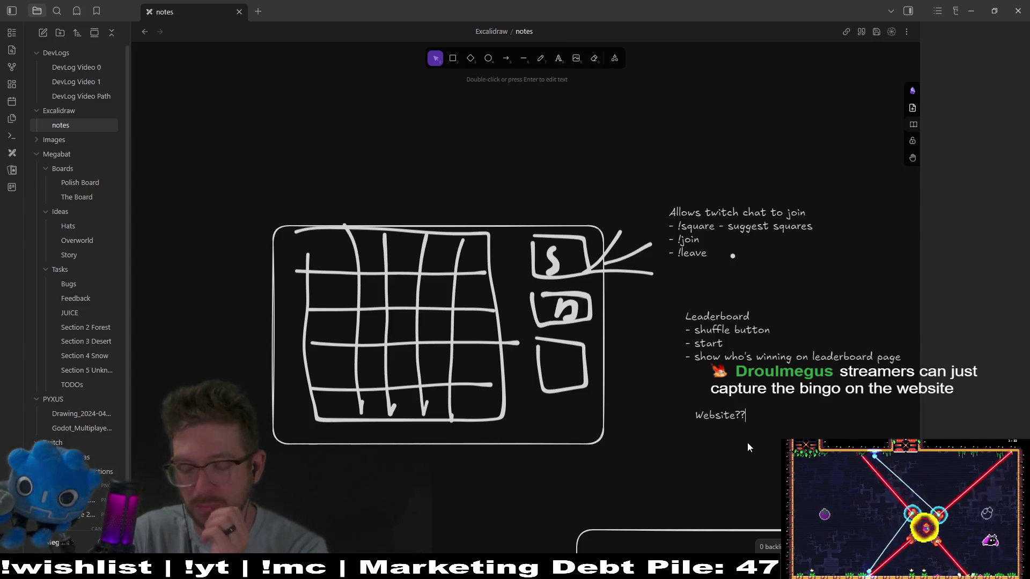
{"action": "left_click", "coordinate": [751, 440]}
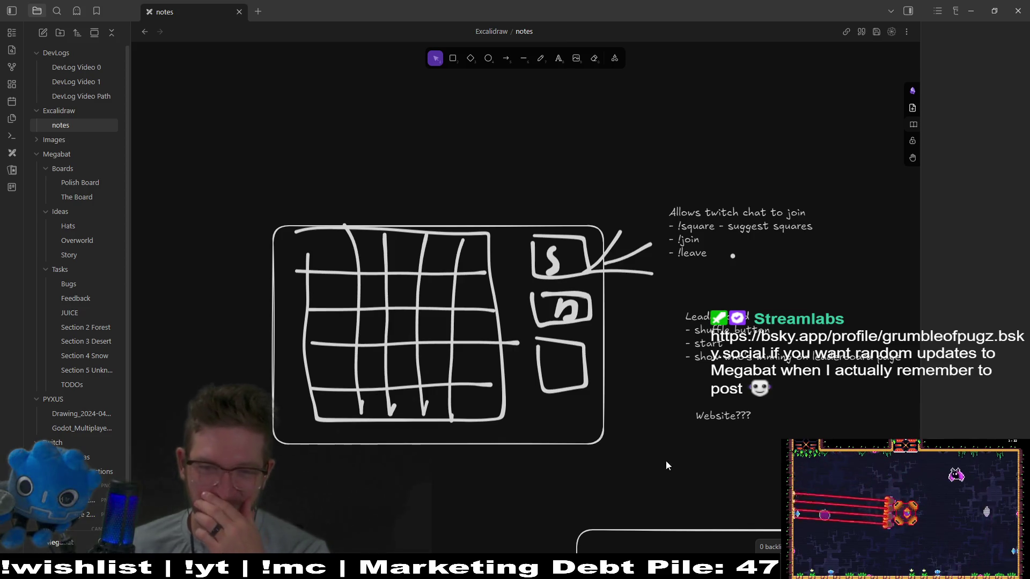
{"action": "key", "text": "alt+Tab"}
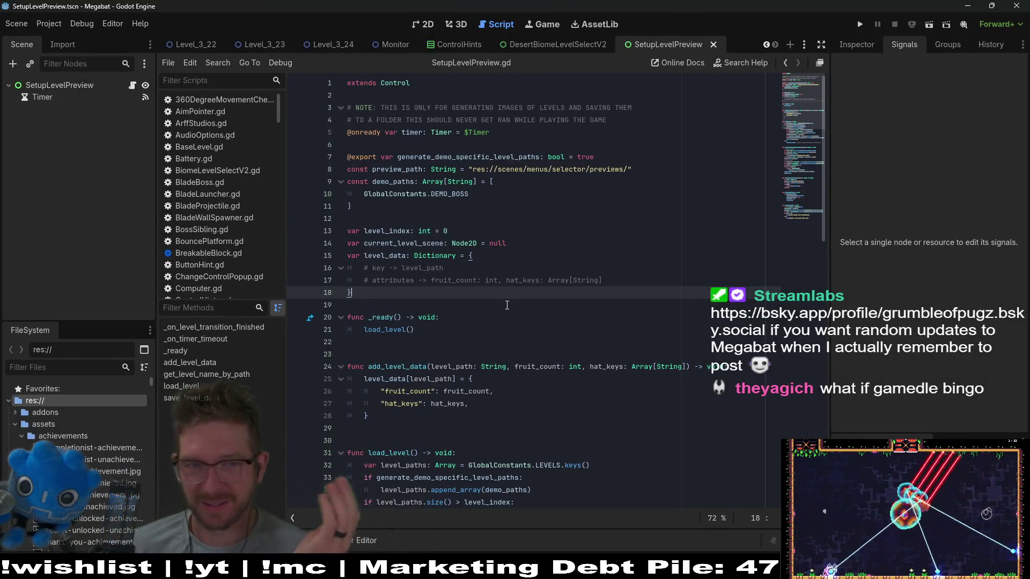
- Check lines 13 and 21, then close the SetupLevelPreview script
{"action": "left_click", "coordinate": [483, 231]}
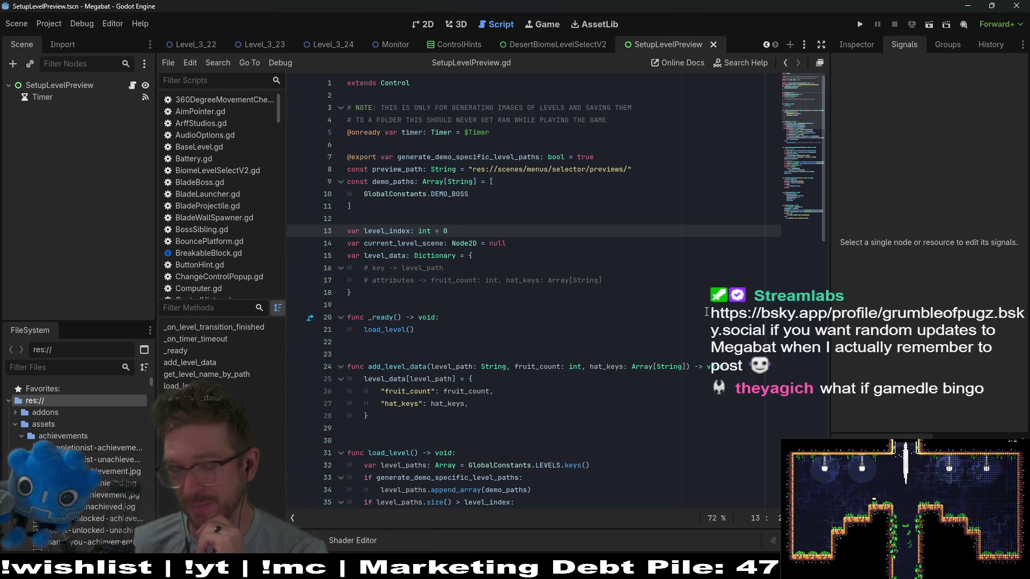
{"action": "left_click", "coordinate": [670, 329]}
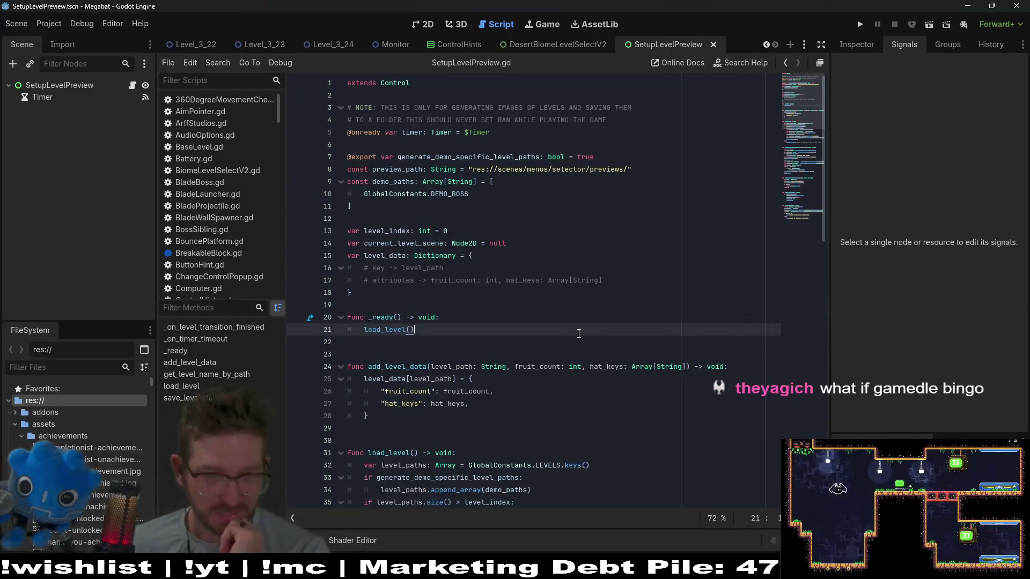
{"action": "left_click", "coordinate": [713, 44]}
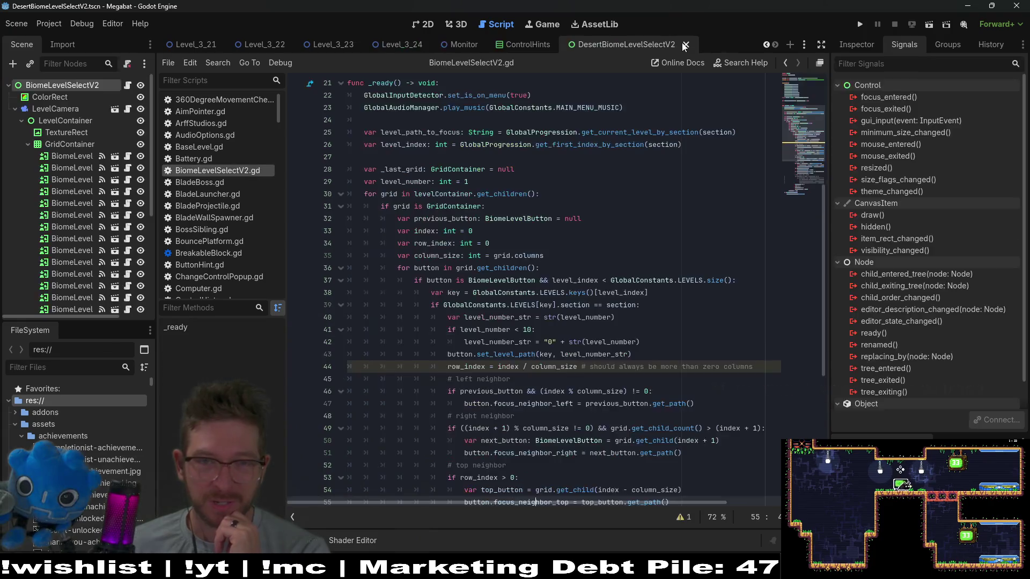
- Open the Level_3_24 scene in the 2D view and bring the browser forward
{"action": "left_click", "coordinate": [445, 47]}
{"action": "left_click", "coordinate": [401, 45]}
{"action": "left_click", "coordinate": [425, 25]}
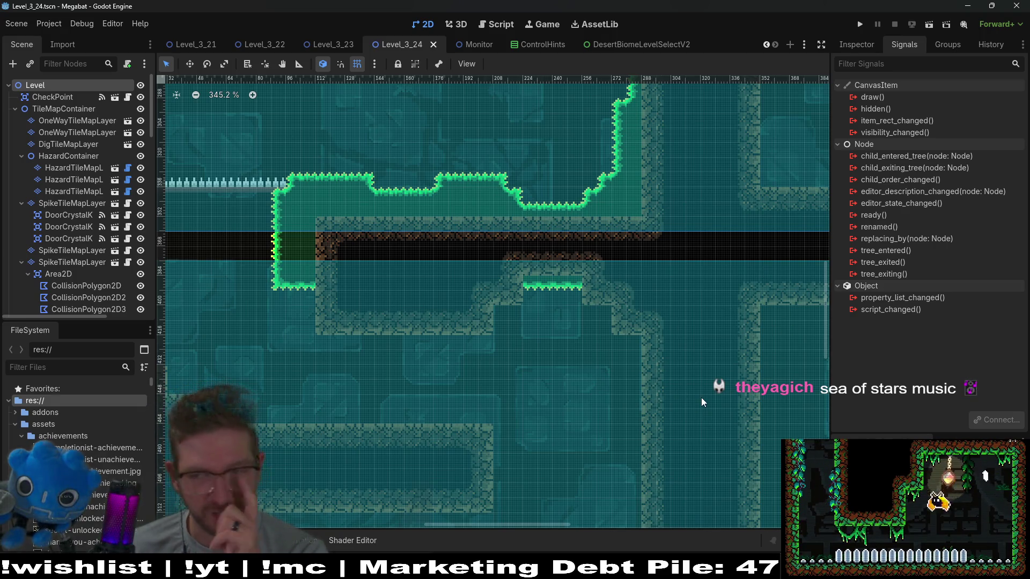
{"action": "key", "text": "alt+Tab"}
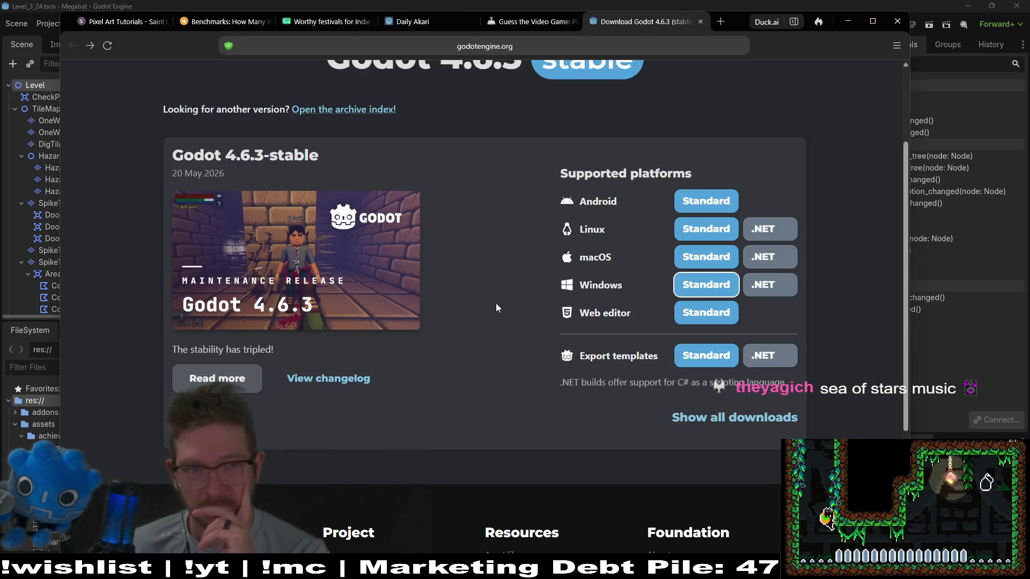
- Close the Godot download tab and solve Cover art puzzle #1509 as Doom: The Dark Ages
{"action": "middle_click", "coordinate": [635, 28]}
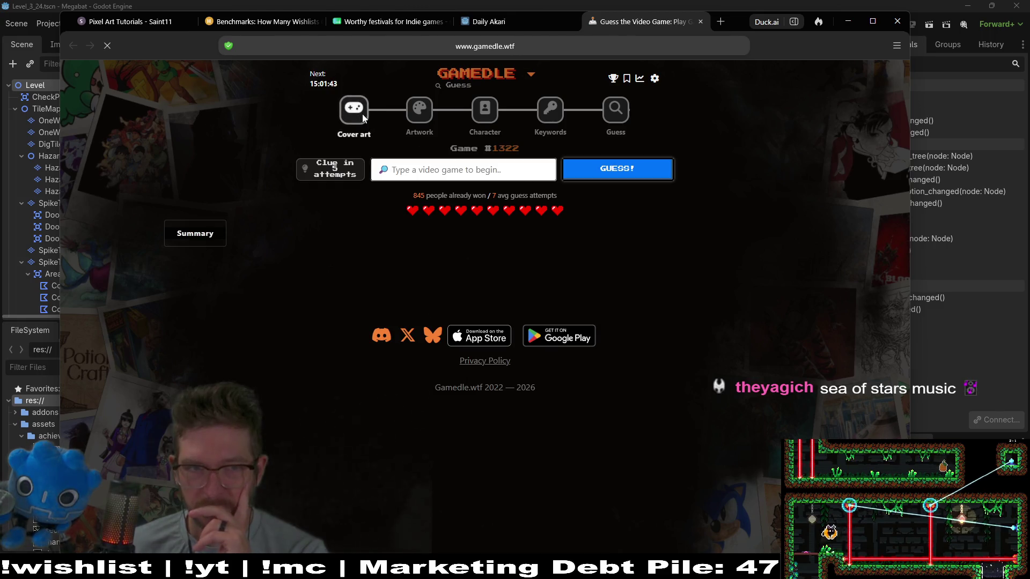
{"action": "left_click", "coordinate": [362, 114]}
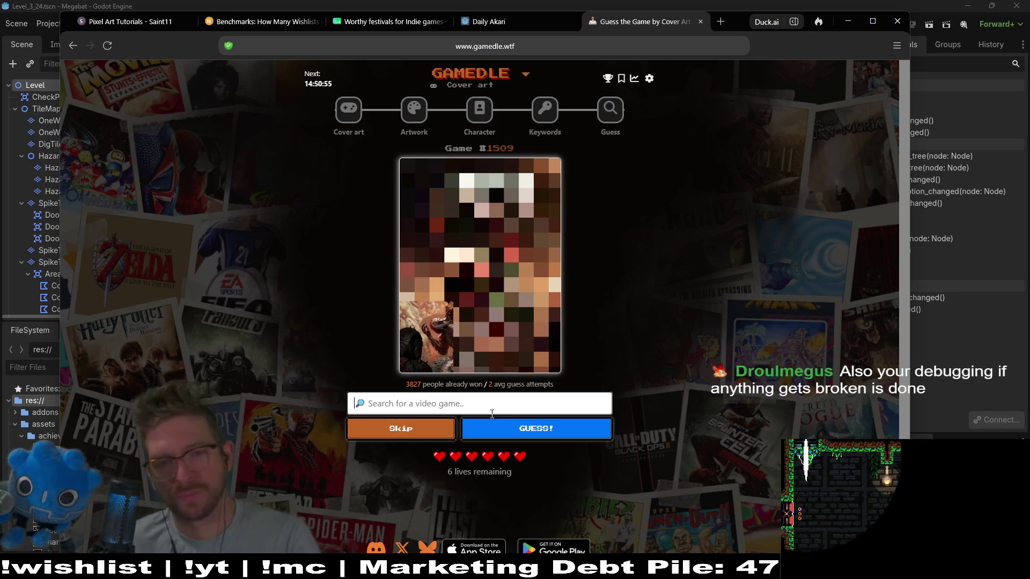
{"action": "type", "text": "doo"}
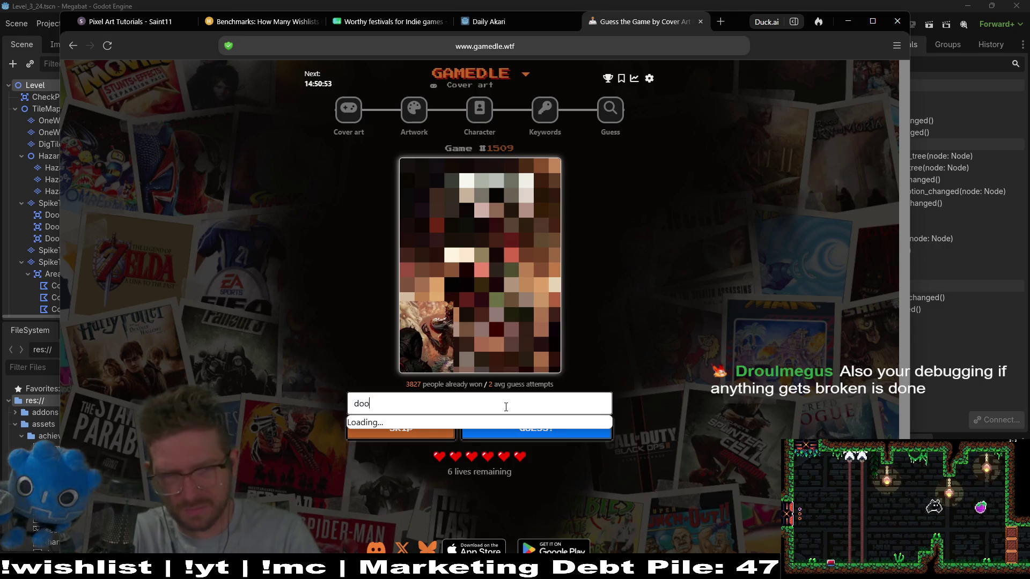
{"action": "type", "text": "m the dark"}
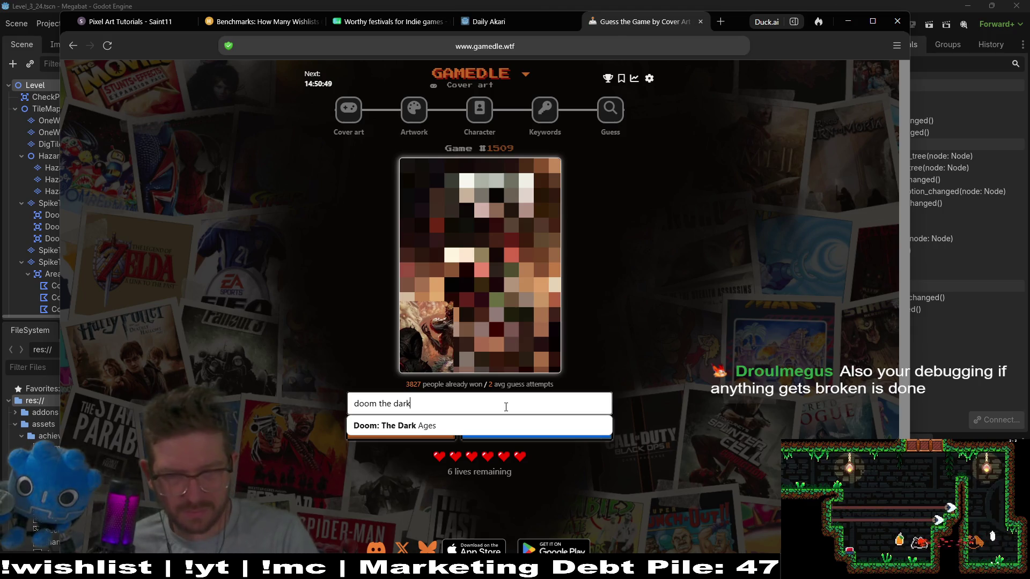
{"action": "left_click", "coordinate": [556, 425]}
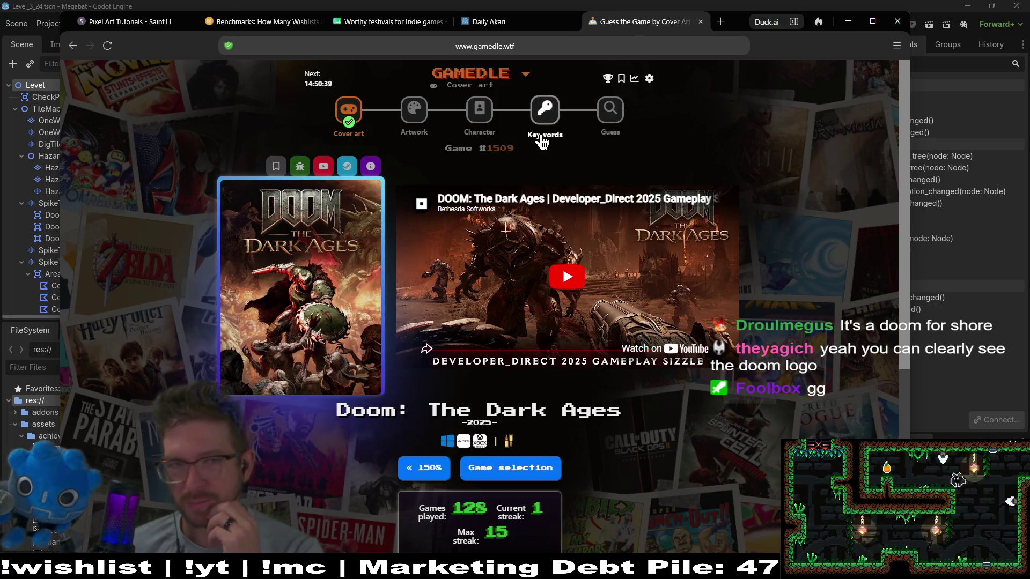
{"action": "left_click", "coordinate": [414, 118]}
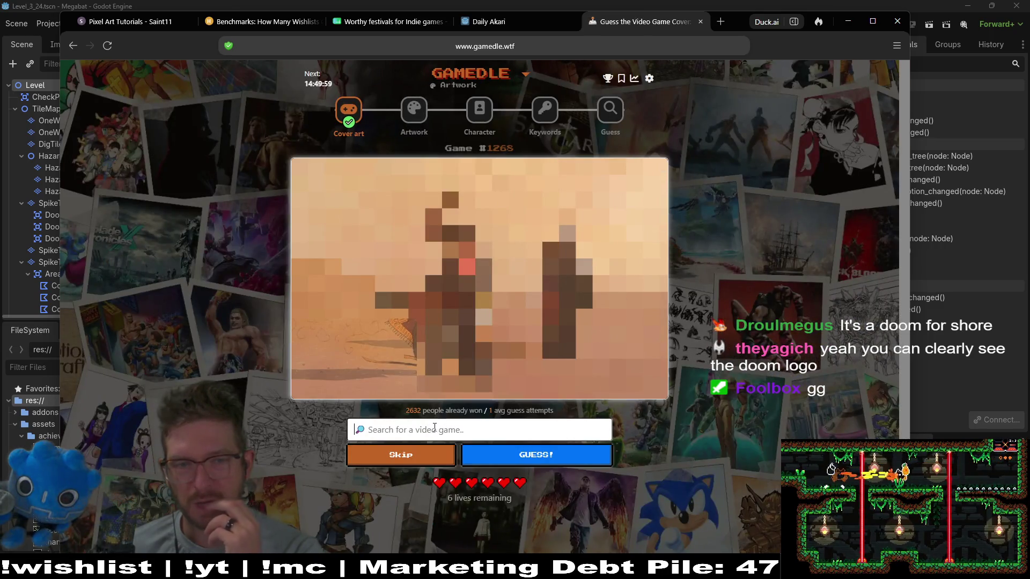
- Guess Journey for the Artwork puzzle and go to the Character puzzle search
{"action": "type", "text": "jou"}
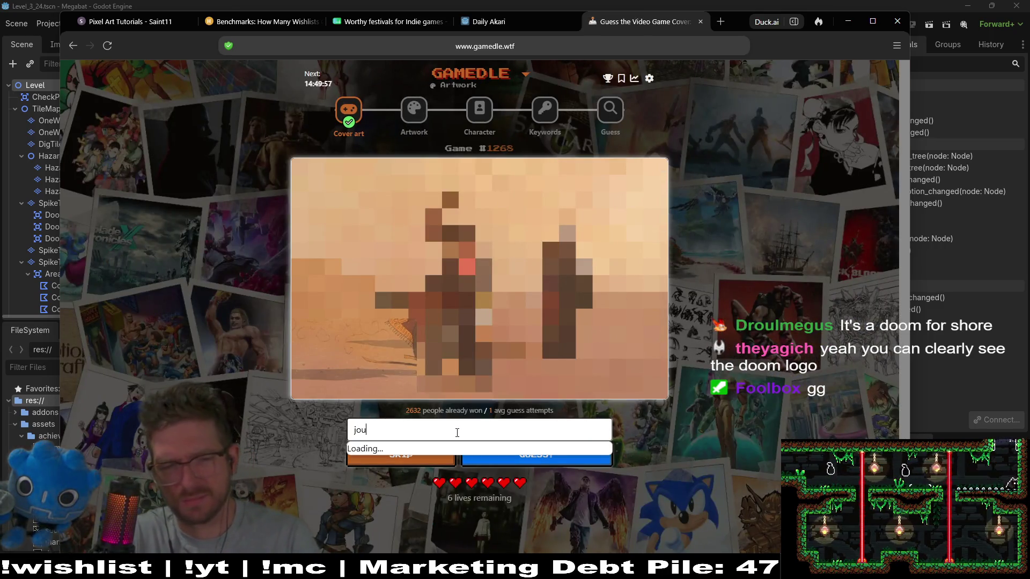
{"action": "type", "text": "rn"}
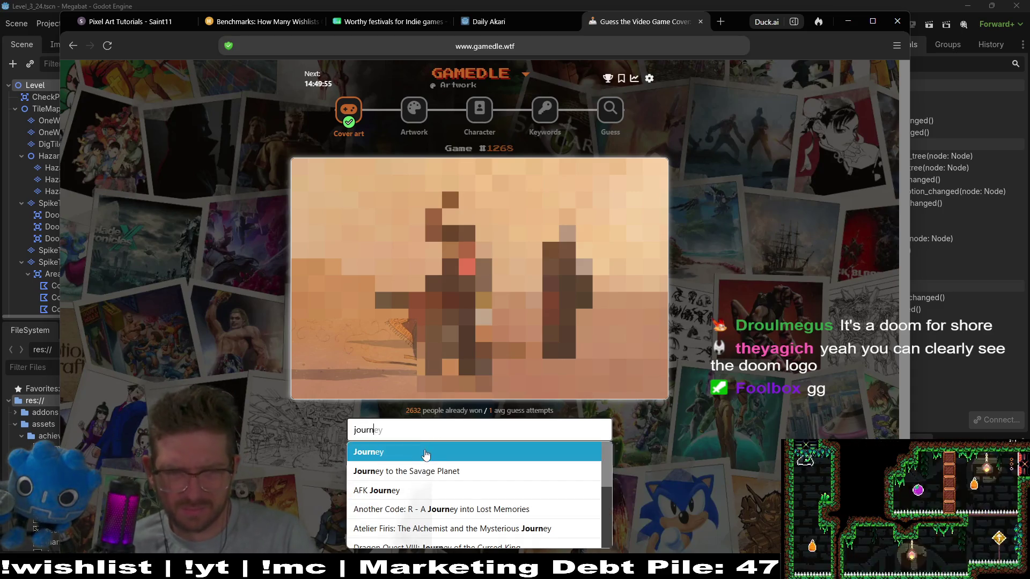
{"action": "left_click", "coordinate": [426, 455]}
{"action": "left_click", "coordinate": [530, 459]}
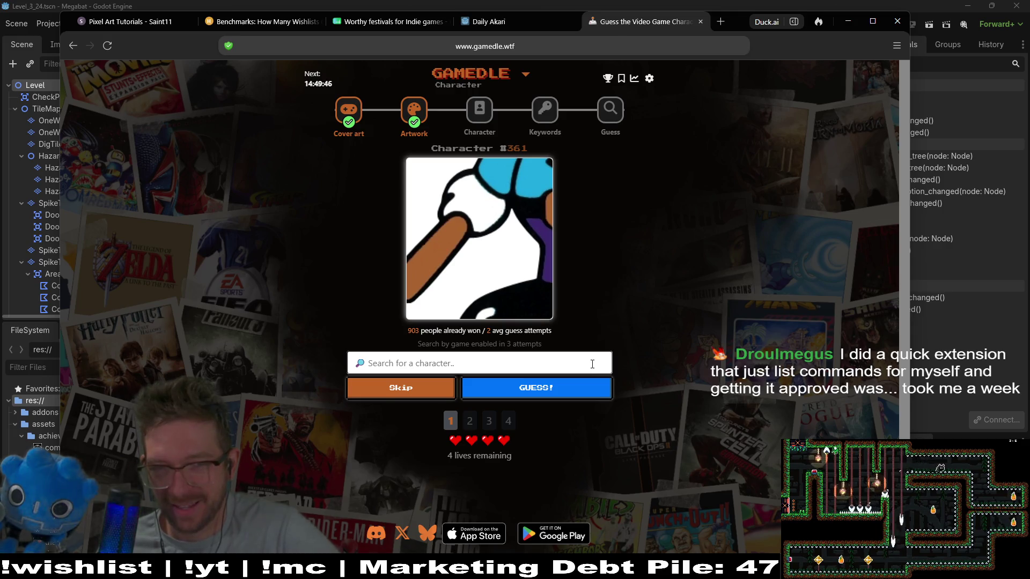
{"action": "left_click", "coordinate": [595, 356]}
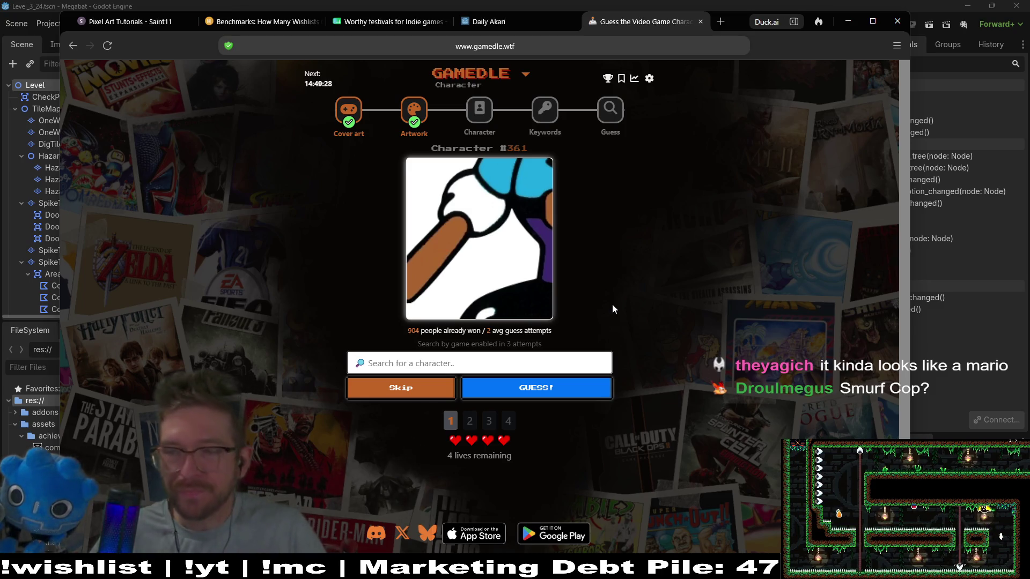
- Zoom the page in and search Character puzzle #361 for 'mouse'
{"action": "key", "text": "ctrl+plus"}
{"action": "key", "text": "ctrl+plus"}
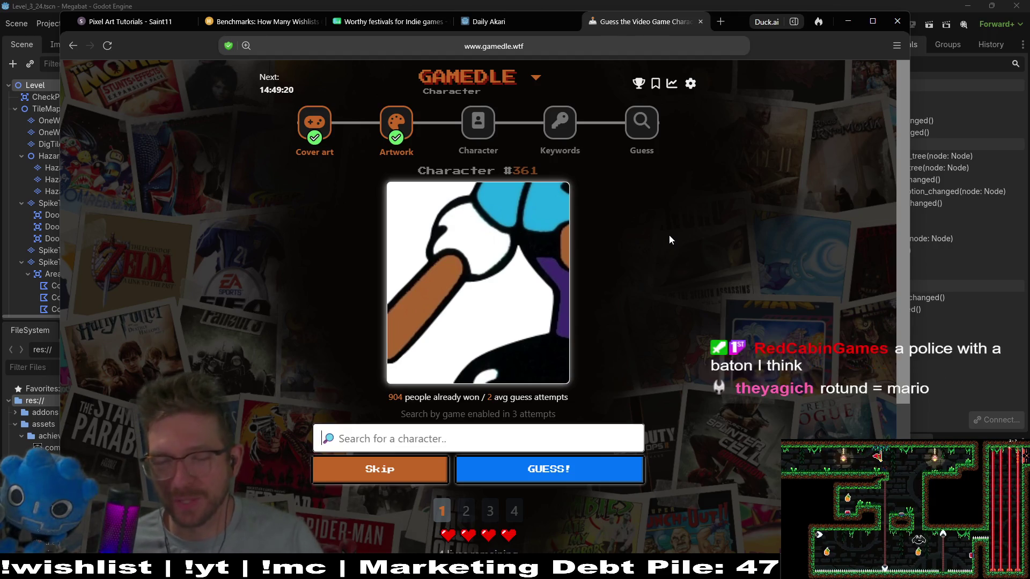
{"action": "left_click", "coordinate": [471, 434]}
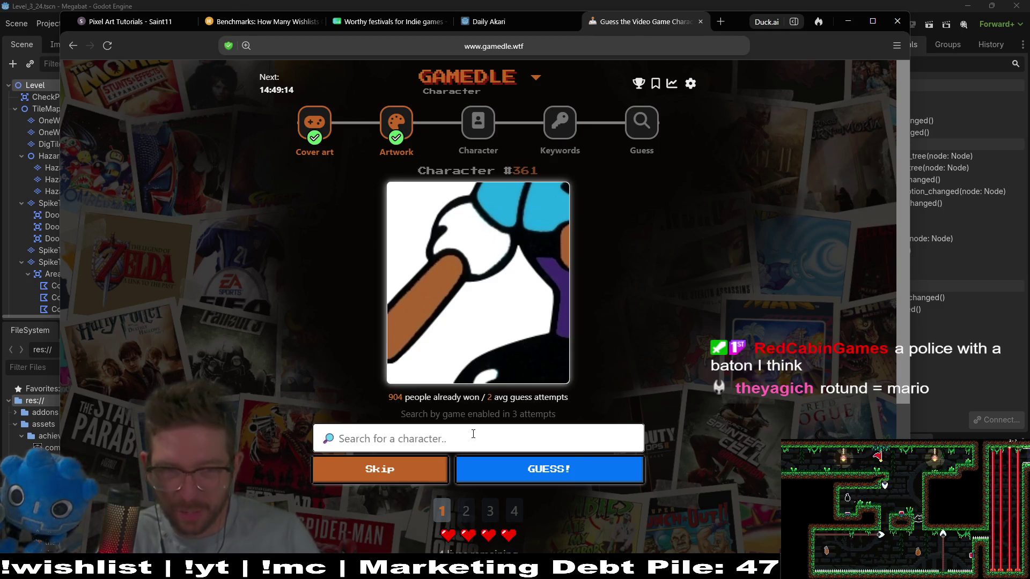
{"action": "type", "text": "a"}
{"action": "key", "text": "BackSpace"}
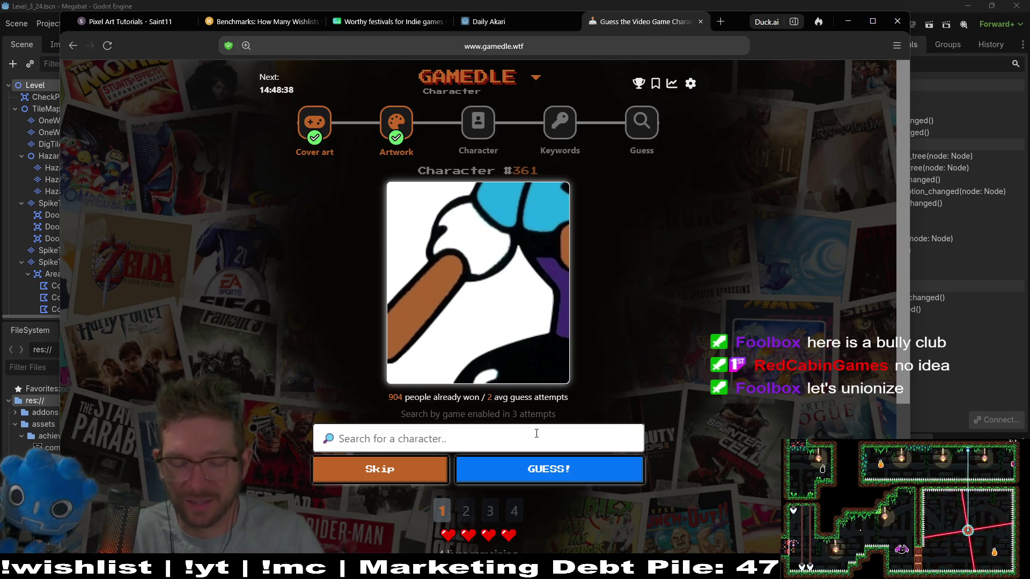
{"action": "type", "text": "mouse"}
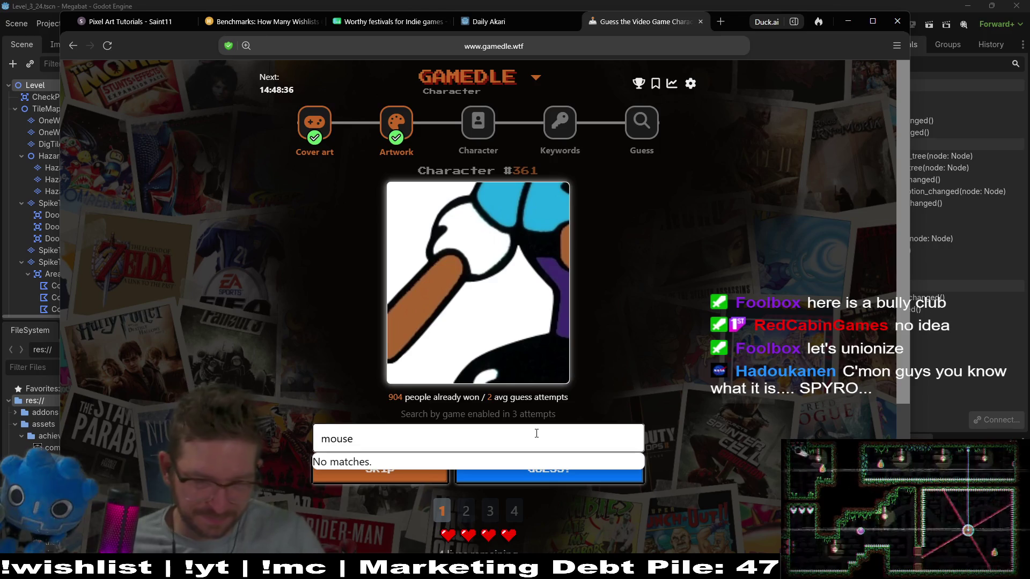
- Find and submit Officer Mappy as the character guess, then continue to Keywords puzzle #1069
{"action": "key", "text": "ctrl+minus"}
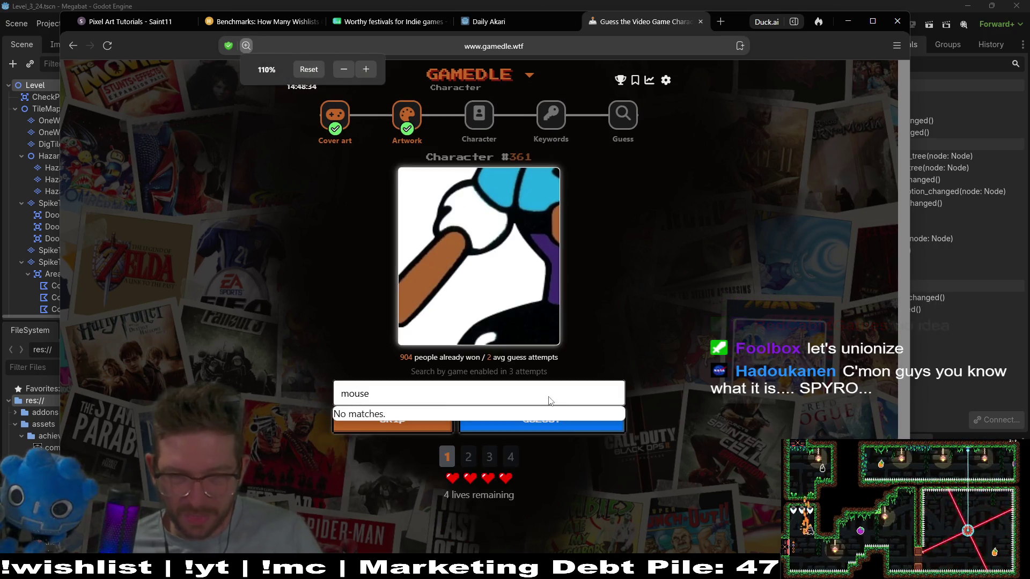
{"action": "key", "text": "BackSpace"}
{"action": "key", "text": "BackSpace"}
{"action": "key", "text": "BackSpace"}
{"action": "type", "text": "p"}
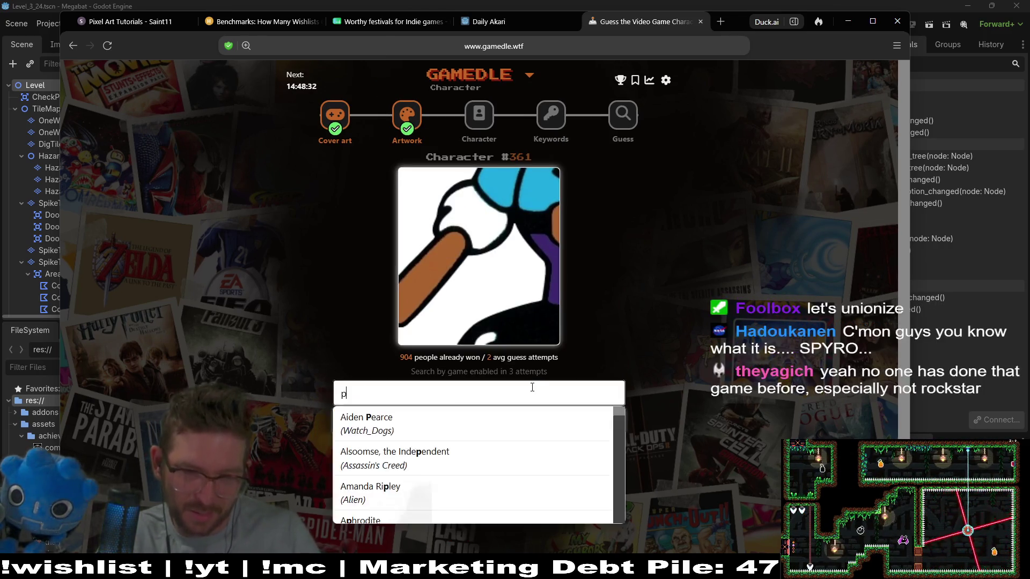
{"action": "key", "text": "BackSpace"}
{"action": "type", "text": "cop"}
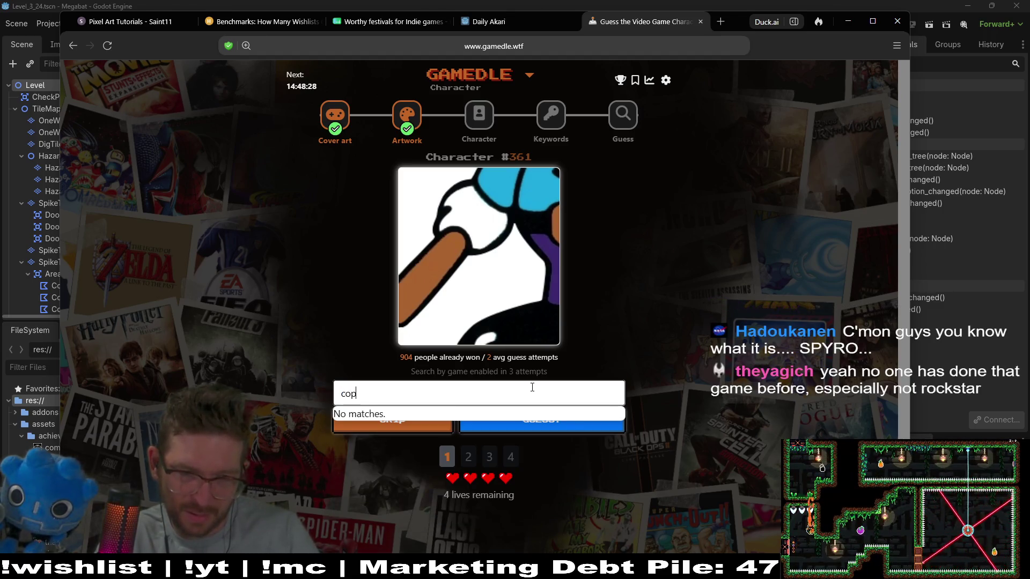
{"action": "key", "text": "BackSpace"}
{"action": "key", "text": "BackSpace"}
{"action": "key", "text": "BackSpace"}
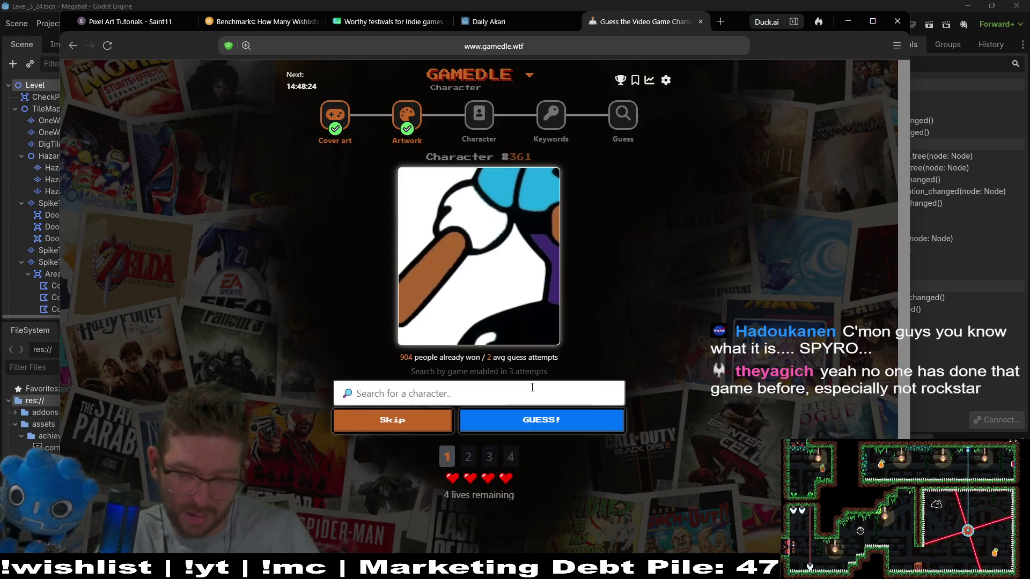
{"action": "type", "text": "offi"}
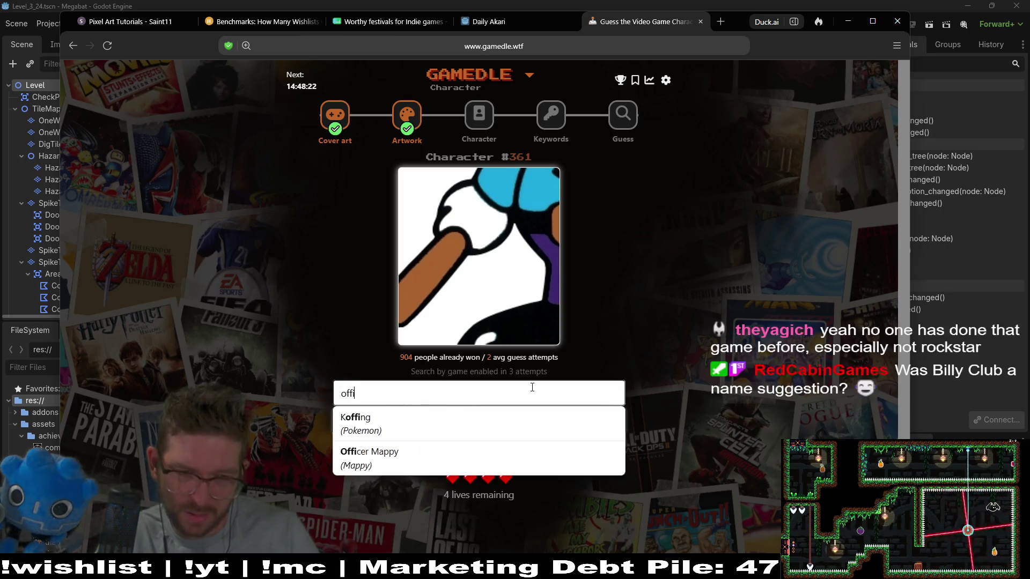
{"action": "left_click", "coordinate": [539, 453]}
{"action": "left_click", "coordinate": [588, 422]}
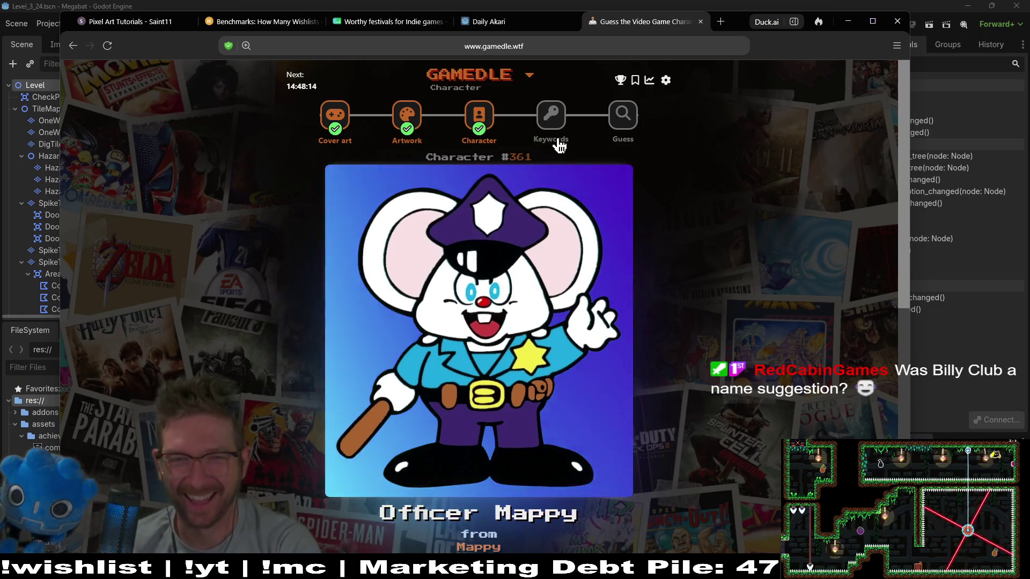
{"action": "left_click", "coordinate": [544, 125]}
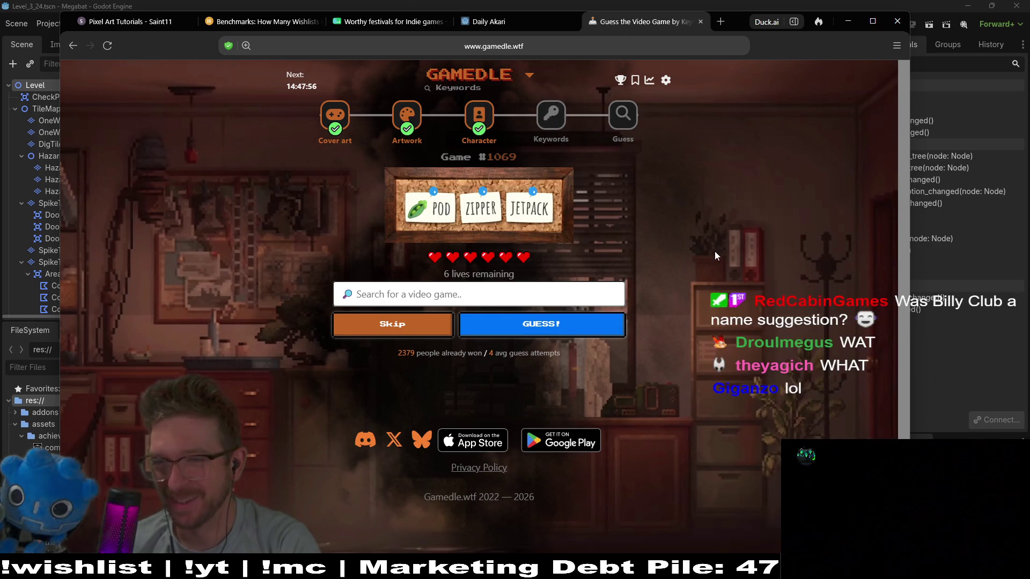
{"action": "left_click", "coordinate": [565, 286]}
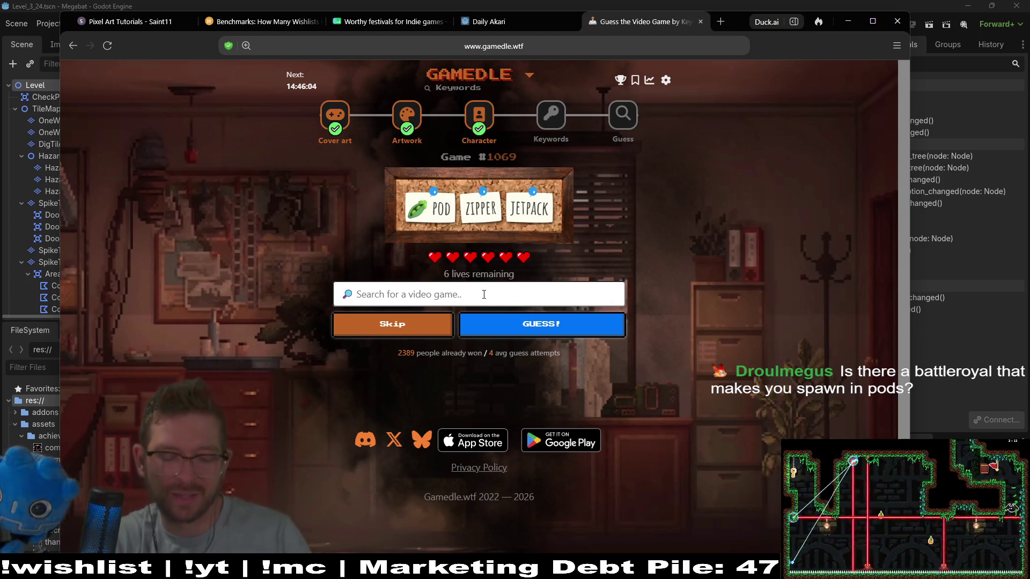
- Guess Grounded for Keywords puzzle #1069, revealing the Costumes, Stickers and Decorations clues
{"action": "type", "text": "grounded"}
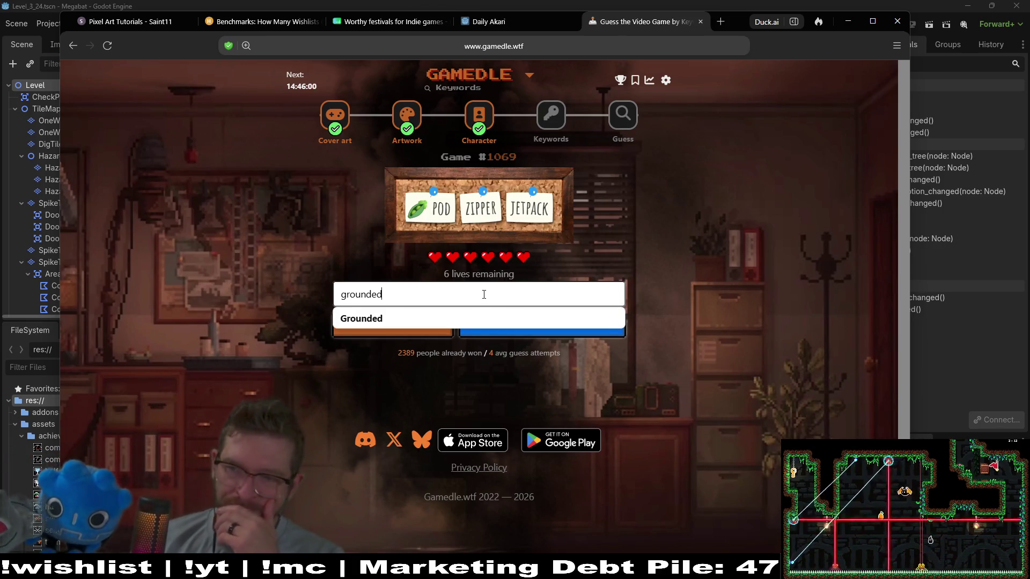
{"action": "left_click", "coordinate": [483, 318]}
{"action": "left_click", "coordinate": [496, 321]}
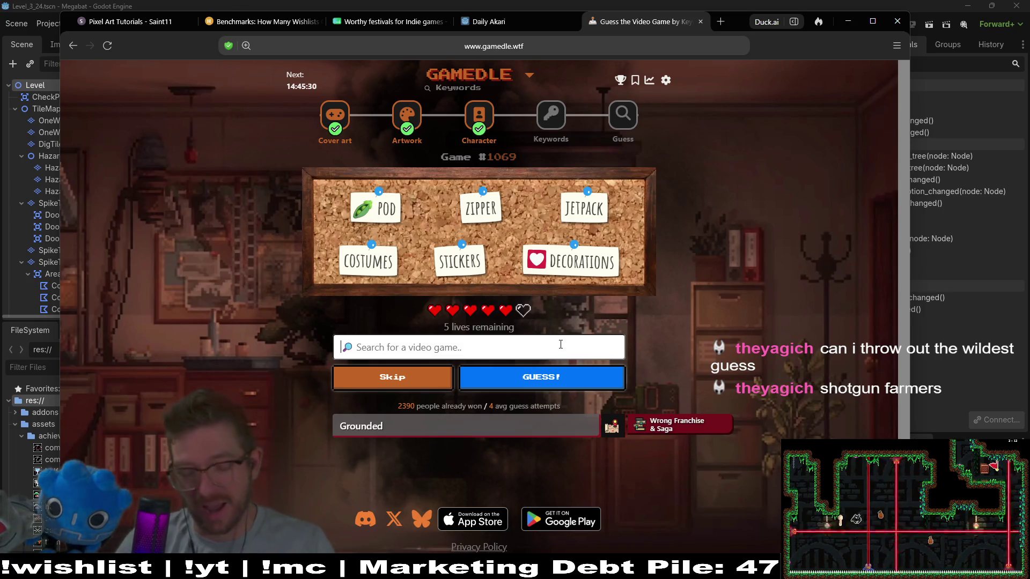
{"action": "type", "text": "shot"}
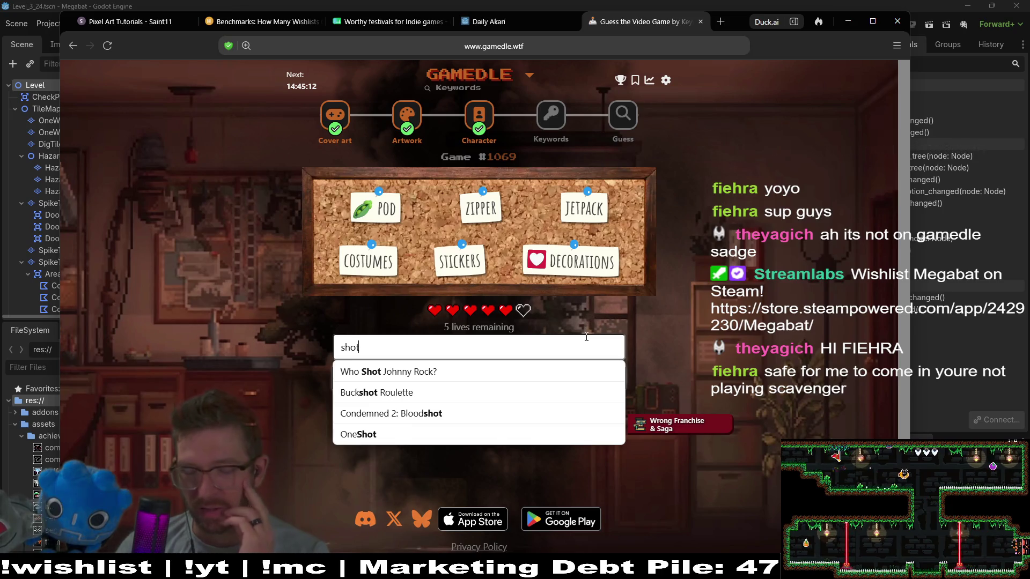
- Submit The Sims 3 as a Keywords guess
{"action": "key", "text": "BackSpace"}
{"action": "key", "text": "BackSpace"}
{"action": "key", "text": "BackSpace"}
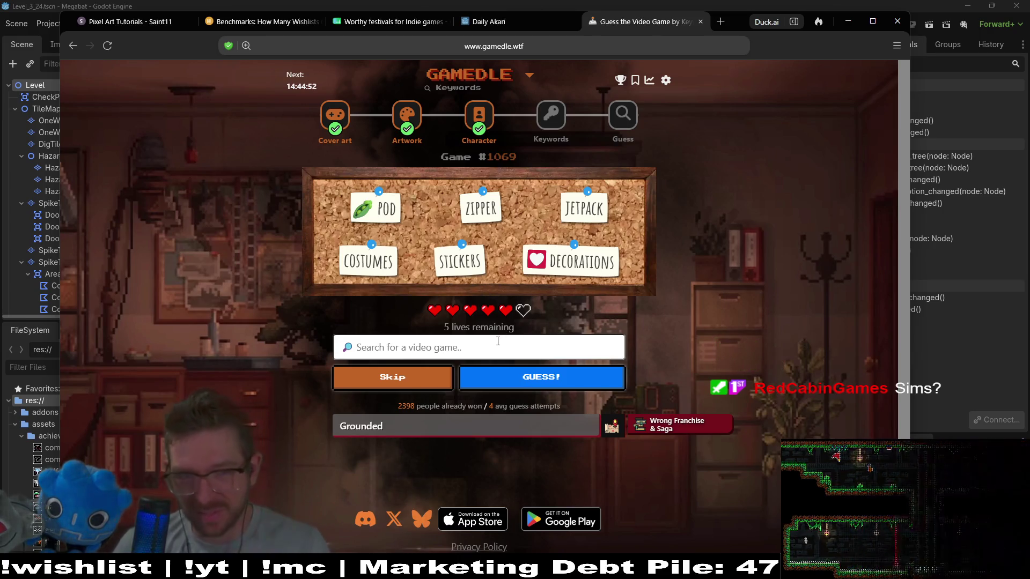
{"action": "type", "text": "sims"}
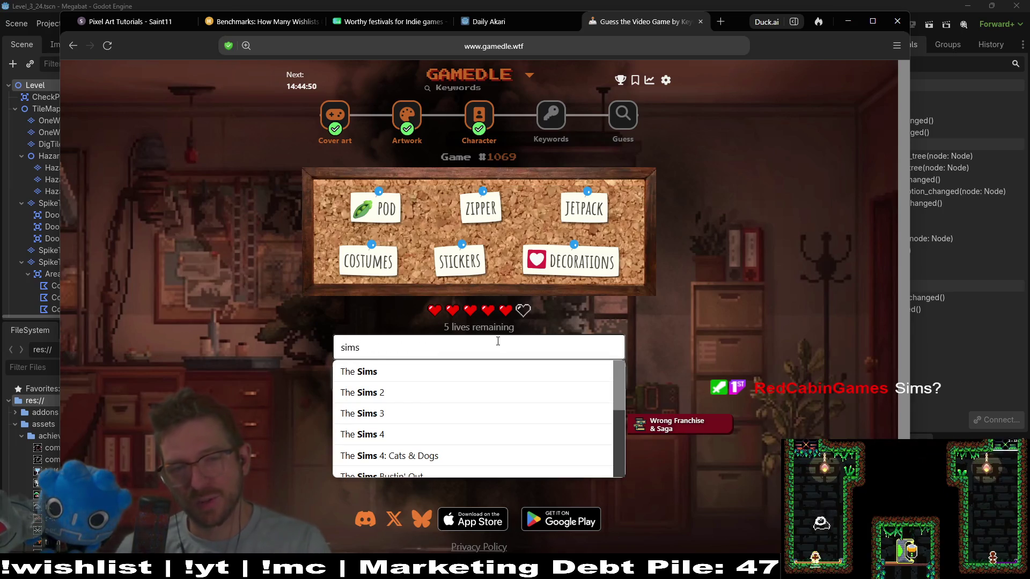
{"action": "left_click", "coordinate": [413, 416]}
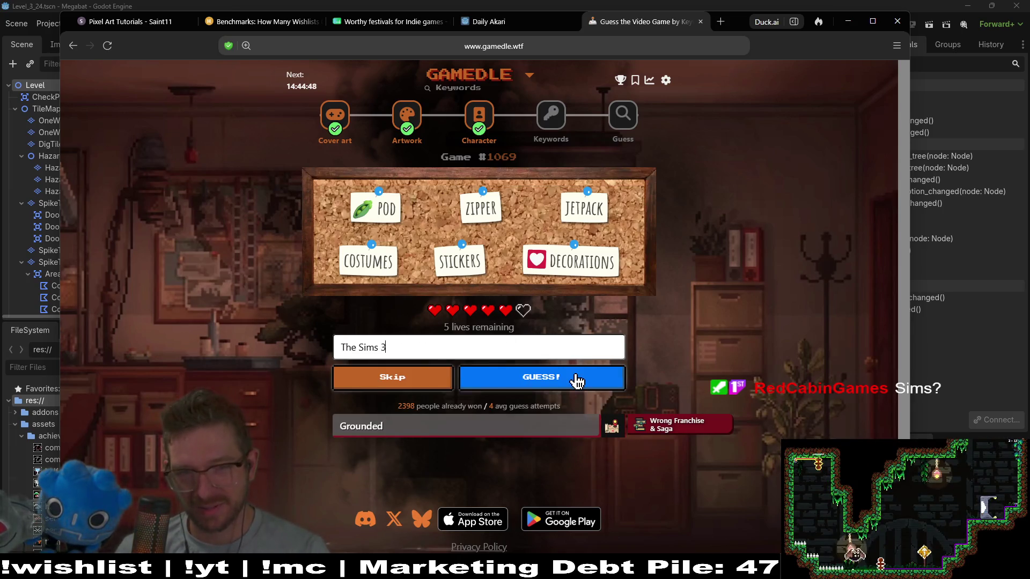
{"action": "left_click", "coordinate": [577, 381]}
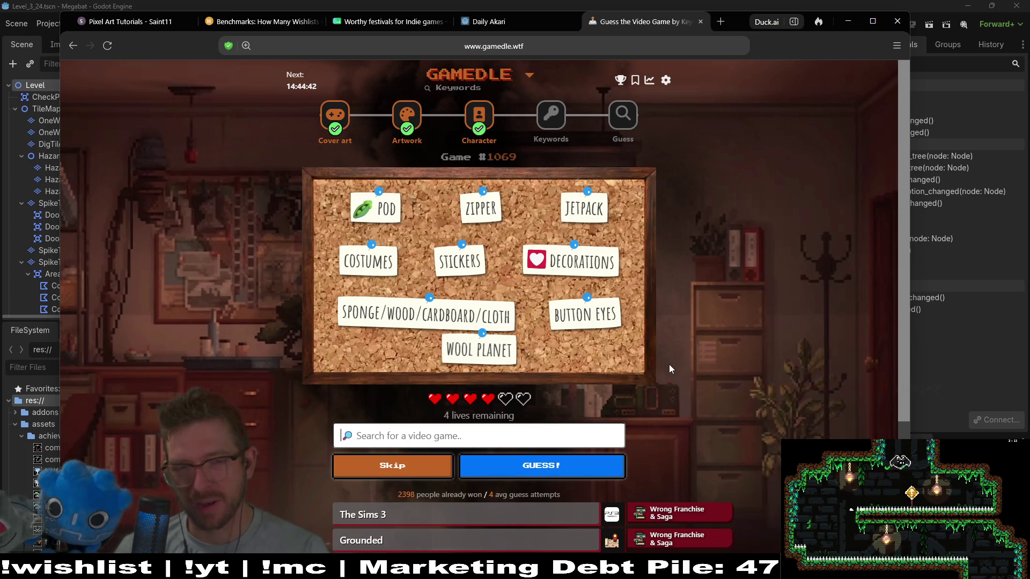
- Submit LittleBigPlanet as the Keywords guess, solving puzzle #1069
{"action": "left_click", "coordinate": [484, 439]}
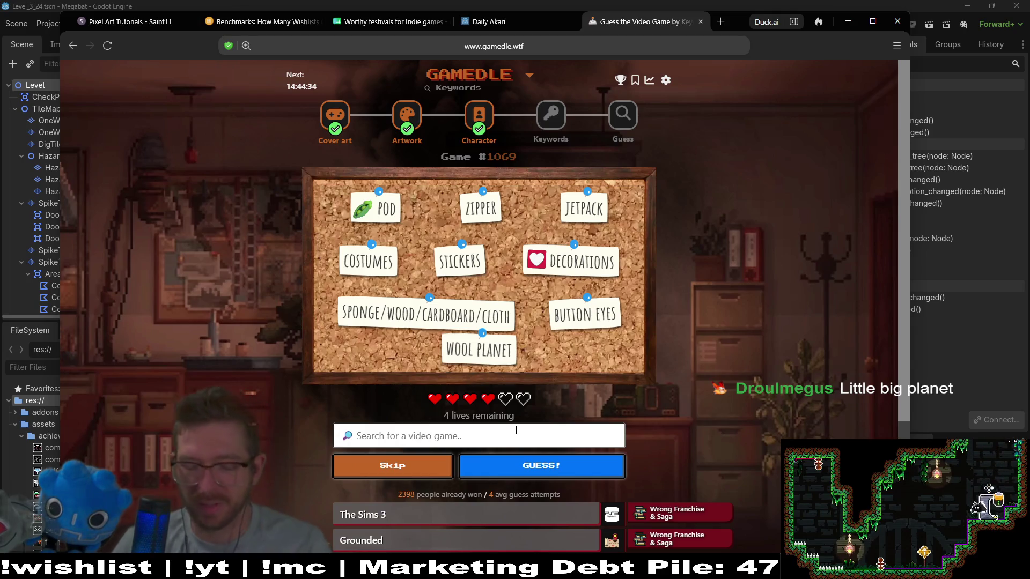
{"action": "type", "text": "little bi"}
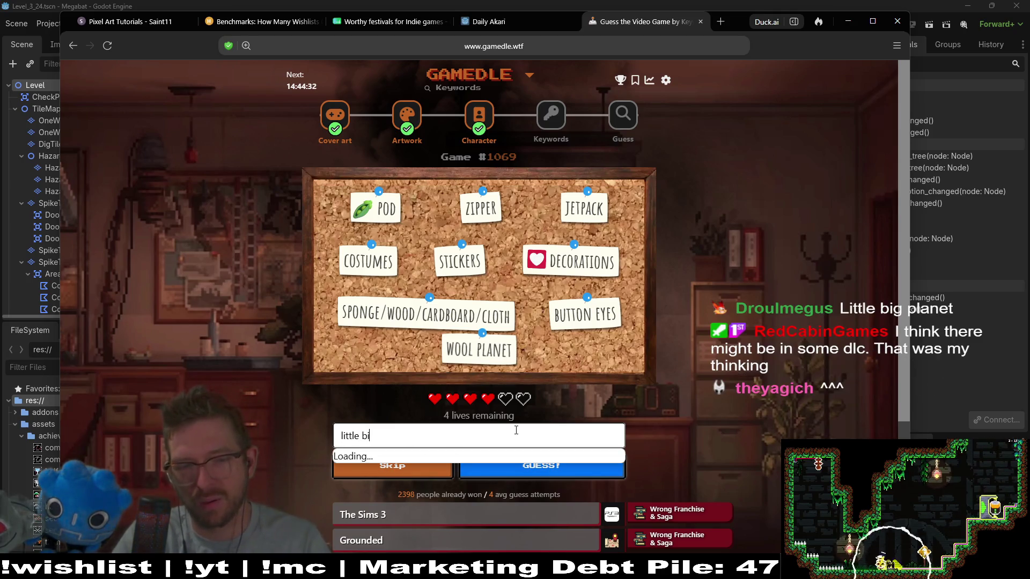
{"action": "type", "text": "g"}
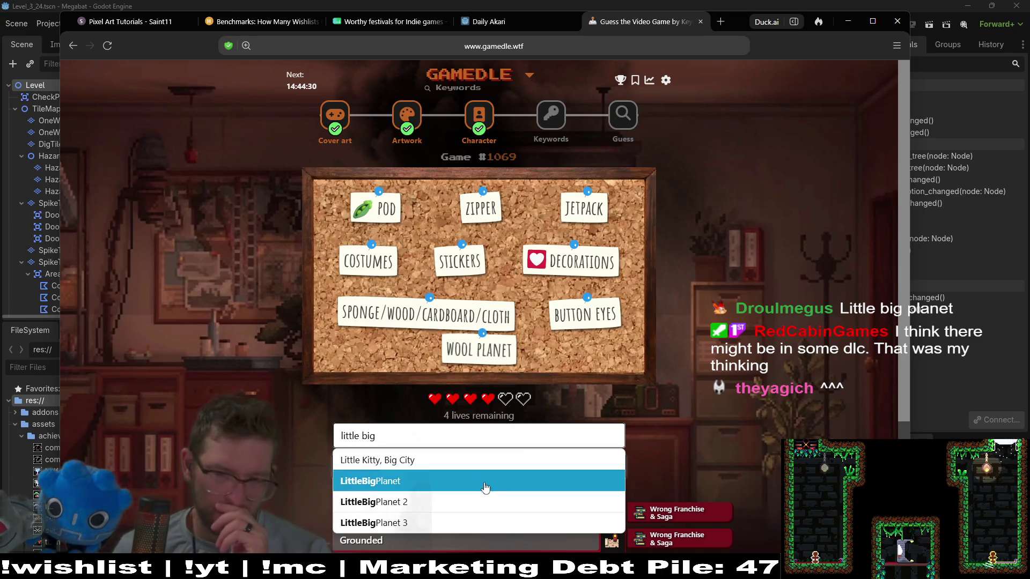
{"action": "left_click", "coordinate": [466, 499]}
{"action": "left_click", "coordinate": [520, 466]}
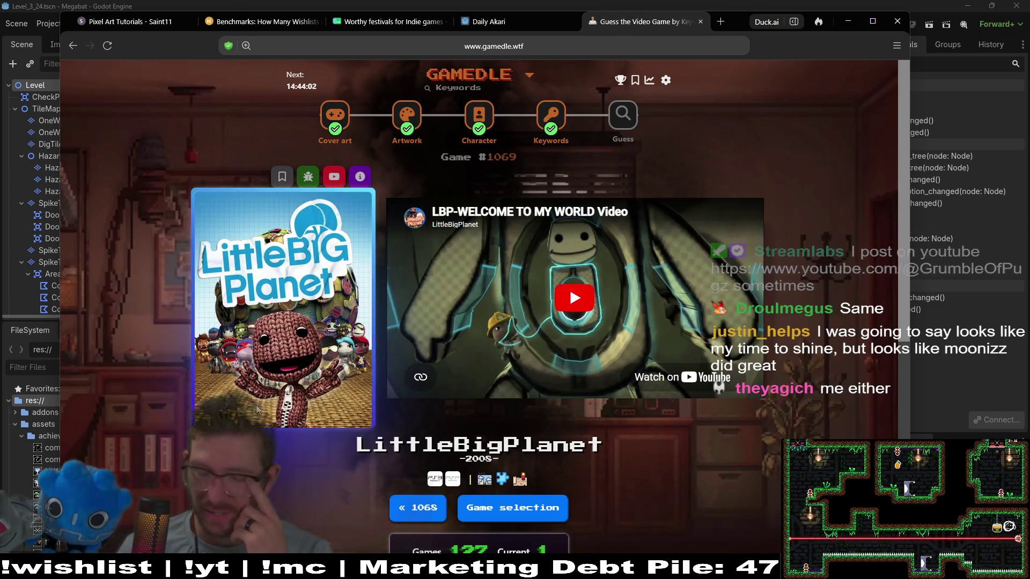
- Open Guess puzzle #1322 and submit Stellar Blade as the first guess
{"action": "left_click", "coordinate": [629, 112]}
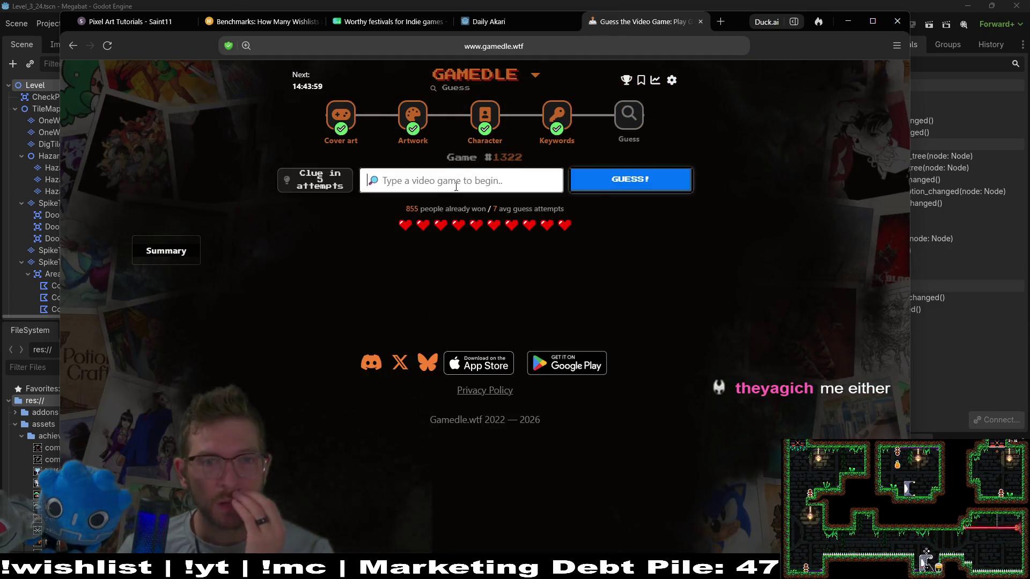
{"action": "type", "text": "stellar bla"}
{"action": "left_click", "coordinate": [462, 209]}
{"action": "left_click", "coordinate": [653, 183]}
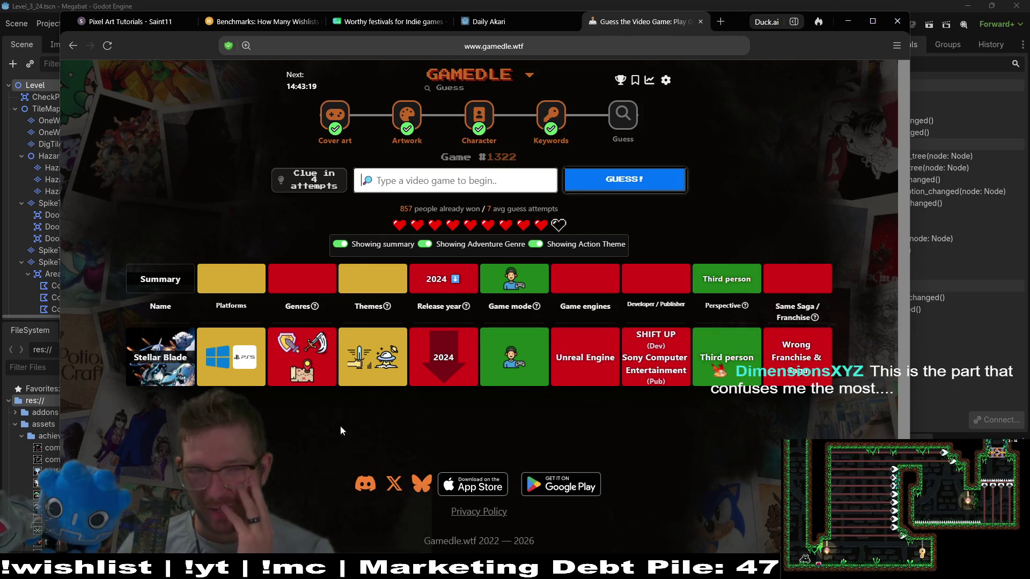
{"action": "mouse_move", "coordinate": [322, 347]}
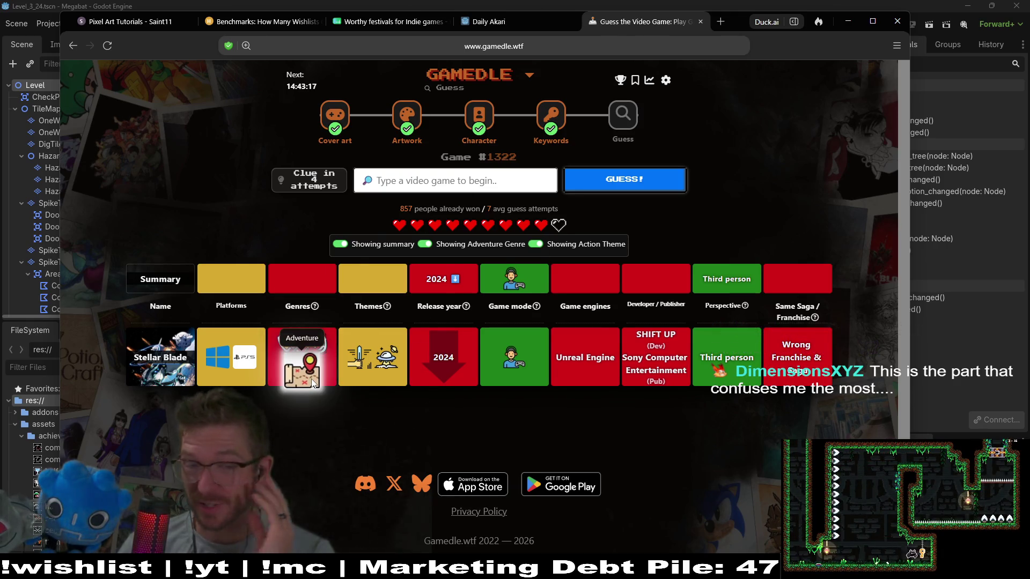
{"action": "mouse_move", "coordinate": [363, 361]}
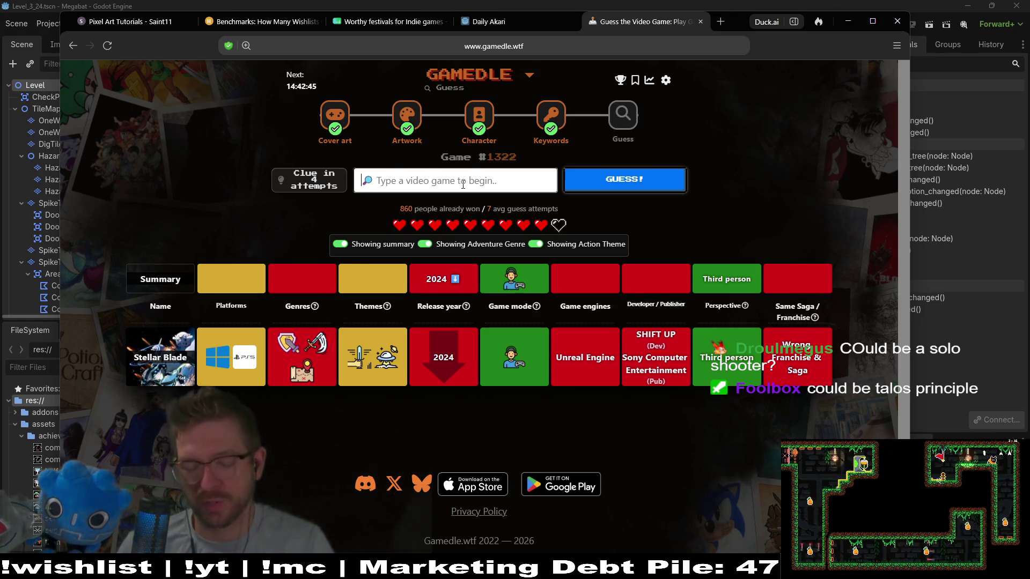
- Guess Portal 2, narrowing the mystery game's release year to 2012–2016
{"action": "type", "text": "portal"}
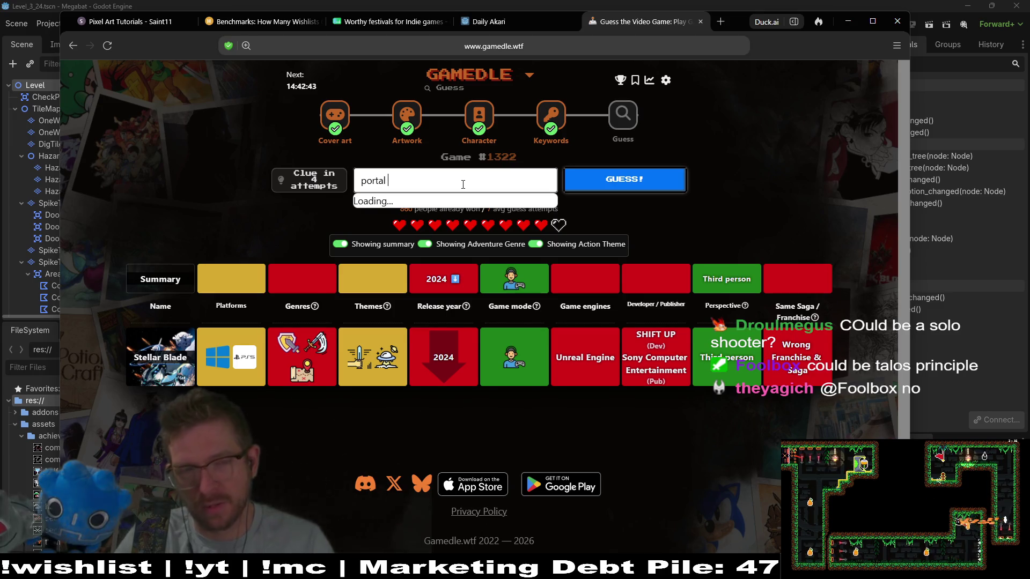
{"action": "type", "text": "2"}
{"action": "left_click", "coordinate": [472, 202]}
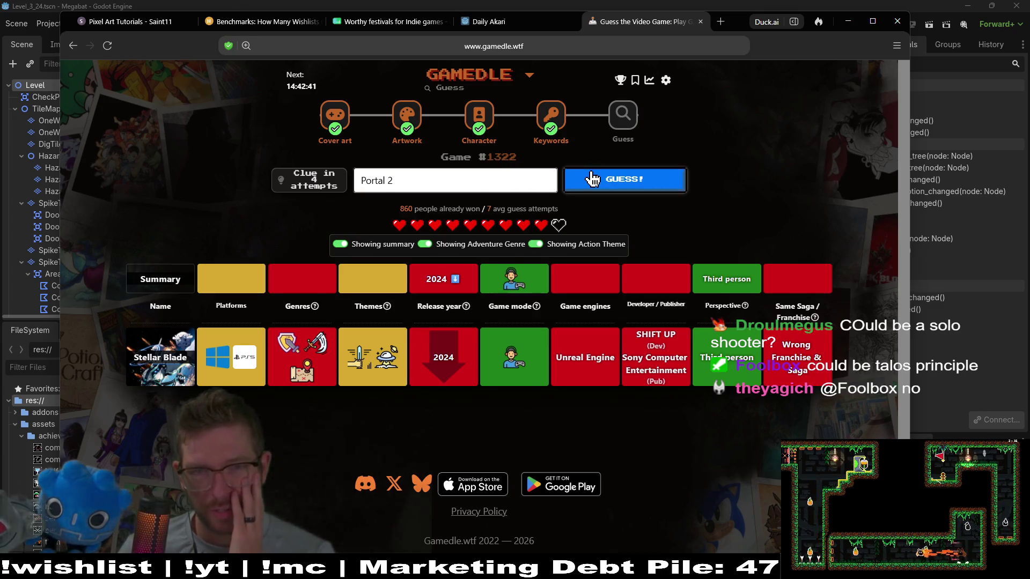
{"action": "left_click", "coordinate": [592, 178]}
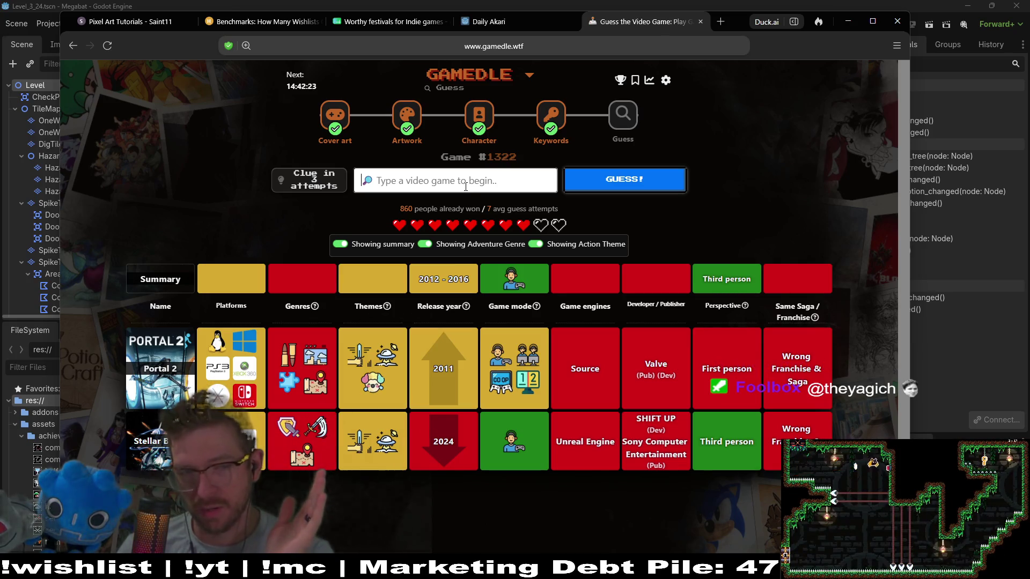
{"action": "mouse_move", "coordinate": [312, 395]}
{"action": "mouse_move", "coordinate": [324, 350]}
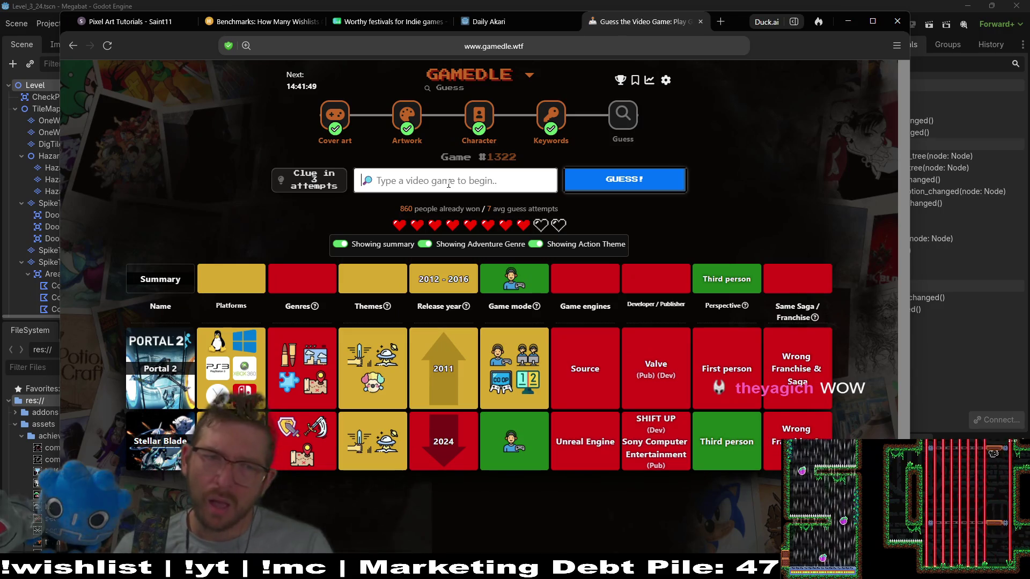
{"action": "type", "text": "art of"}
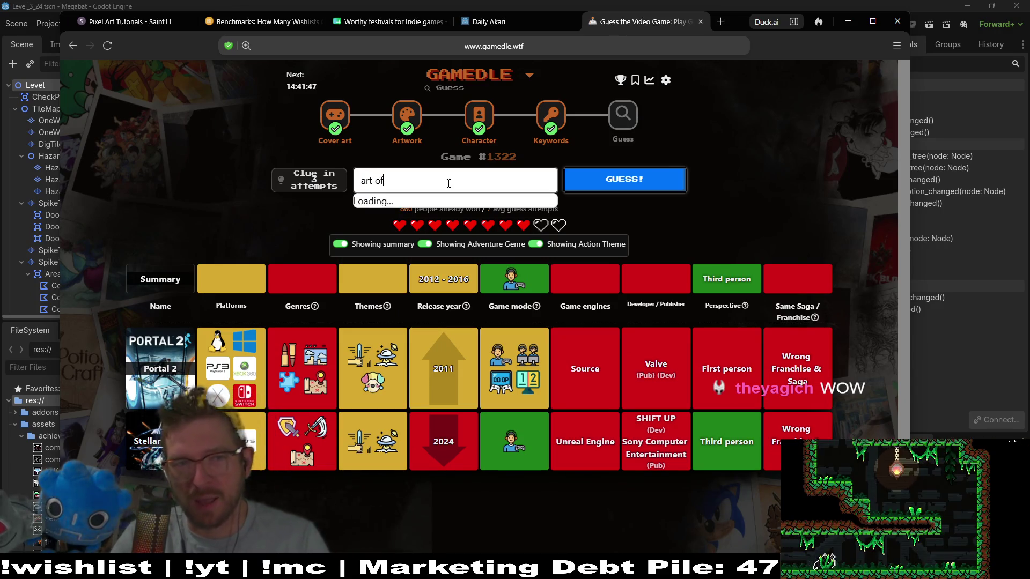
{"action": "type", "text": "y"}
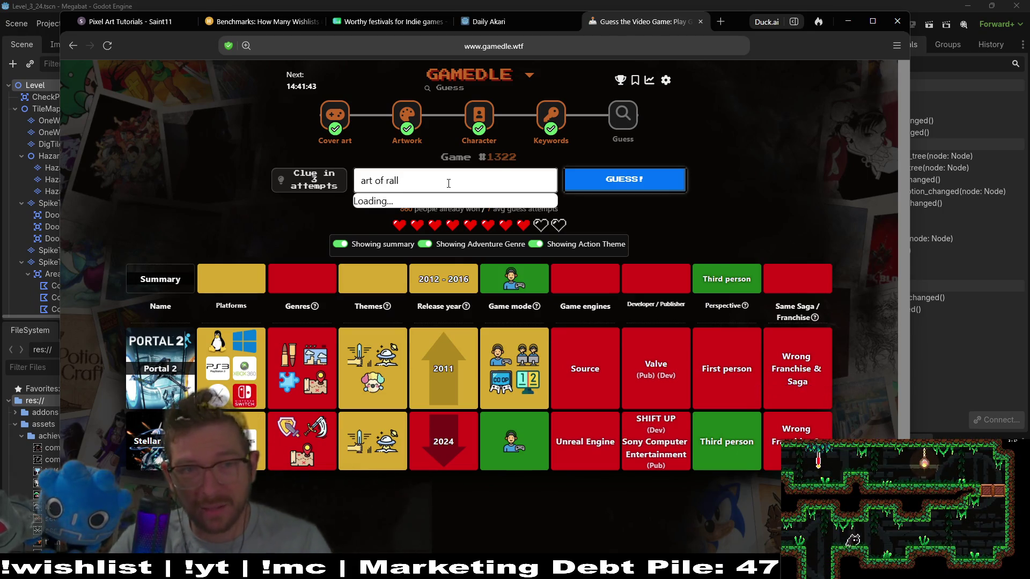
{"action": "left_click", "coordinate": [437, 204]}
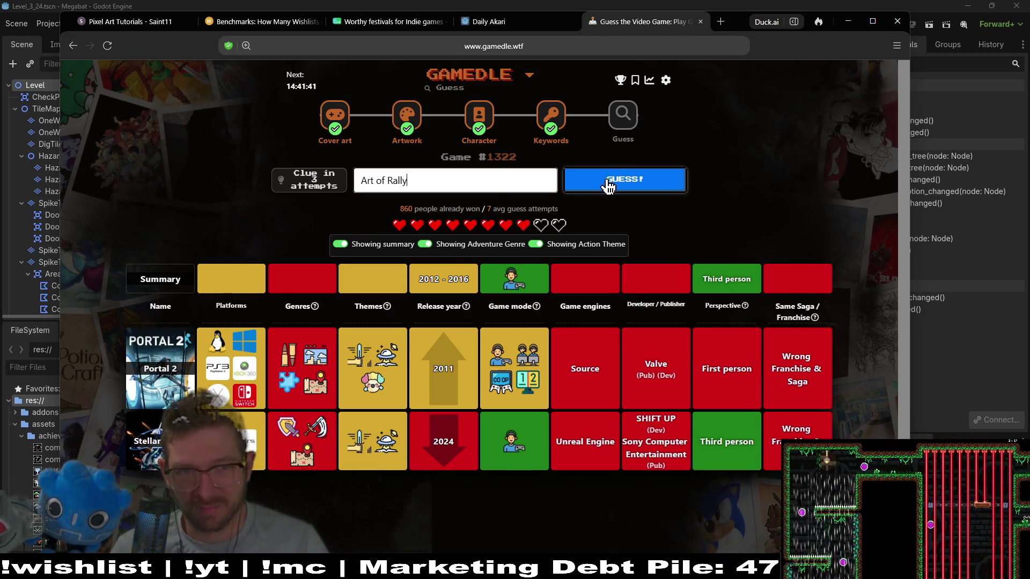
{"action": "left_click", "coordinate": [600, 186]}
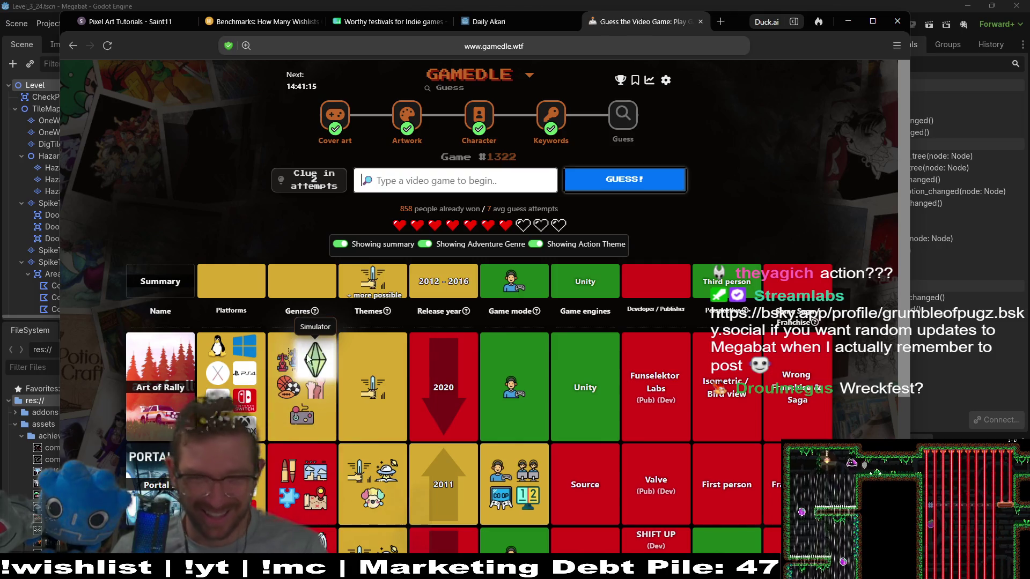
{"action": "left_click", "coordinate": [367, 191]}
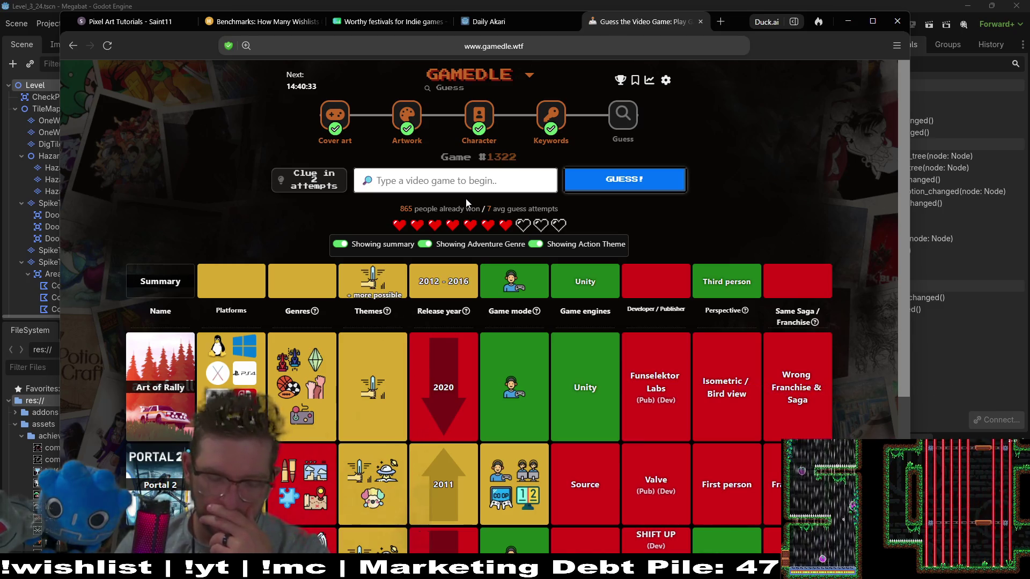
- Submit Wreckfest as a guess, which pins the release year to 2014
{"action": "left_click", "coordinate": [437, 191]}
{"action": "type", "text": "wr"}
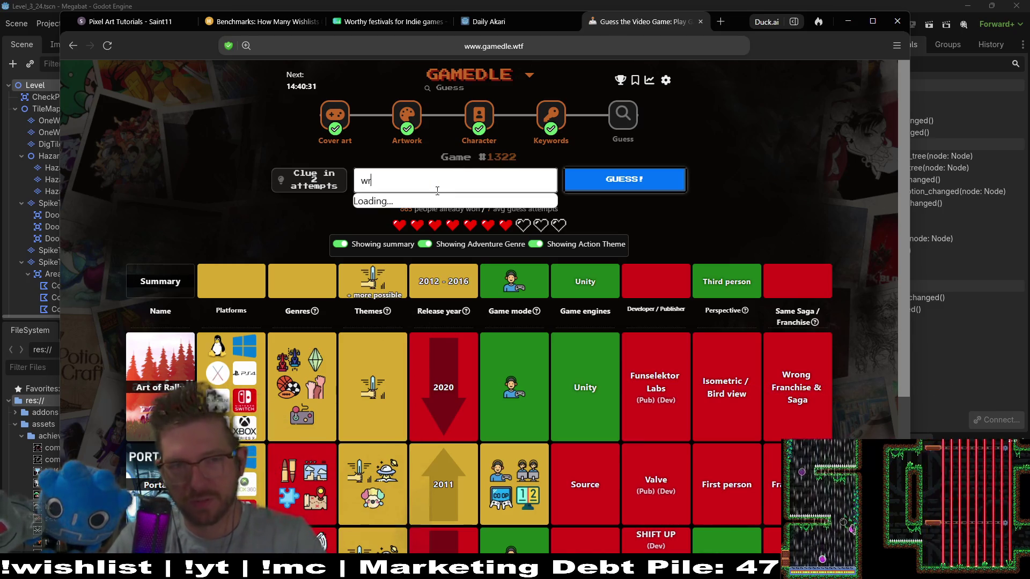
{"action": "type", "text": "eck"}
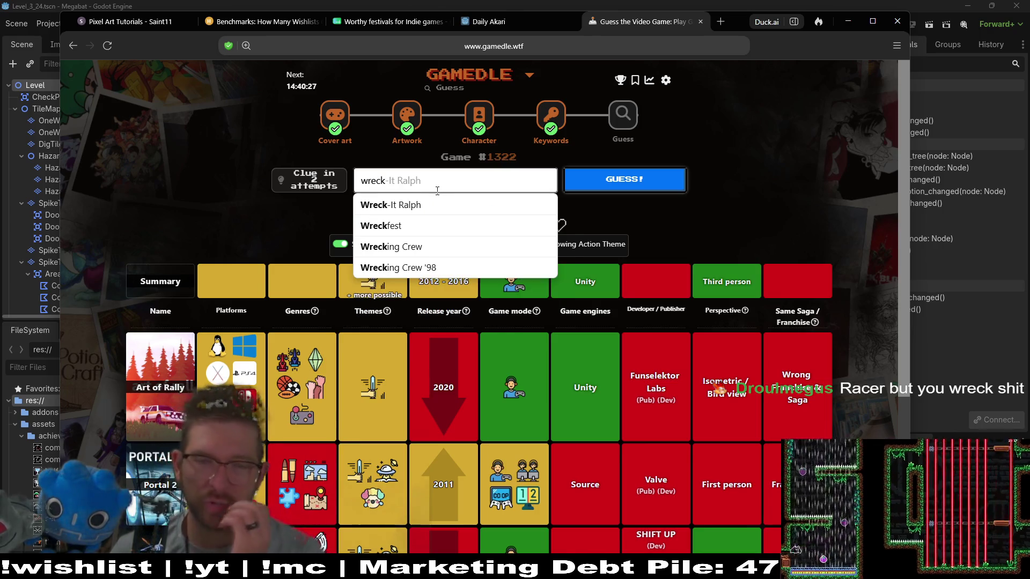
{"action": "left_click", "coordinate": [378, 225]}
{"action": "left_click", "coordinate": [609, 179]}
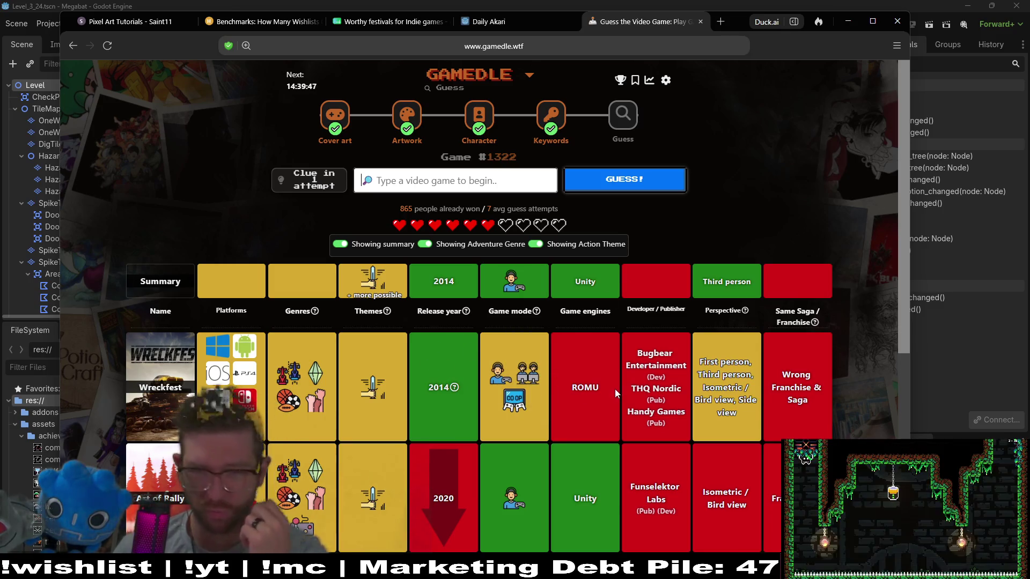
{"action": "left_click_drag", "start_coordinate": [903, 314], "coordinate": [906, 352]}
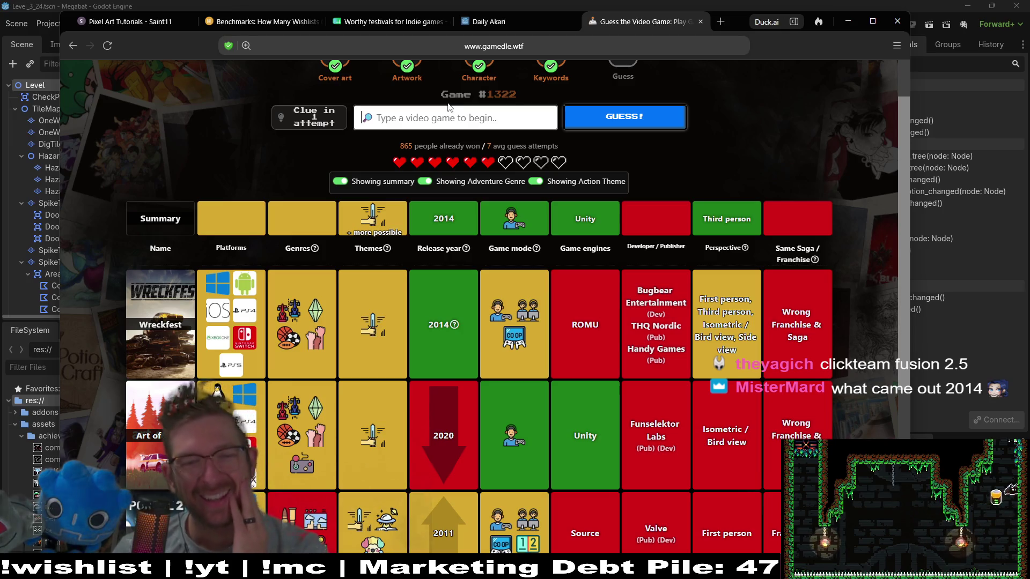
{"action": "left_click", "coordinate": [440, 127]}
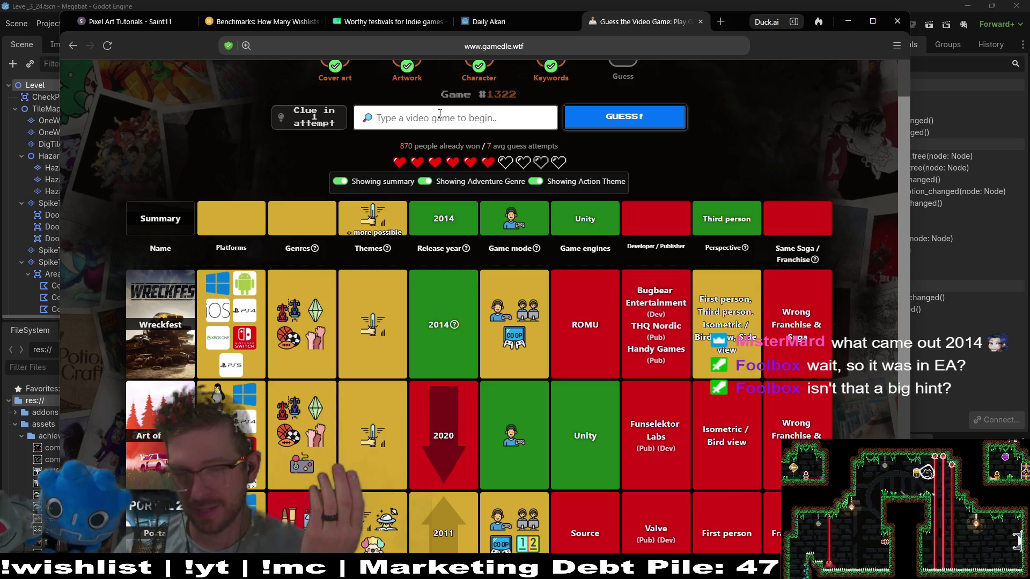
{"action": "mouse_move", "coordinate": [453, 326]}
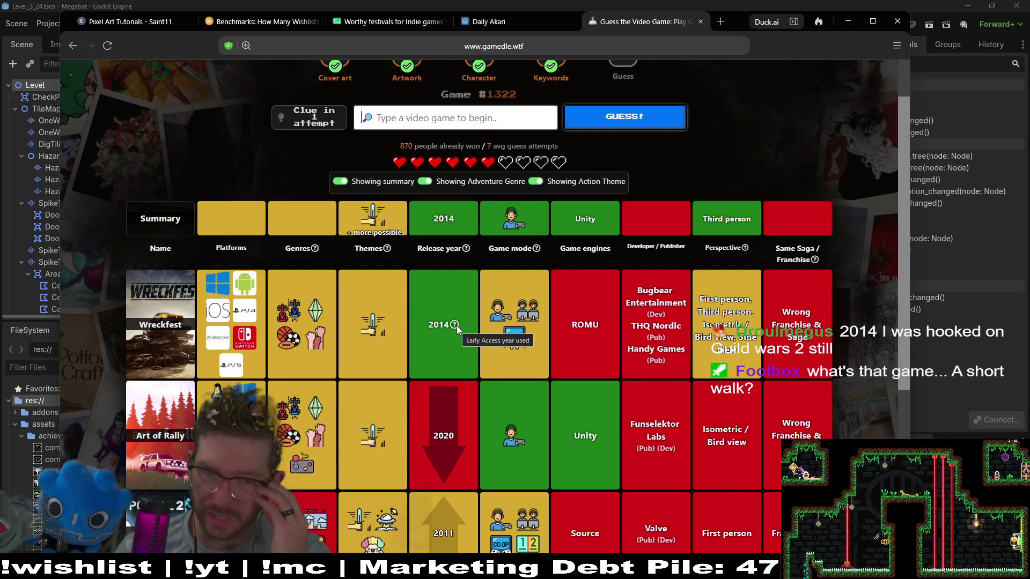
{"action": "left_click_drag", "start_coordinate": [455, 217], "coordinate": [432, 220]}
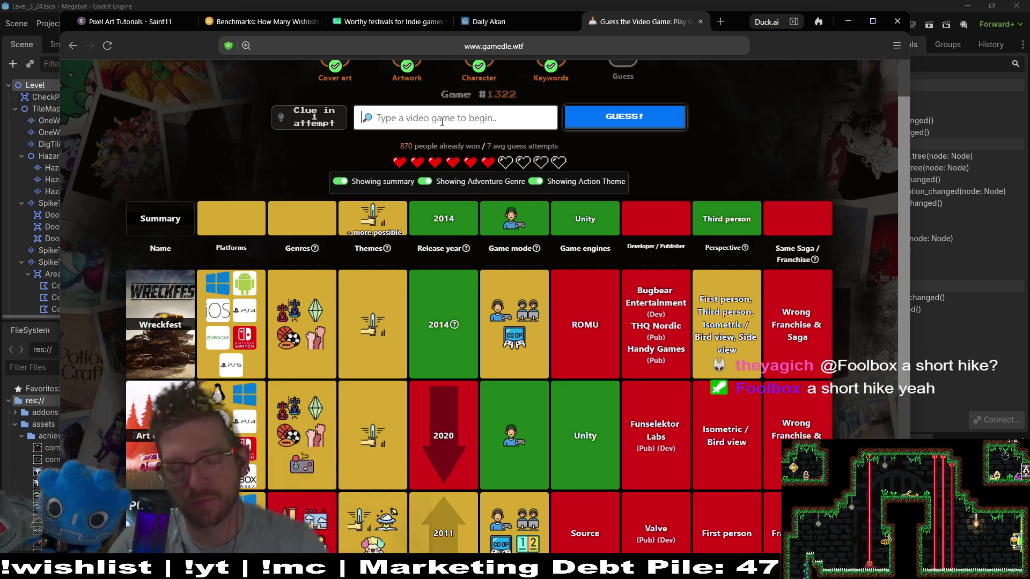
- Submit A Short Hike as a guess, adding Open world to the themes
{"action": "type", "text": "short"}
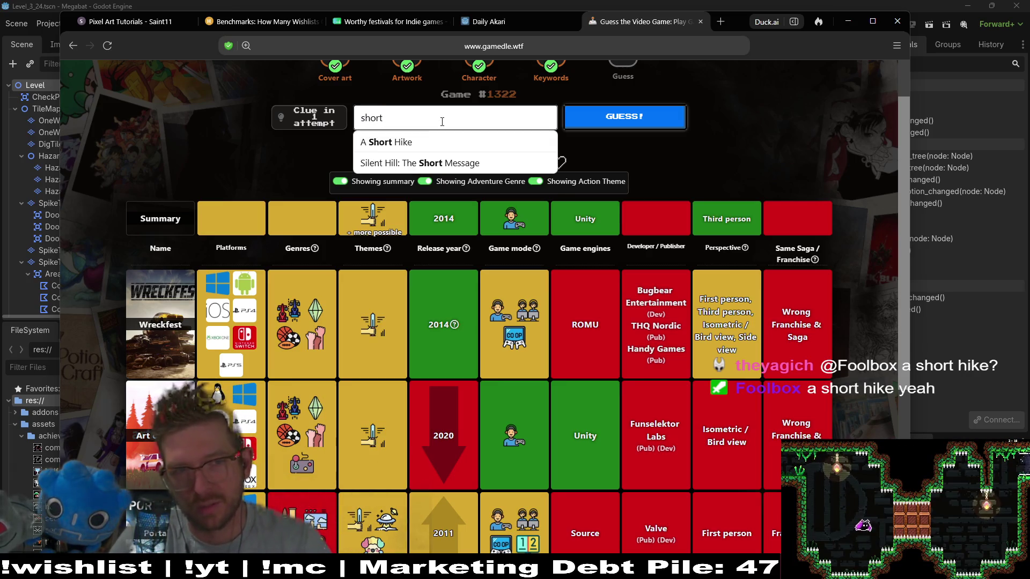
{"action": "left_click", "coordinate": [441, 143]}
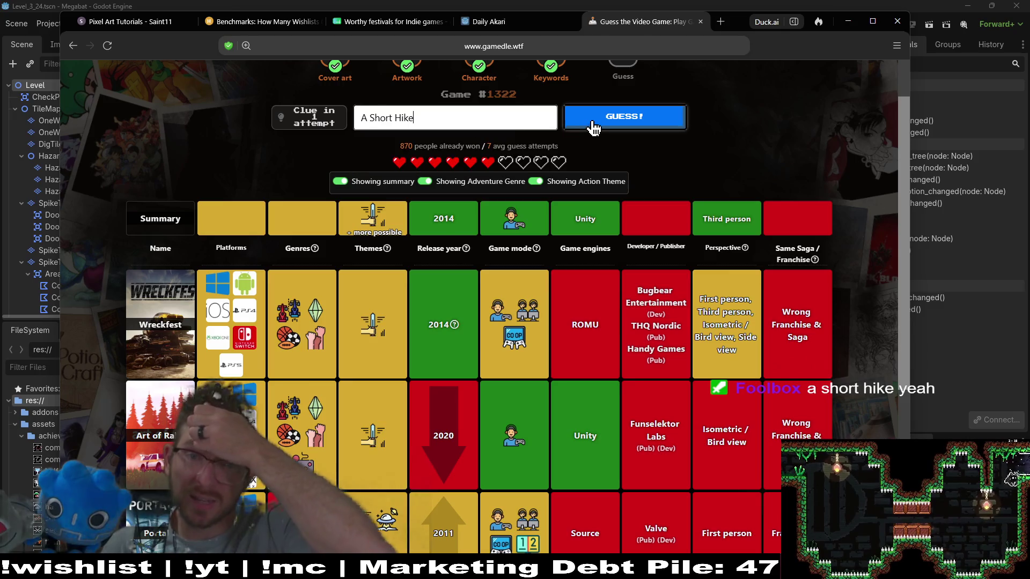
{"action": "left_click", "coordinate": [624, 116]}
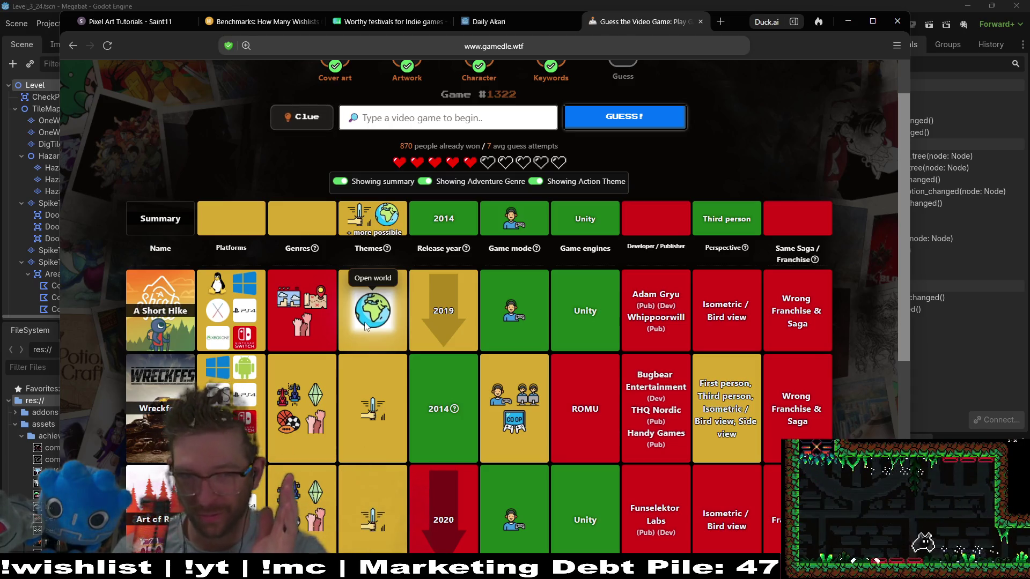
{"action": "left_click", "coordinate": [429, 124]}
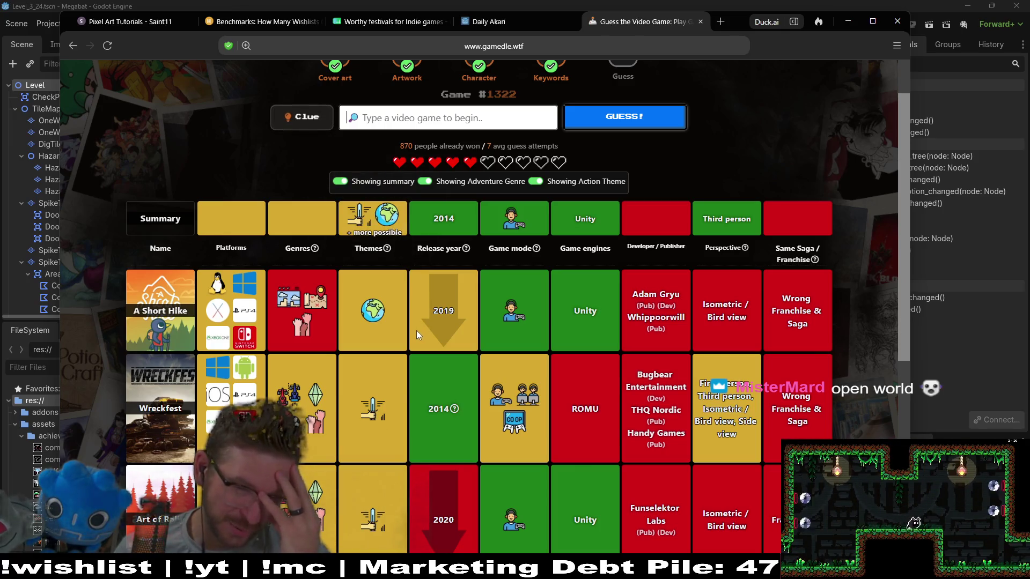
{"action": "scroll", "coordinate": [437, 319], "scroll_direction": "down", "scroll_amount": 6}
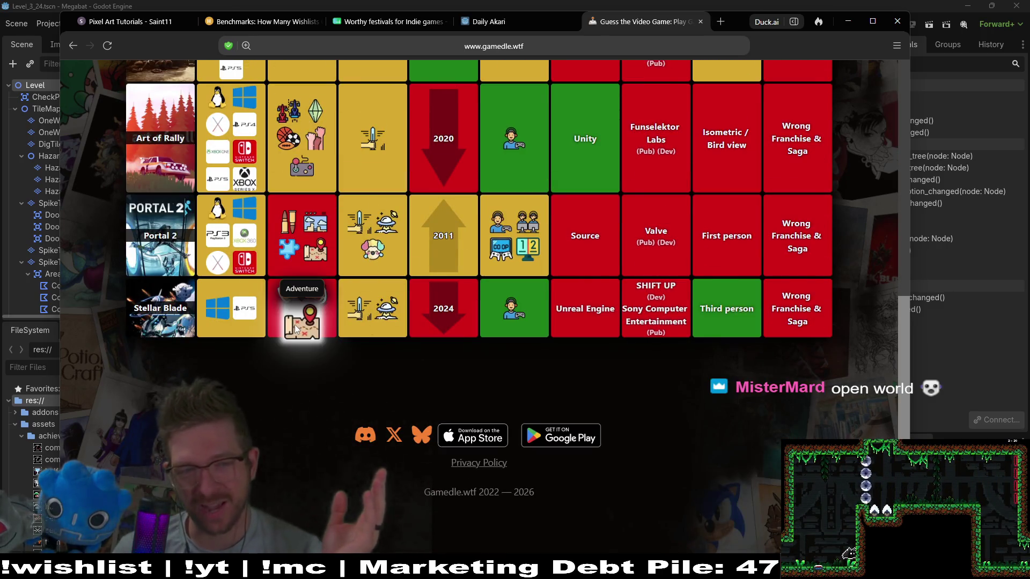
{"action": "scroll", "coordinate": [366, 370], "scroll_direction": "up", "scroll_amount": 10}
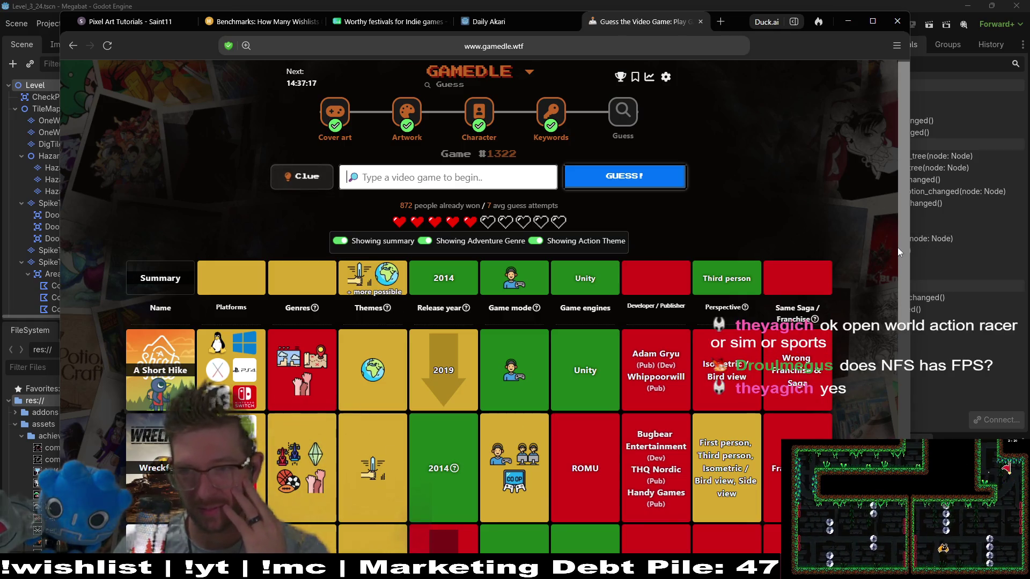
{"action": "mouse_move", "coordinate": [899, 249]}
{"action": "left_mouse_down"}
{"action": "mouse_move", "coordinate": [893, 335]}
{"action": "mouse_move", "coordinate": [892, 307]}
{"action": "left_mouse_up"}
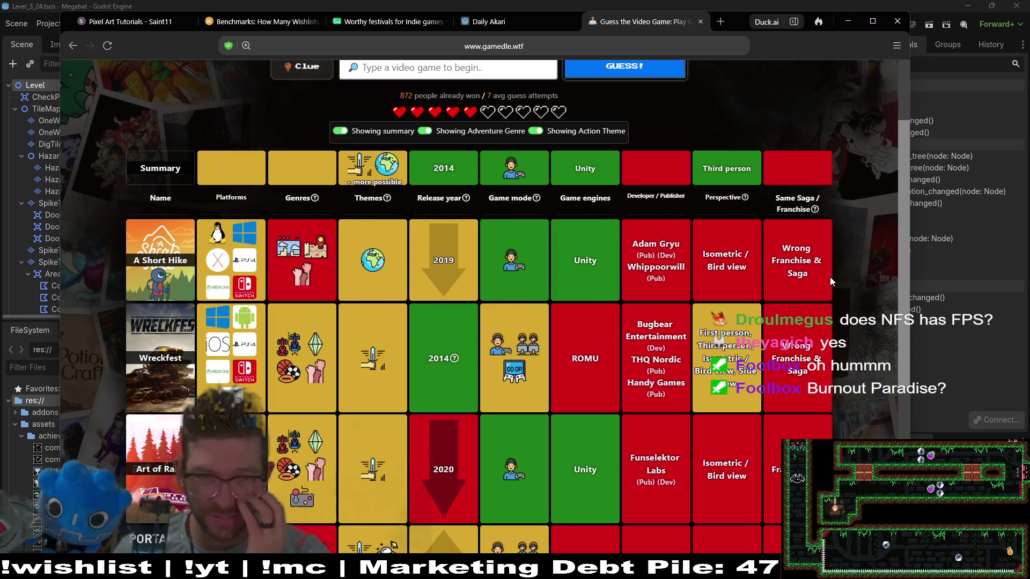
- Submit Burnout Paradise as the next guess
{"action": "left_click", "coordinate": [399, 73]}
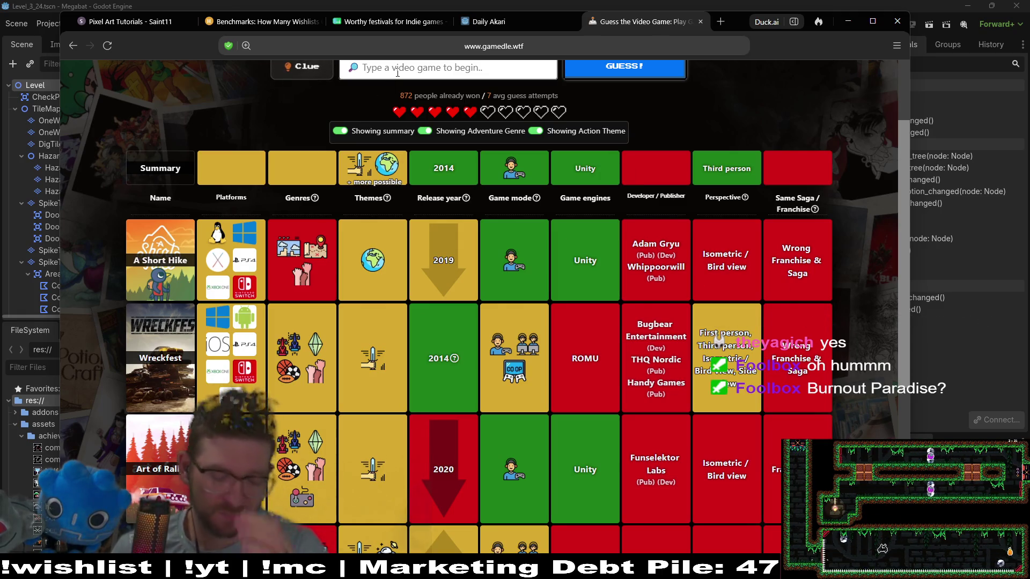
{"action": "type", "text": "burnout para"}
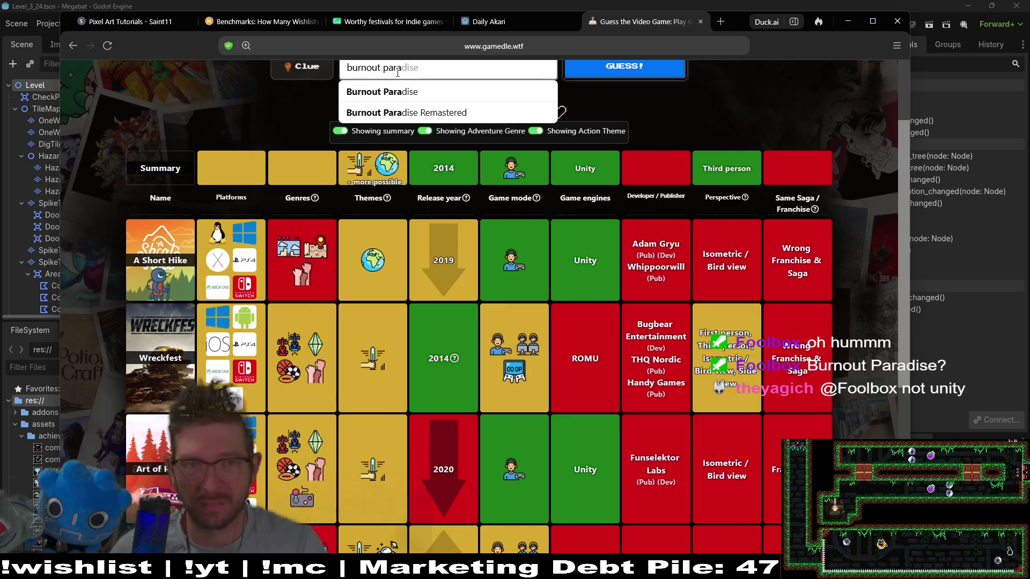
{"action": "left_click", "coordinate": [408, 91]}
{"action": "left_click", "coordinate": [600, 75]}
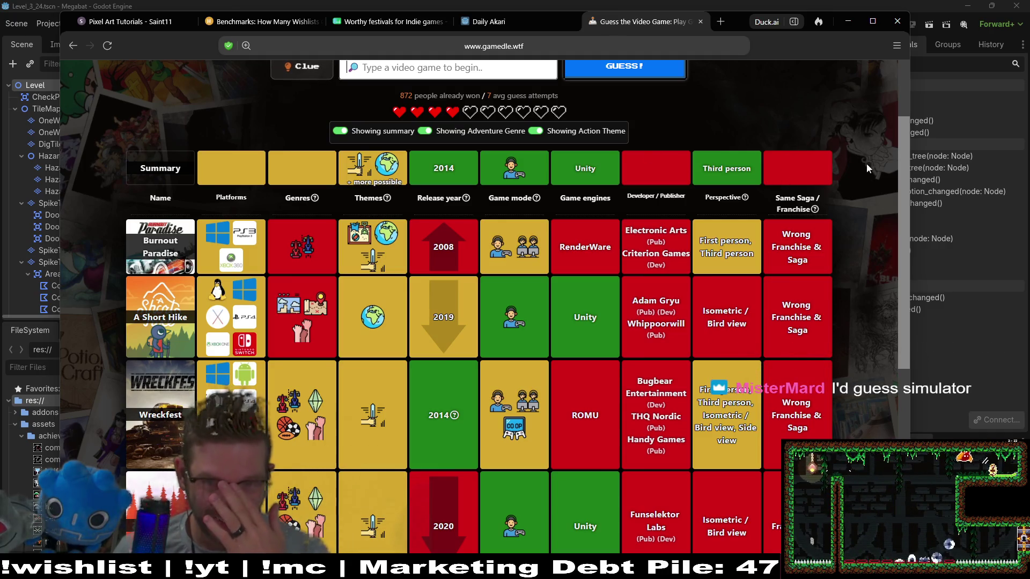
- Review the Open world clues and request the one-time clue confirmation
{"action": "scroll", "coordinate": [483, 268], "scroll_direction": "up", "scroll_amount": 1}
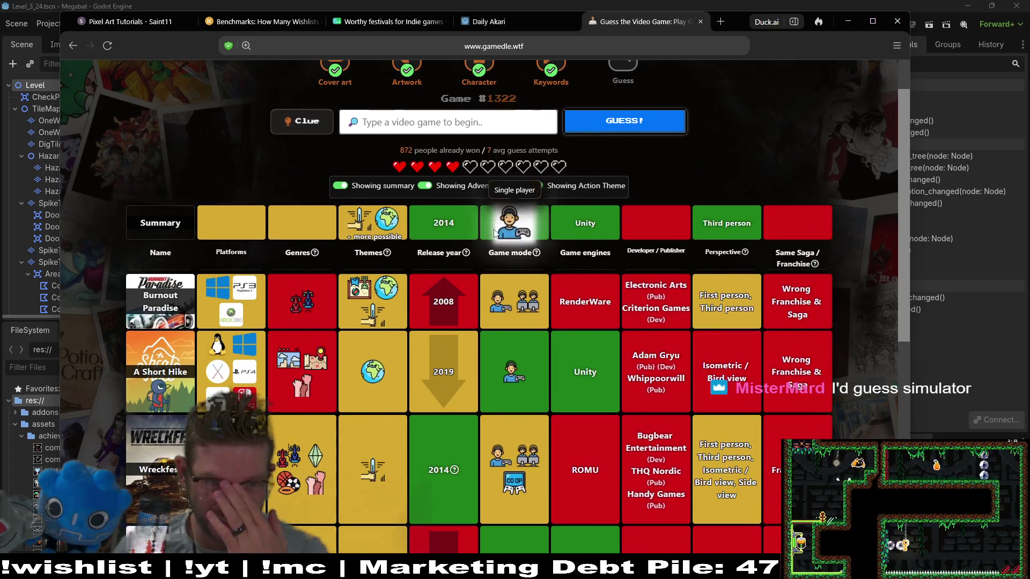
{"action": "mouse_move", "coordinate": [394, 290]}
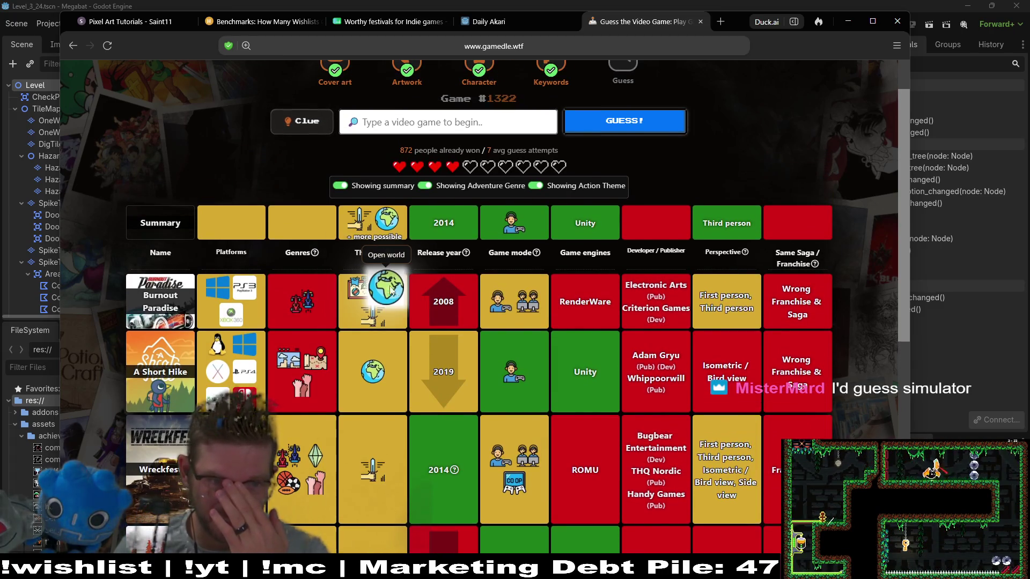
{"action": "mouse_move", "coordinate": [388, 217]}
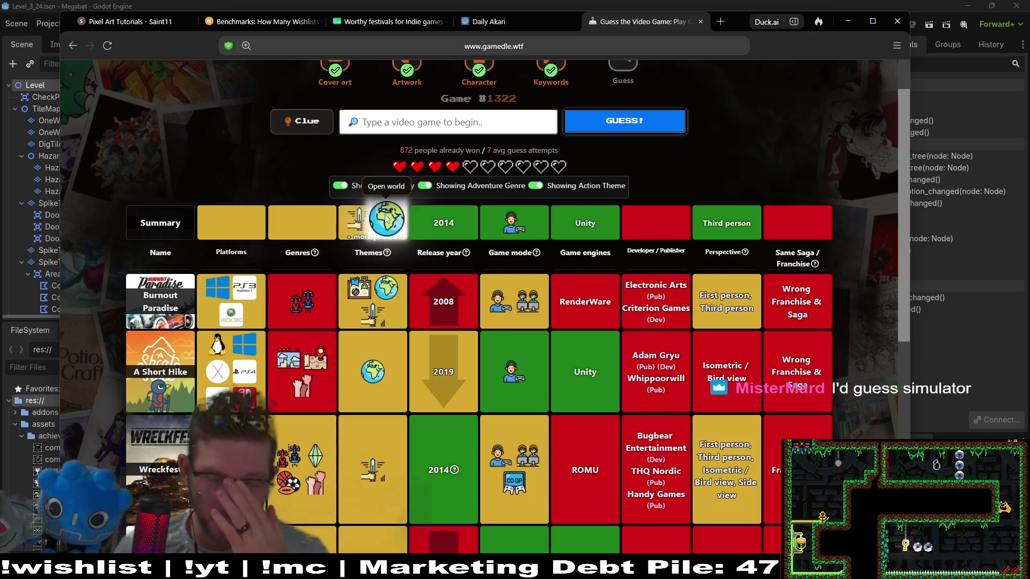
{"action": "left_click", "coordinate": [399, 122]}
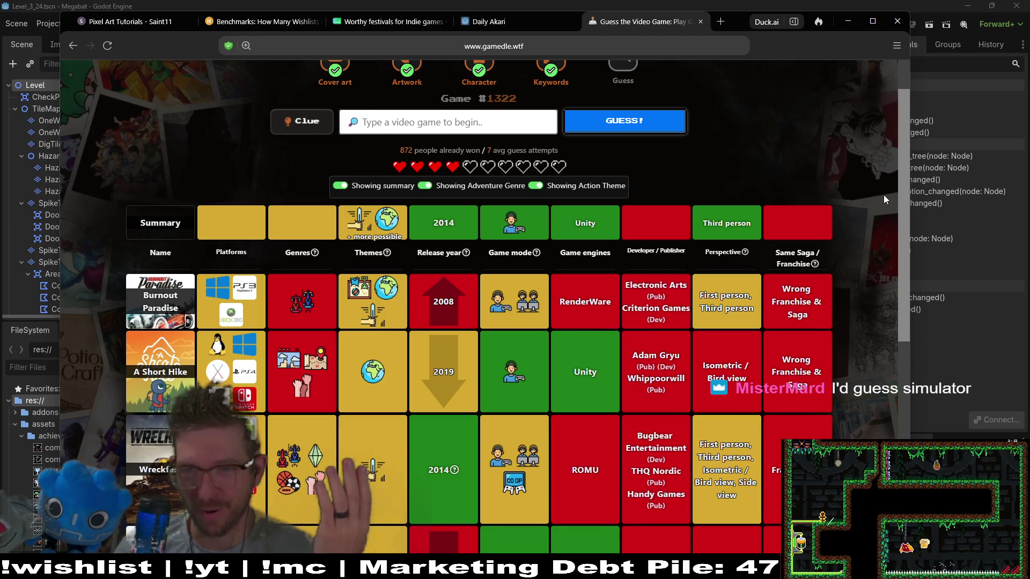
{"action": "mouse_move", "coordinate": [899, 197]}
{"action": "left_mouse_down"}
{"action": "mouse_move", "coordinate": [884, 324]}
{"action": "mouse_move", "coordinate": [898, 217]}
{"action": "mouse_move", "coordinate": [890, 170]}
{"action": "left_mouse_up"}
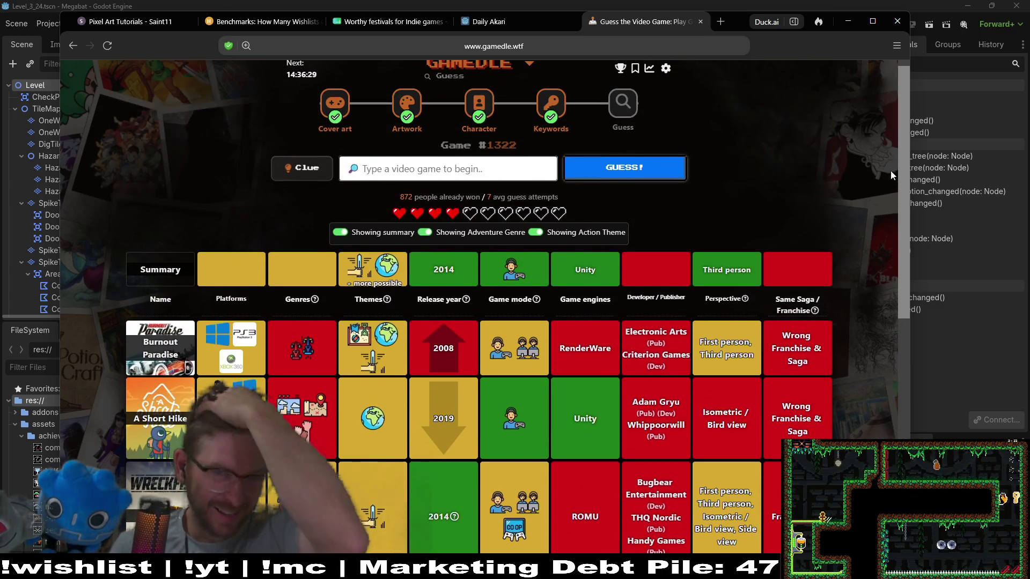
{"action": "left_click", "coordinate": [429, 169]}
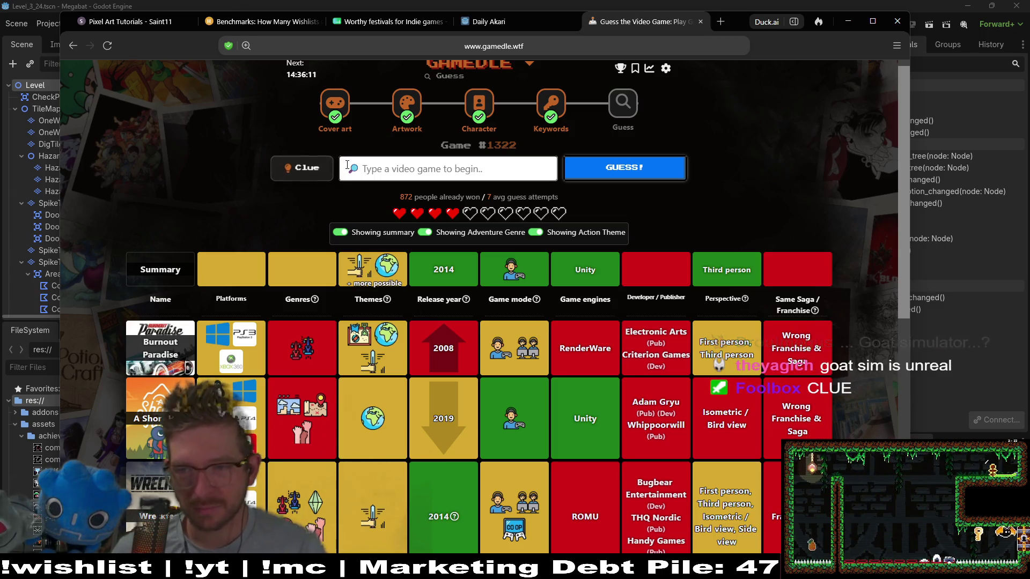
{"action": "left_click", "coordinate": [309, 171]}
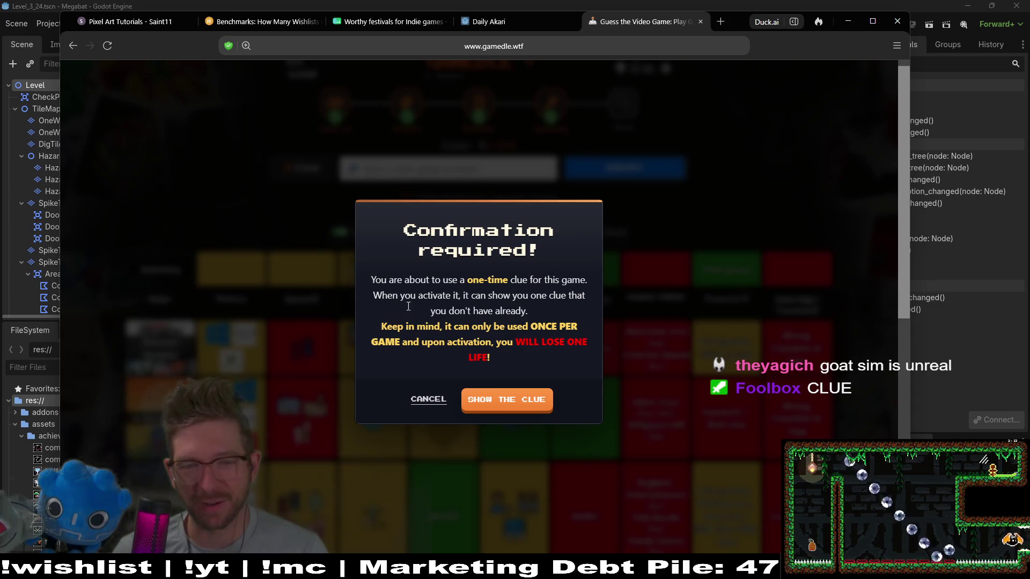
{"action": "left_click", "coordinate": [498, 399]}
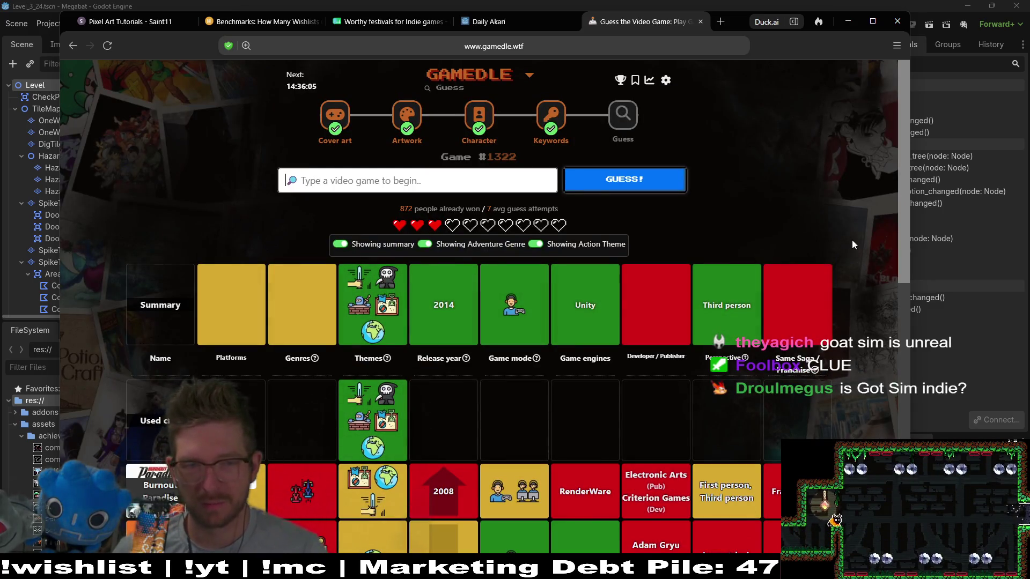
{"action": "mouse_move", "coordinate": [379, 319]}
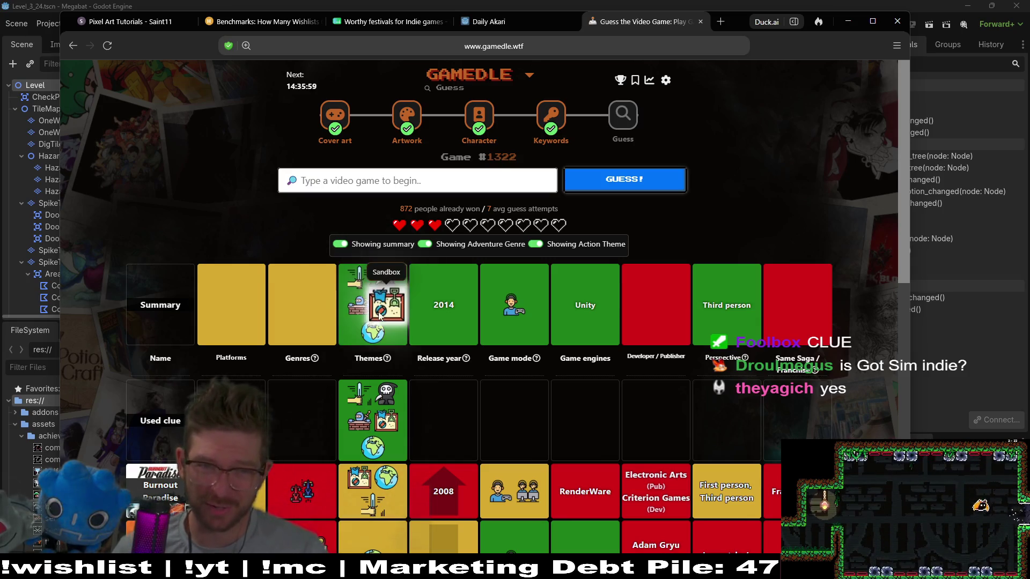
{"action": "mouse_move", "coordinate": [902, 234]}
{"action": "left_mouse_down"}
{"action": "mouse_move", "coordinate": [896, 262]}
{"action": "mouse_move", "coordinate": [897, 251]}
{"action": "left_mouse_up"}
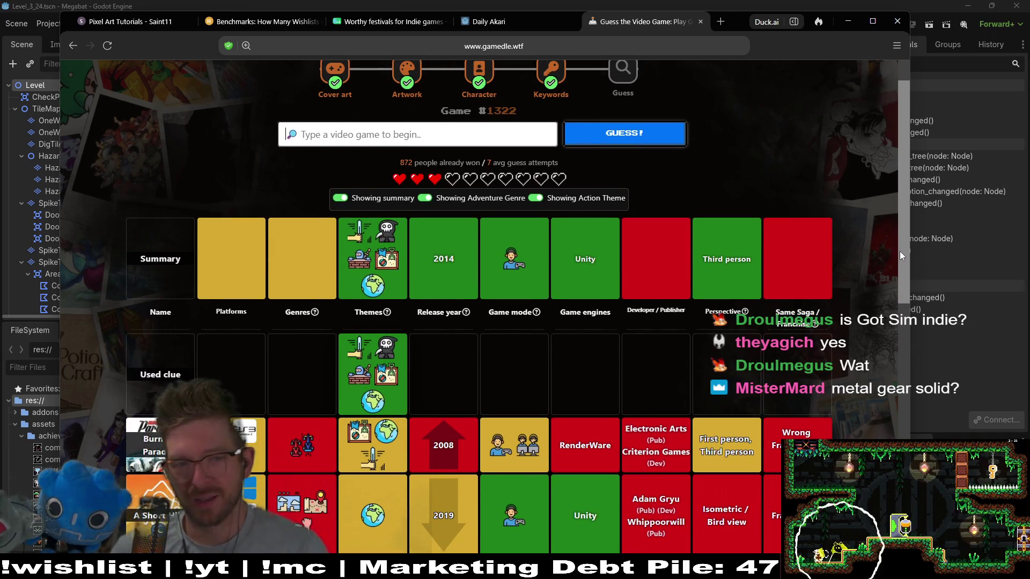
{"action": "left_click_drag", "start_coordinate": [899, 251], "coordinate": [902, 329]}
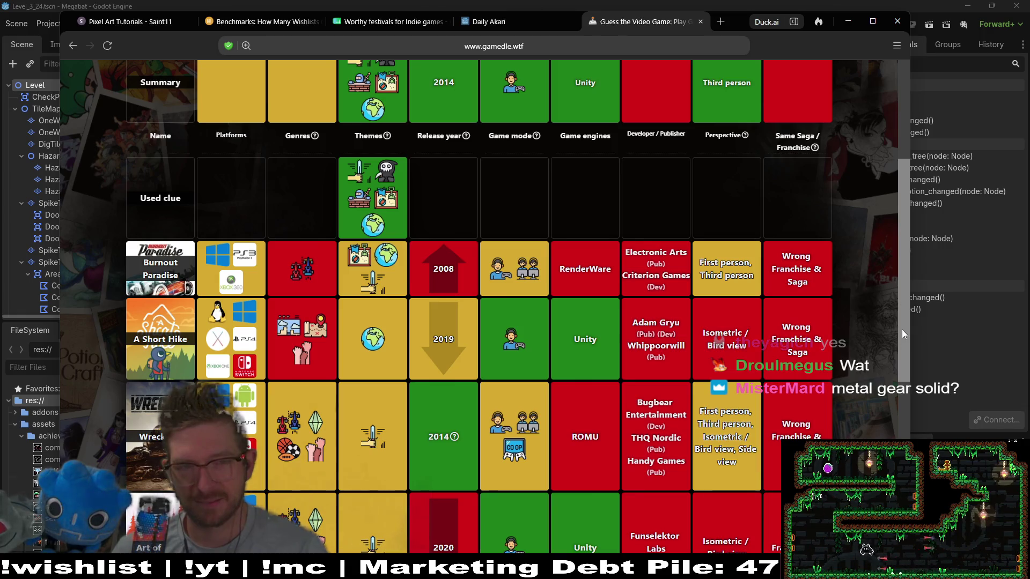
{"action": "left_click_drag", "start_coordinate": [902, 330], "coordinate": [899, 248]}
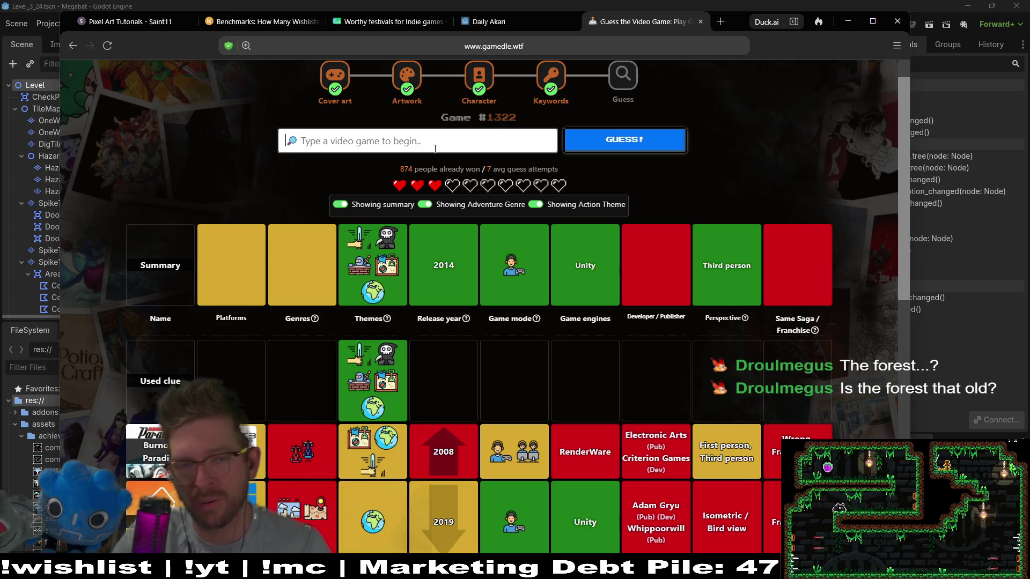
- Submit The Forest as a guess, matching the 2014 release year and Unity engine
{"action": "type", "text": "t"}
{"action": "type", "text": "t"}
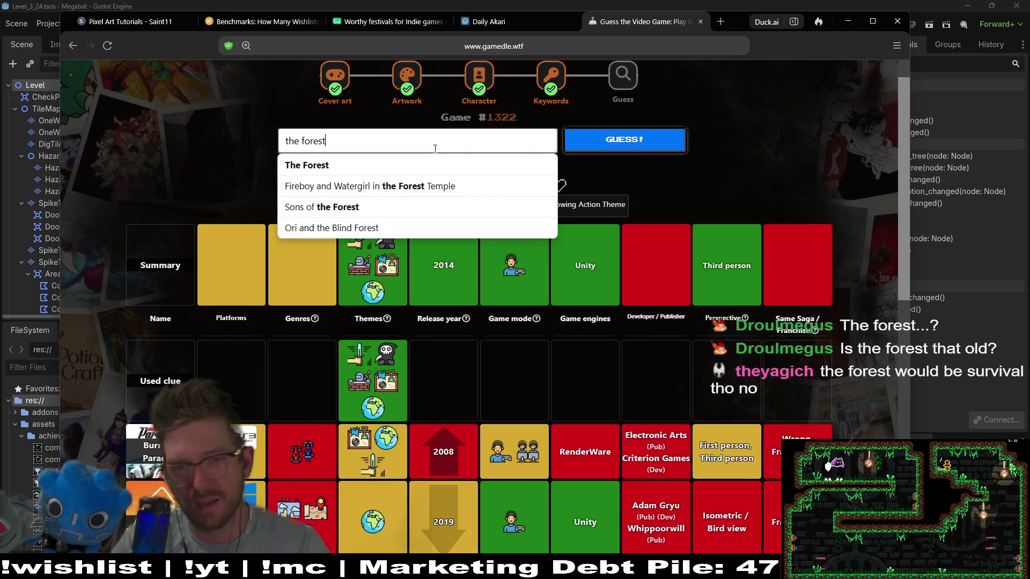
{"action": "left_click", "coordinate": [427, 167]}
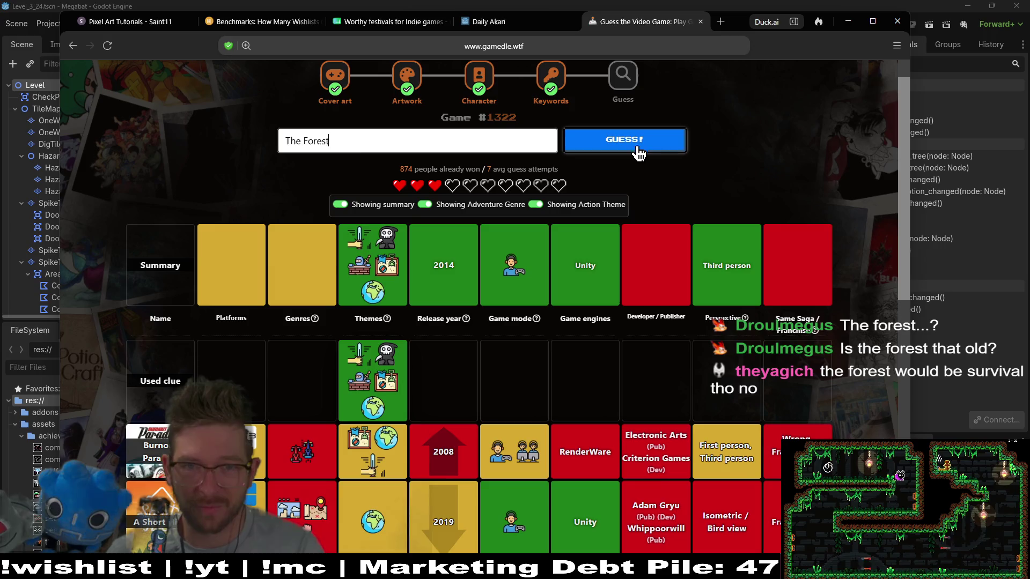
{"action": "left_click", "coordinate": [634, 147]}
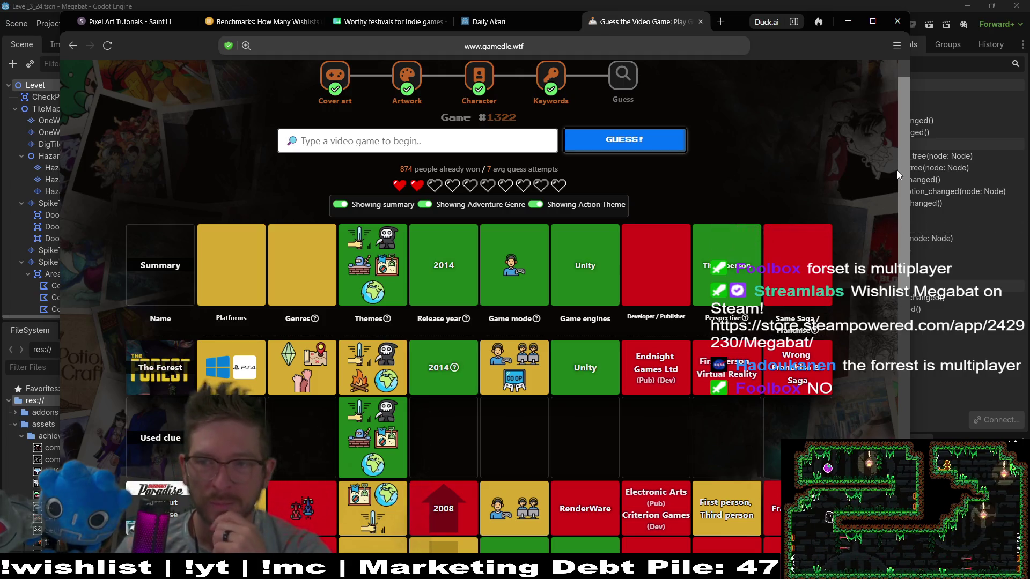
{"action": "mouse_move", "coordinate": [898, 166]}
{"action": "left_mouse_down"}
{"action": "mouse_move", "coordinate": [893, 226]}
{"action": "mouse_move", "coordinate": [896, 175]}
{"action": "left_mouse_up"}
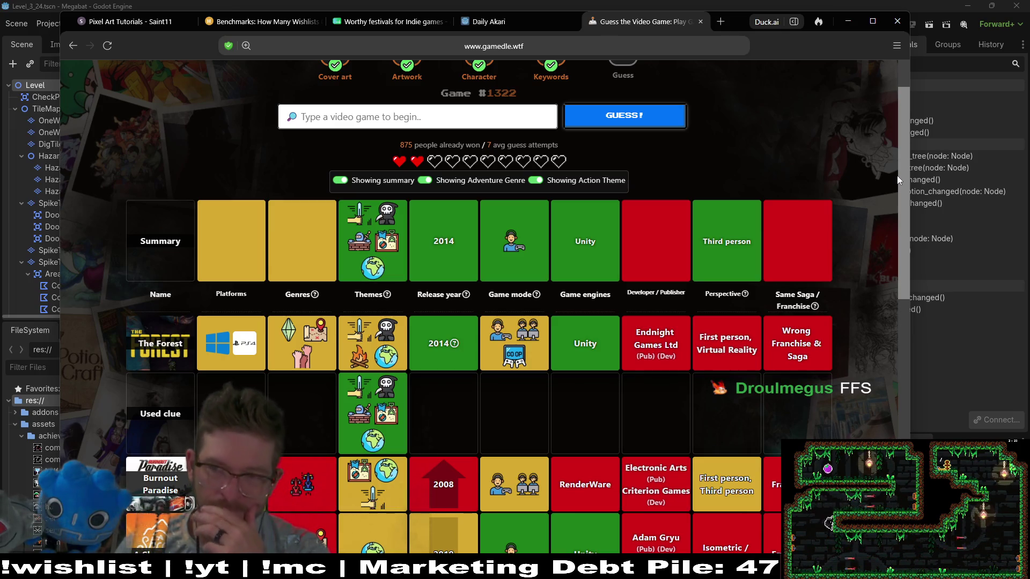
{"action": "left_click_drag", "start_coordinate": [903, 176], "coordinate": [902, 185]}
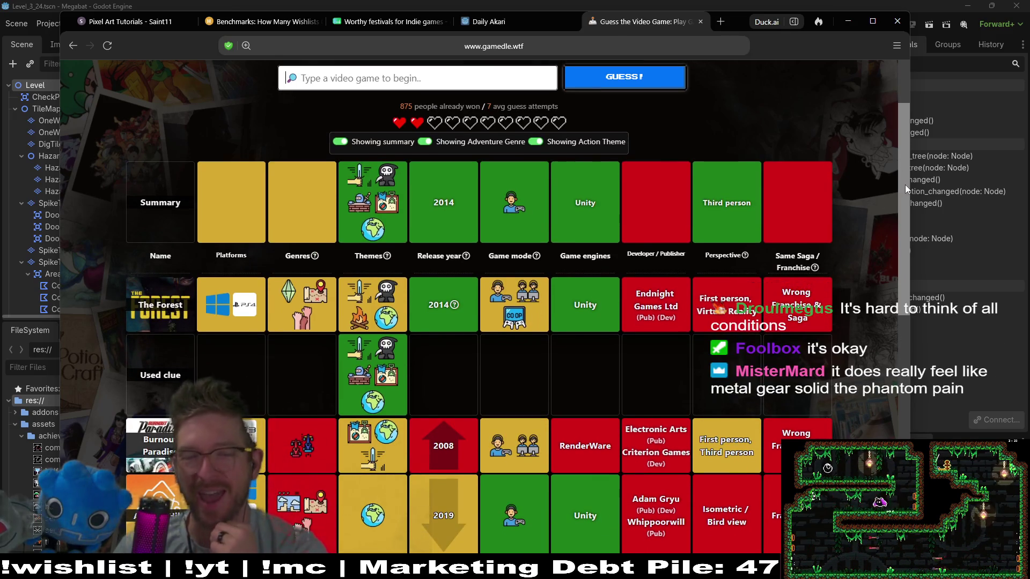
{"action": "mouse_move", "coordinate": [903, 184]}
{"action": "left_mouse_down"}
{"action": "mouse_move", "coordinate": [908, 157]}
{"action": "mouse_move", "coordinate": [905, 169]}
{"action": "left_mouse_up"}
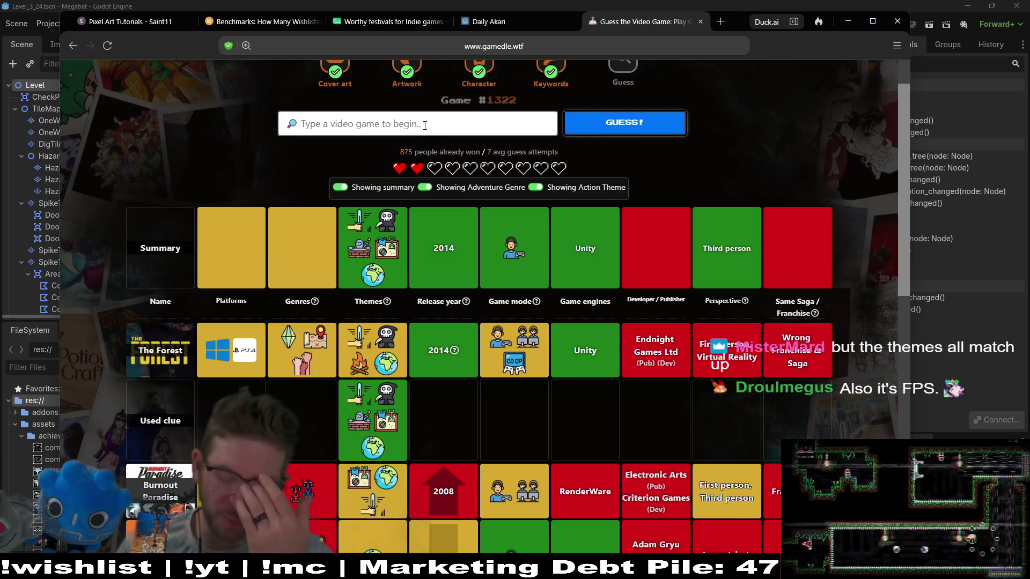
{"action": "type", "text": "alien iso"}
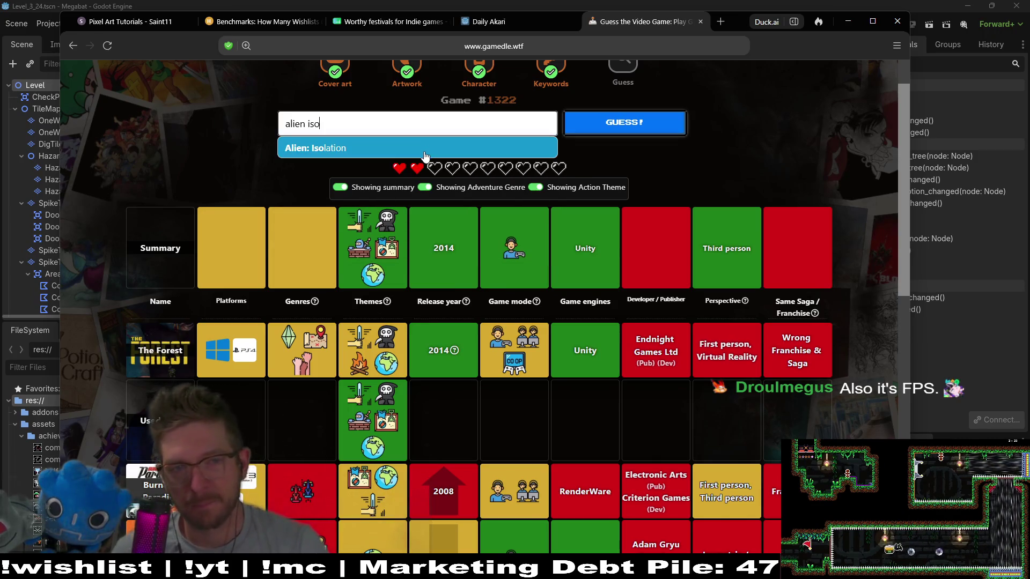
- Submit Alien: Isolation as a guess, matching only the 2014 release year and game mode
{"action": "left_click", "coordinate": [421, 153]}
{"action": "left_click", "coordinate": [646, 132]}
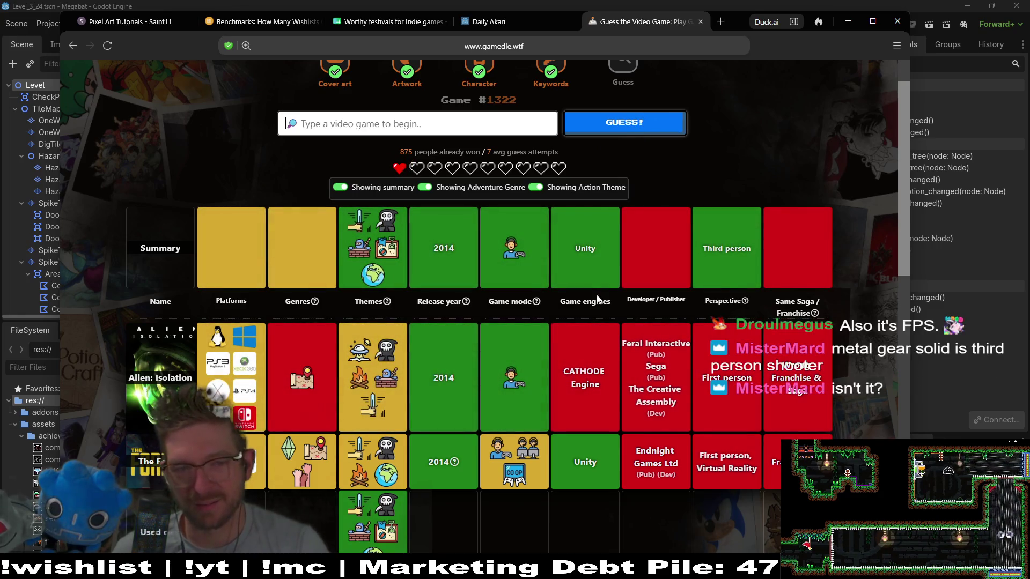
{"action": "mouse_move", "coordinate": [382, 366]}
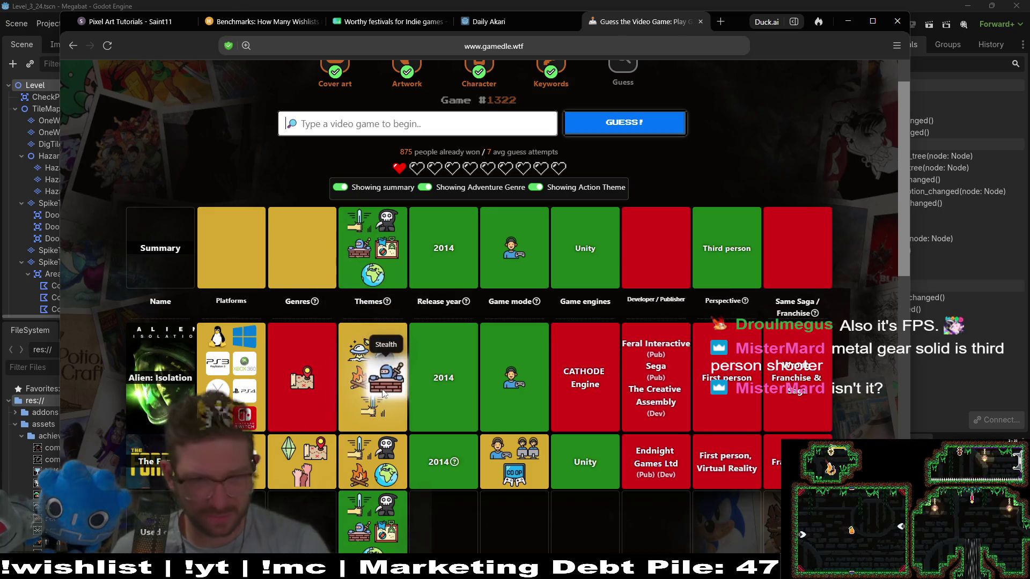
{"action": "mouse_move", "coordinate": [383, 278]}
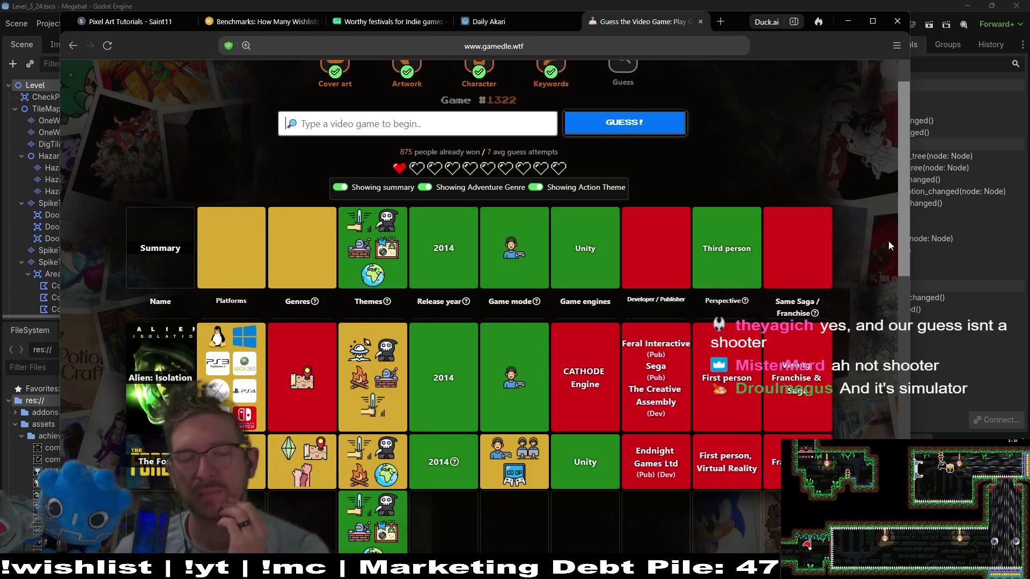
{"action": "left_click_drag", "start_coordinate": [897, 233], "coordinate": [894, 517]}
{"action": "mouse_move", "coordinate": [298, 376]}
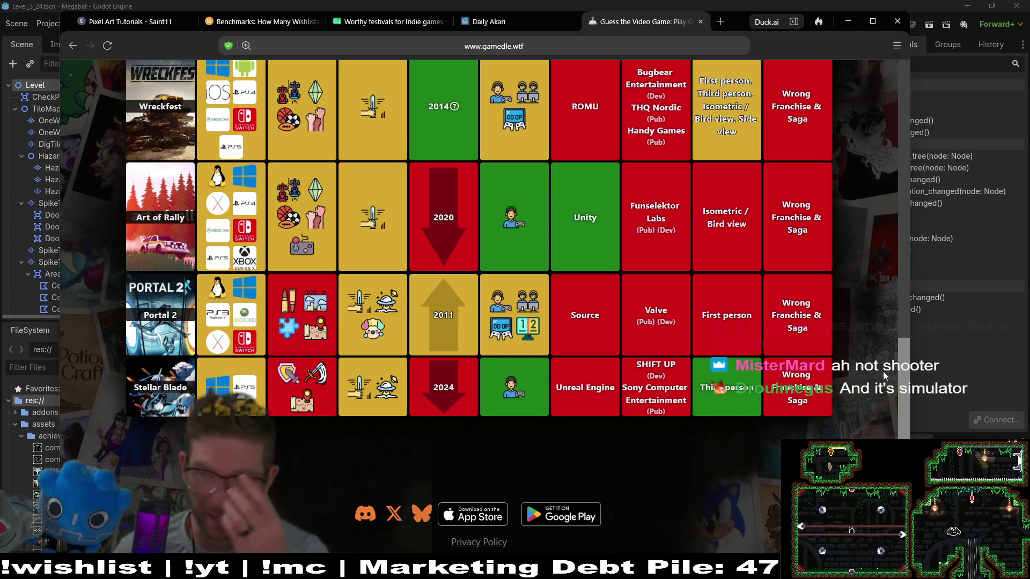
{"action": "left_click_drag", "start_coordinate": [905, 376], "coordinate": [903, 64]}
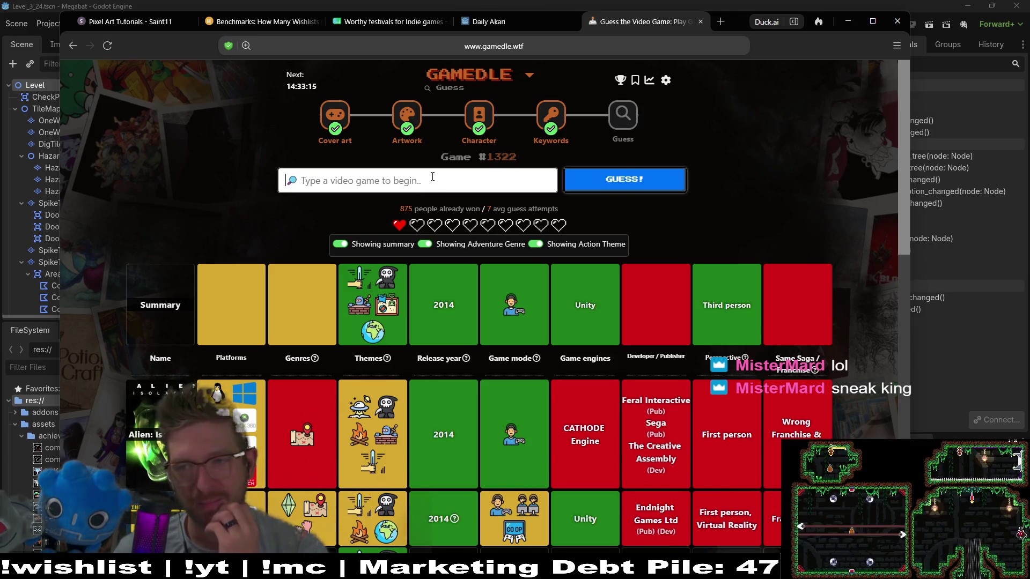
{"action": "type", "text": "sn"}
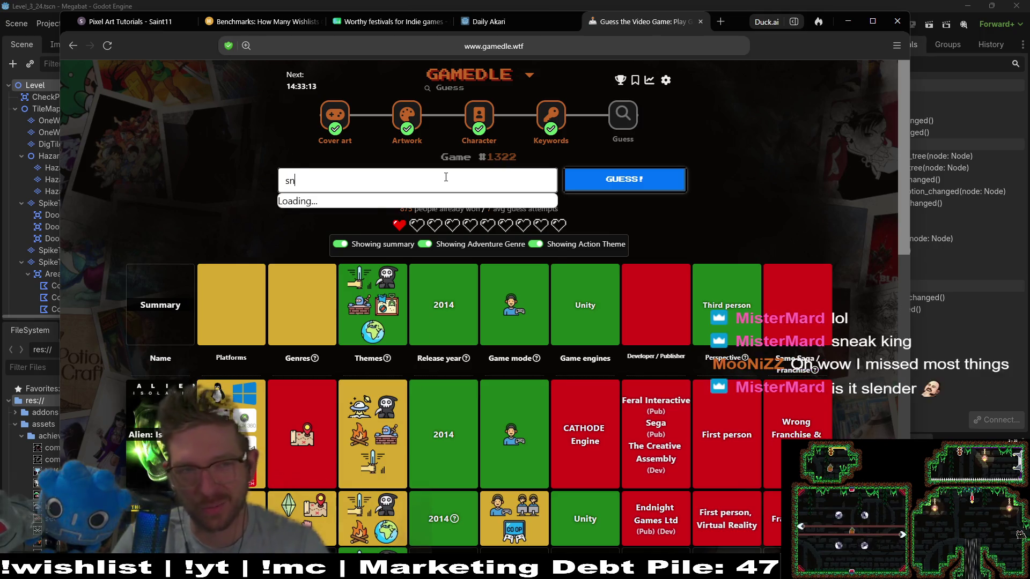
{"action": "type", "text": "eak"}
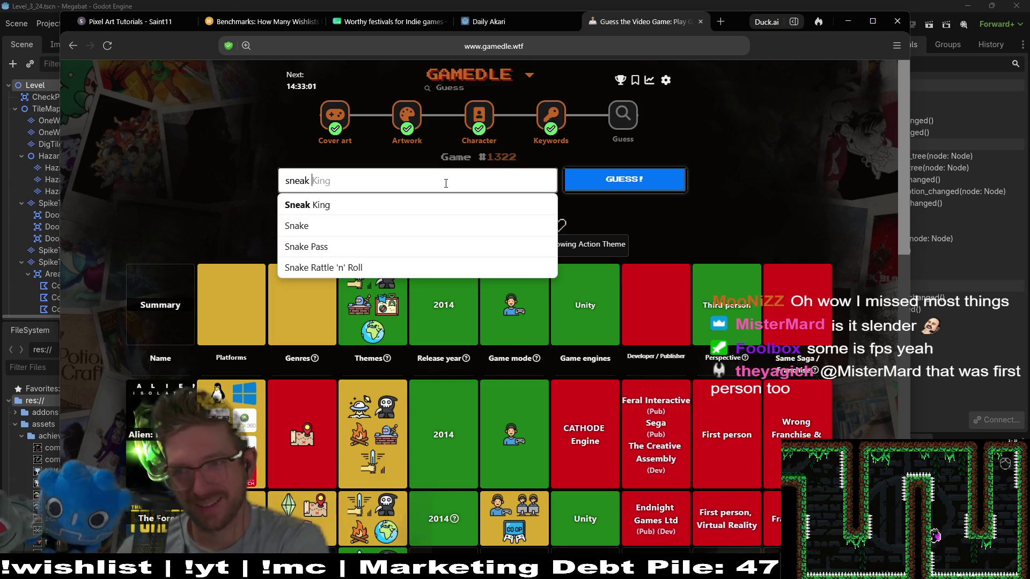
{"action": "left_click", "coordinate": [426, 204]}
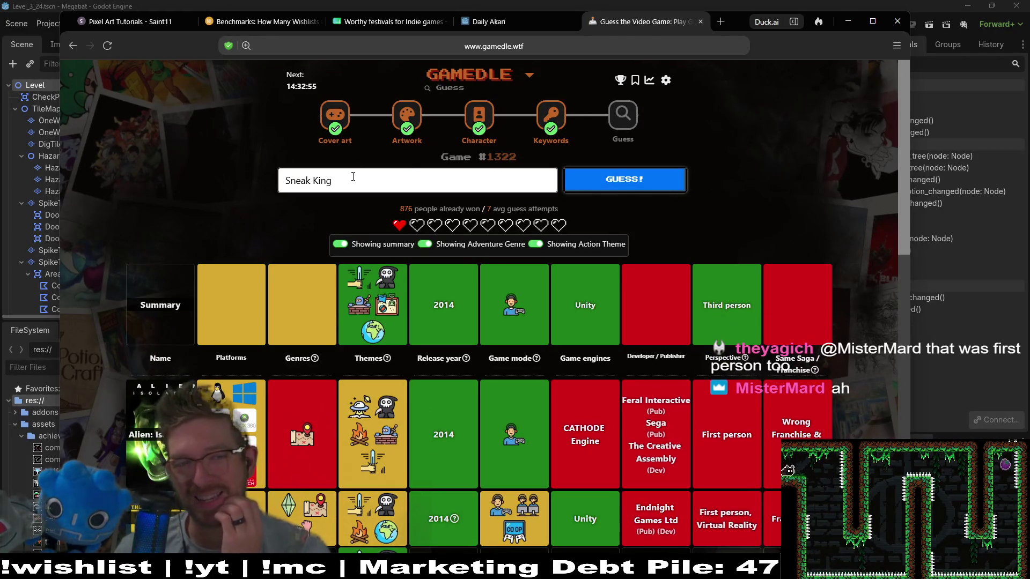
{"action": "left_click_drag", "start_coordinate": [353, 177], "coordinate": [277, 174]}
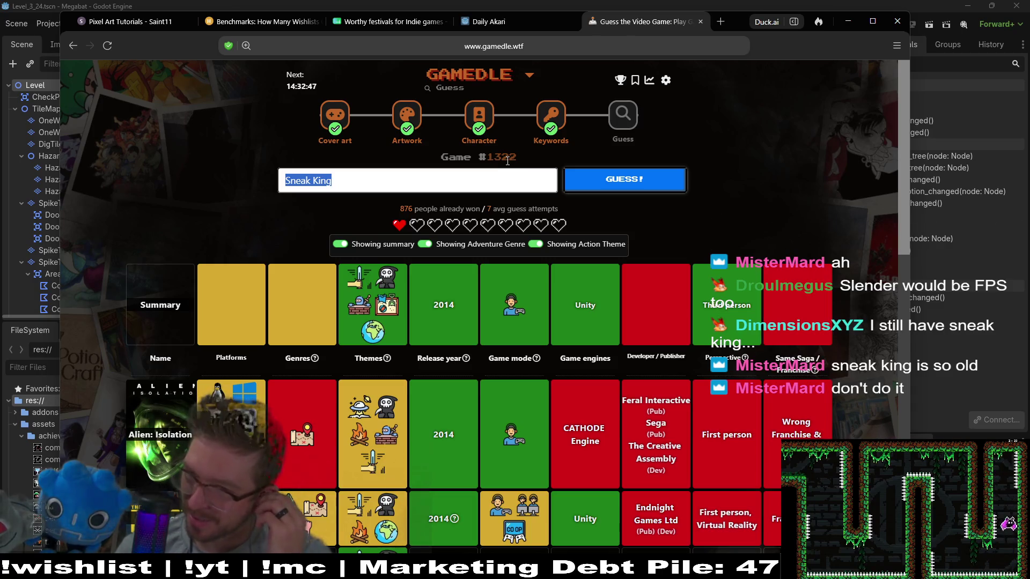
{"action": "left_click", "coordinate": [374, 180]}
{"action": "key", "text": "BackSpace"}
{"action": "key", "text": "BackSpace"}
{"action": "key", "text": "BackSpace"}
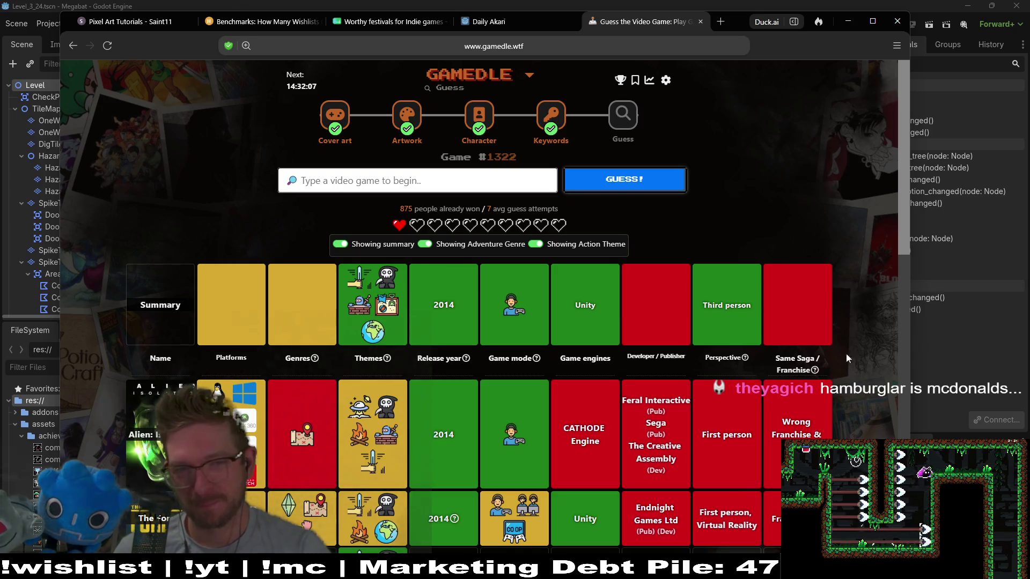
- Guess Tom Clancy's Splinter Cell: Conviction as the final answer, revealing Yandere Simulator (2014)
{"action": "left_click", "coordinate": [305, 183]}
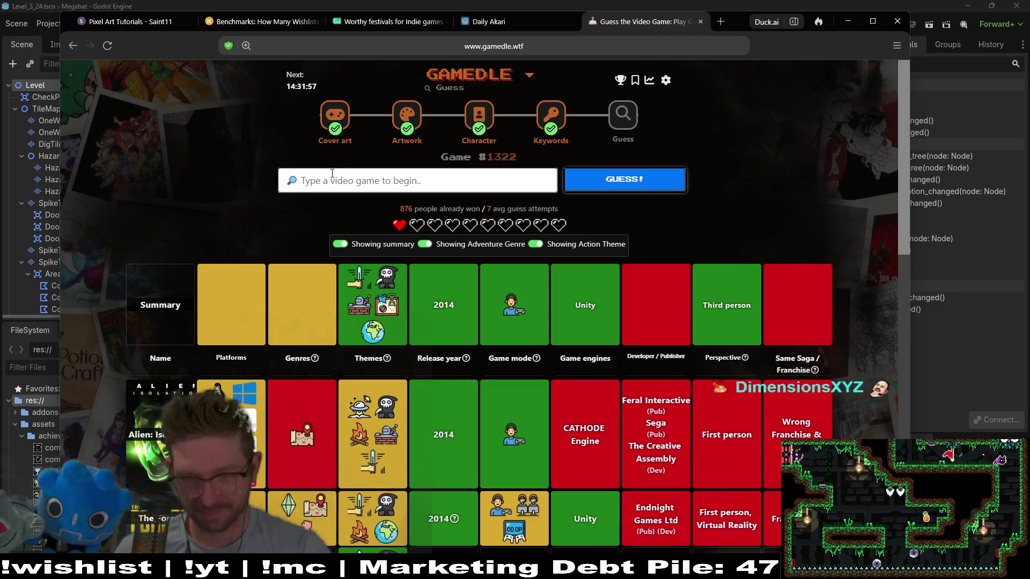
{"action": "type", "text": "s"}
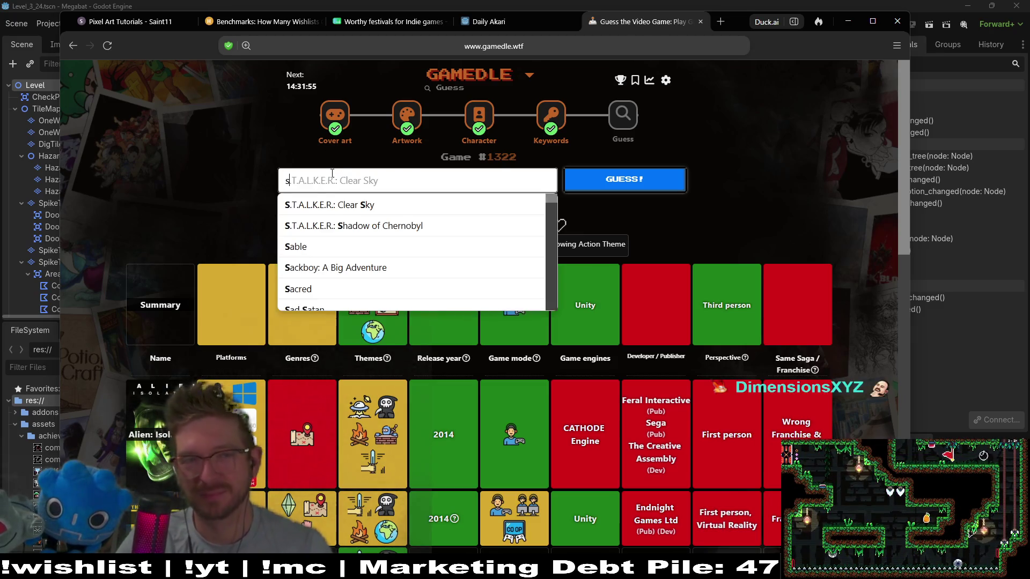
{"action": "key", "text": "BackSpace"}
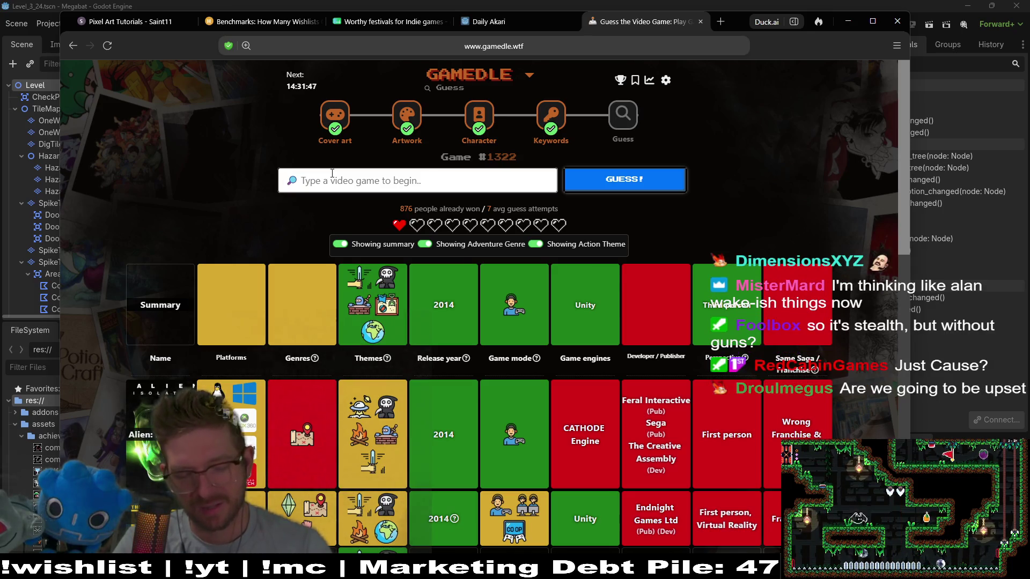
{"action": "type", "text": "splinter"}
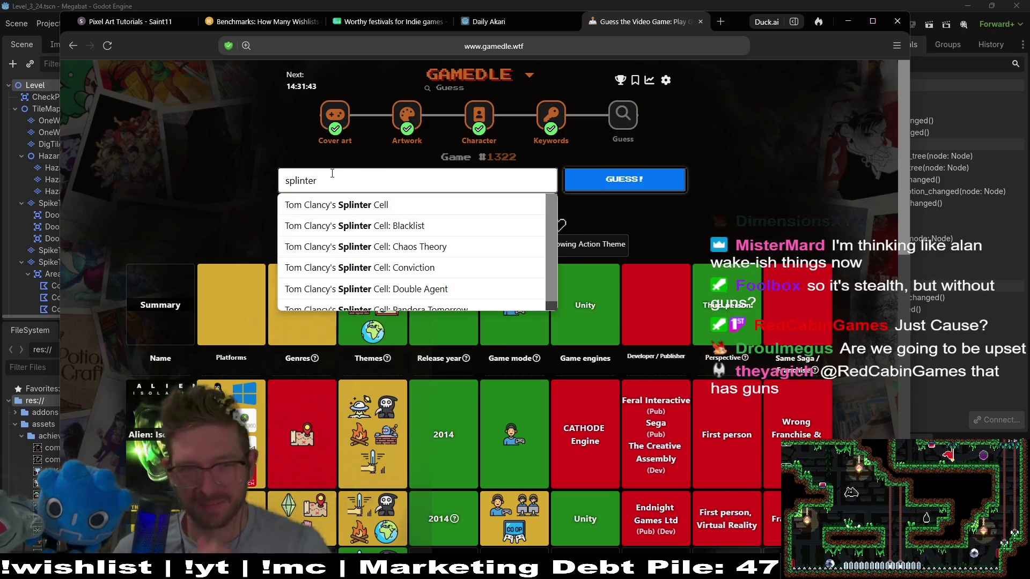
{"action": "left_click", "coordinate": [485, 274]}
{"action": "left_click", "coordinate": [642, 185]}
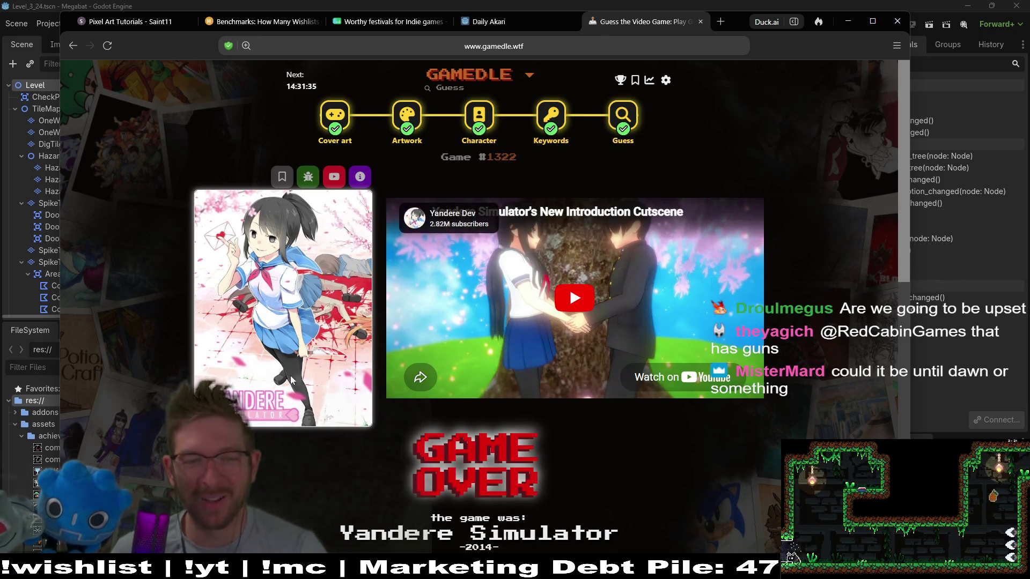
- Play the embedded Yandere Simulator introduction cutscene video beside the cover art
{"action": "left_click", "coordinate": [632, 353]}
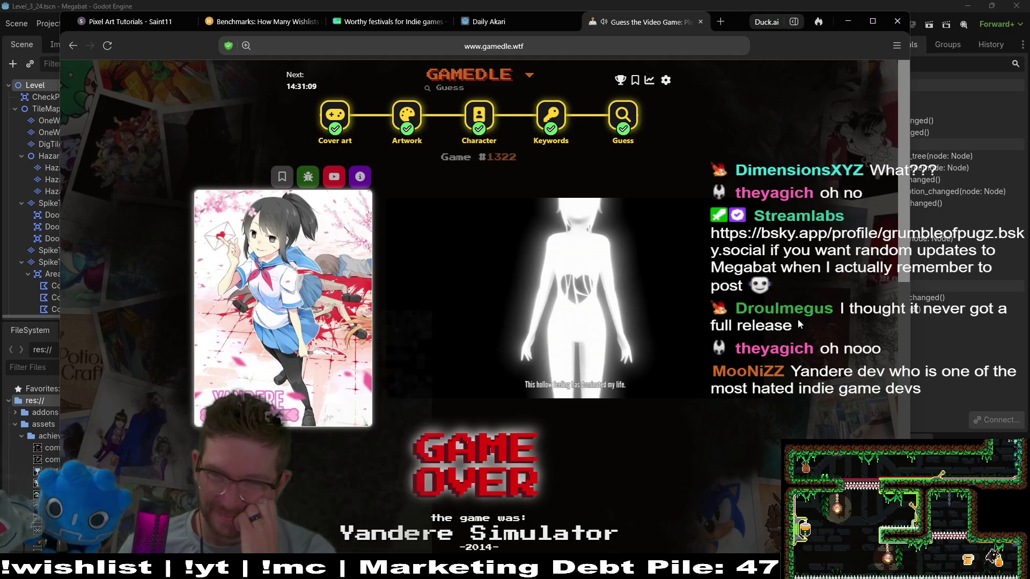
{"action": "mouse_move", "coordinate": [533, 361]}
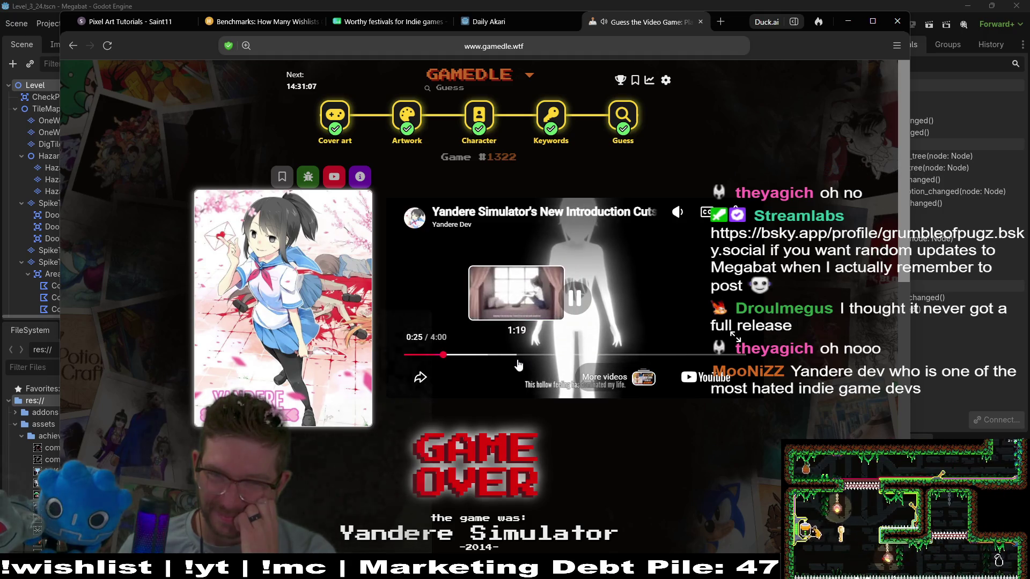
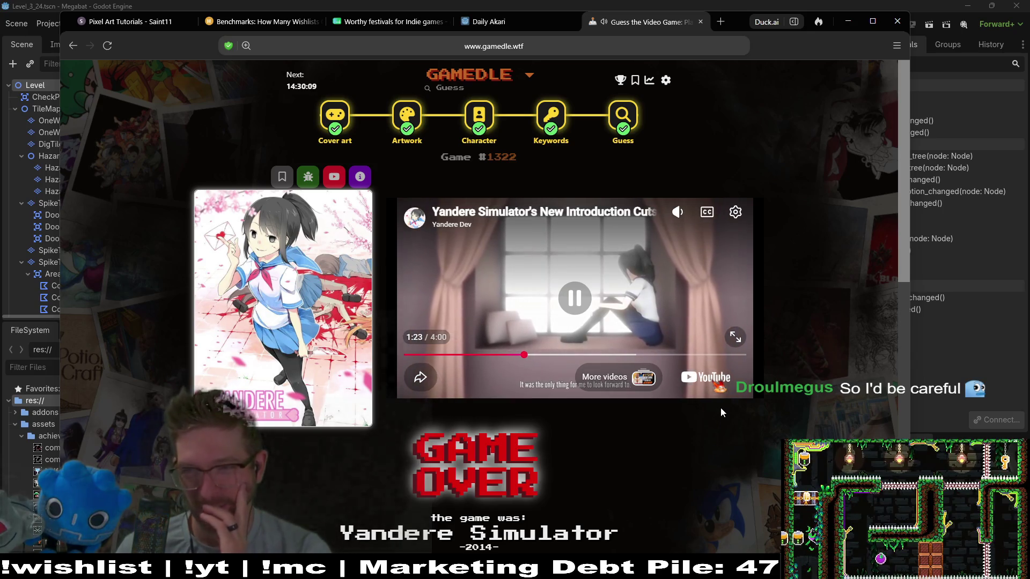
- Pause the Yandere Simulator video and minimize the browser to return to the Godot editor
{"action": "mouse_move", "coordinate": [729, 392]}
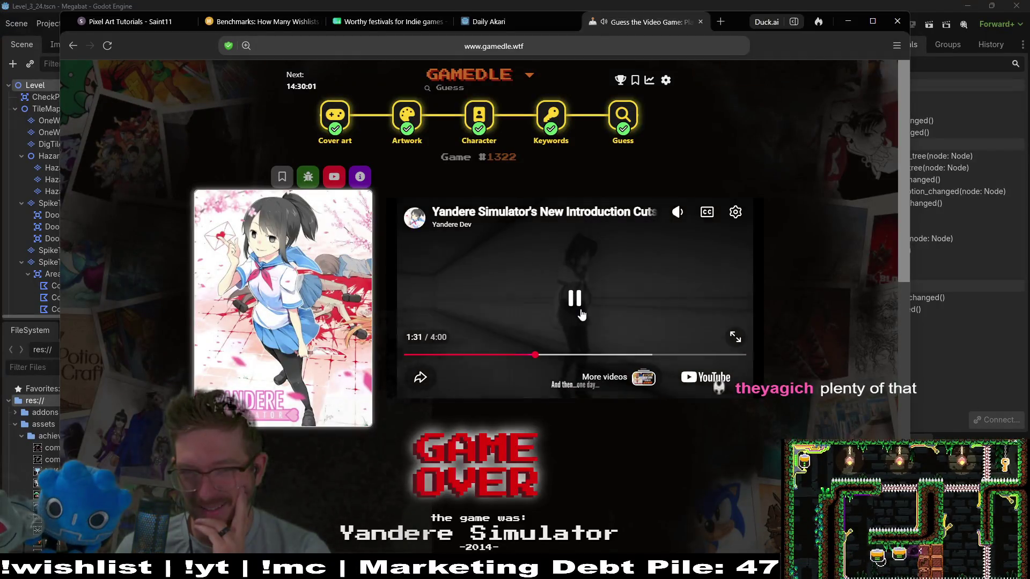
{"action": "left_click", "coordinate": [580, 313]}
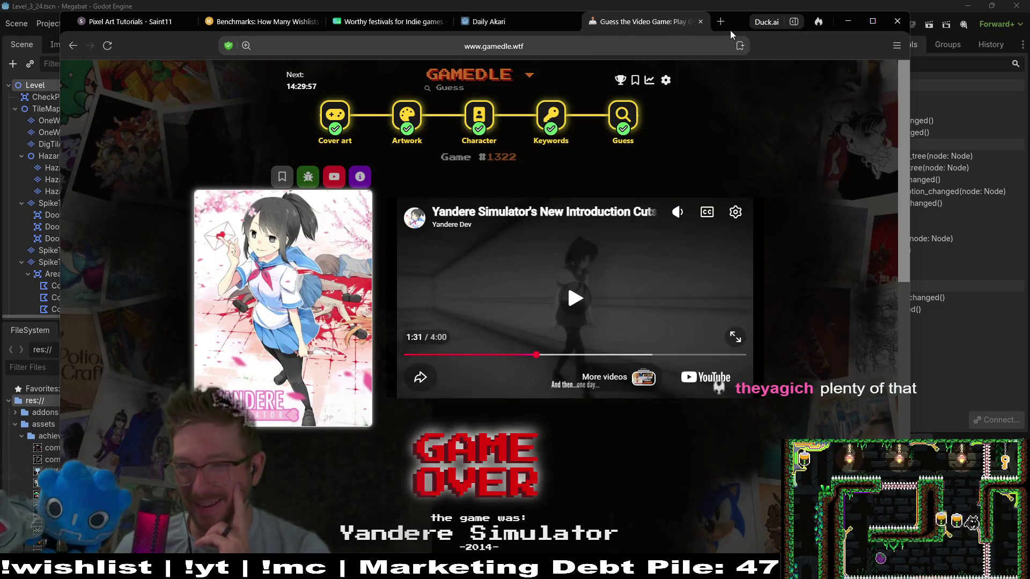
{"action": "left_click", "coordinate": [847, 21]}
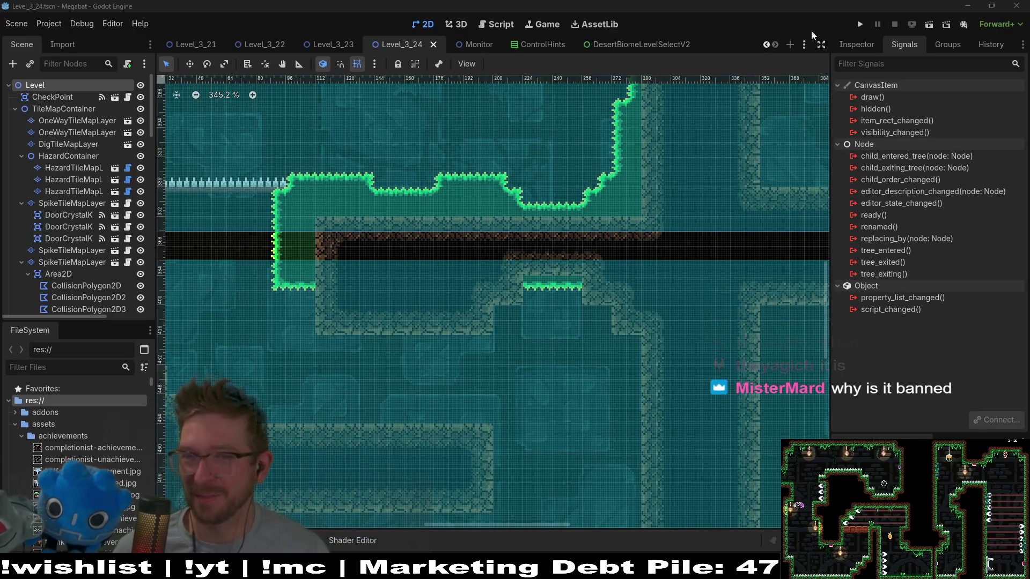
{"action": "left_click", "coordinate": [928, 28]}
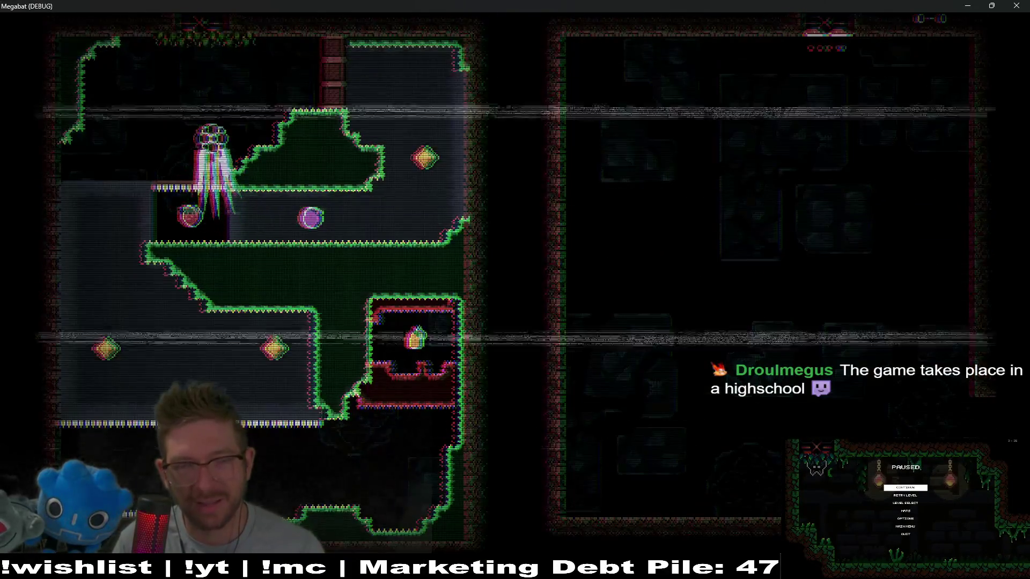
{"action": "key", "text": "Right"}
{"action": "key", "text": "Left"}
{"action": "key", "text": "Down"}
{"action": "key", "text": "Right"}
{"action": "key", "text": "Down"}
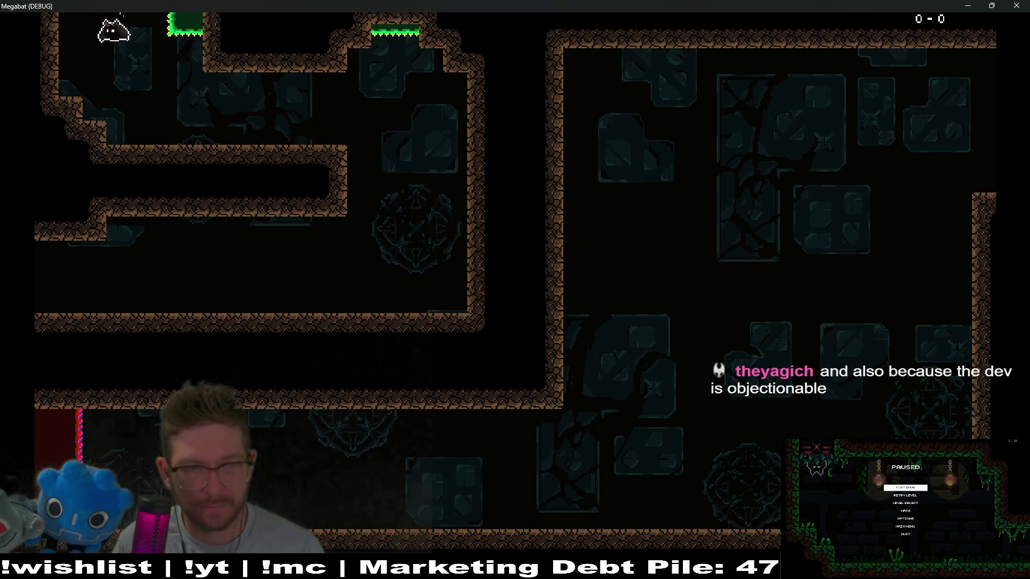
{"action": "key", "text": "Down"}
{"action": "key", "text": "Right"}
{"action": "key", "text": "Up"}
{"action": "key", "text": "Left"}
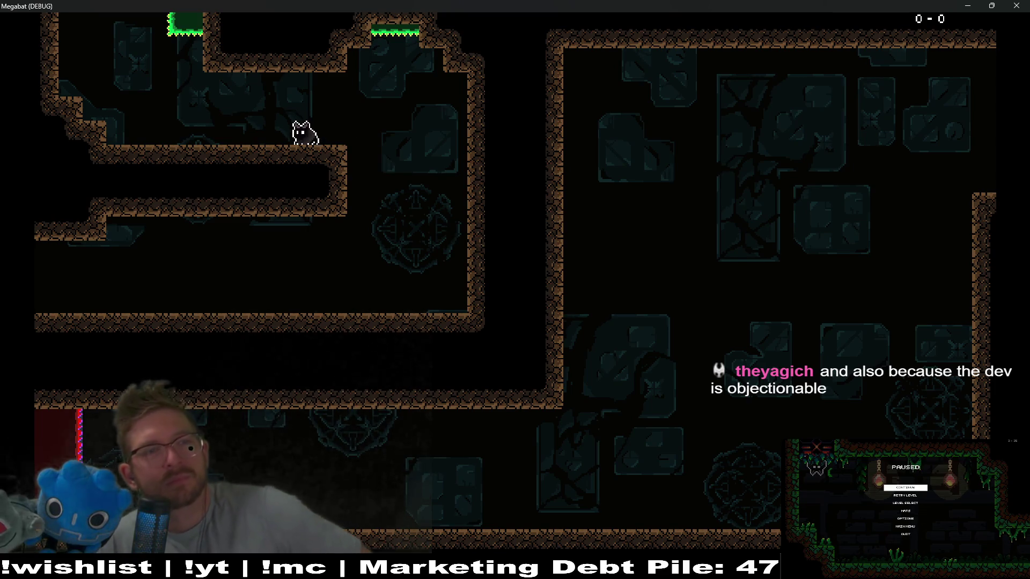
{"action": "key", "text": "Up"}
{"action": "key", "text": "Left"}
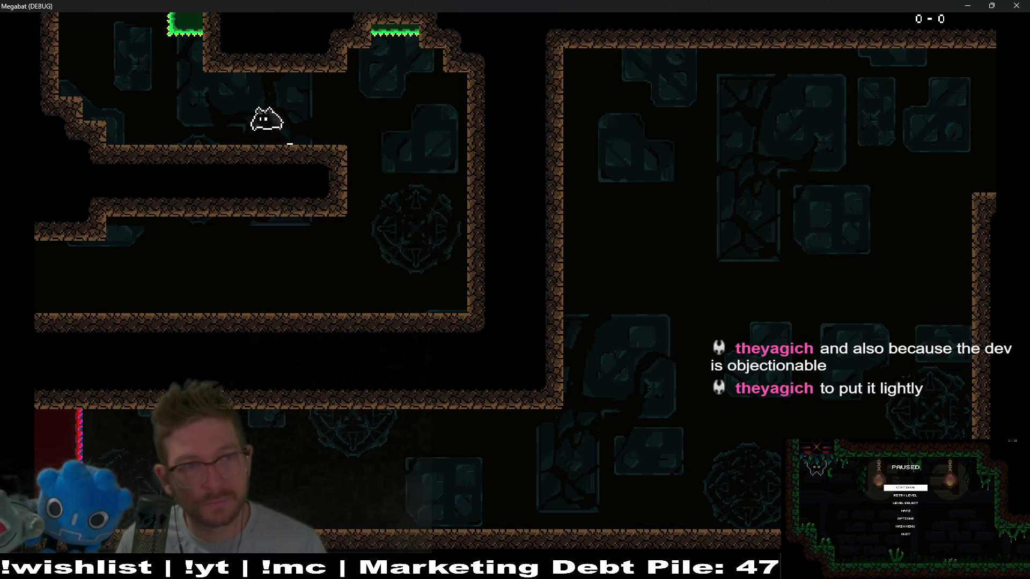
{"action": "key", "text": "Left"}
{"action": "key", "text": "Up"}
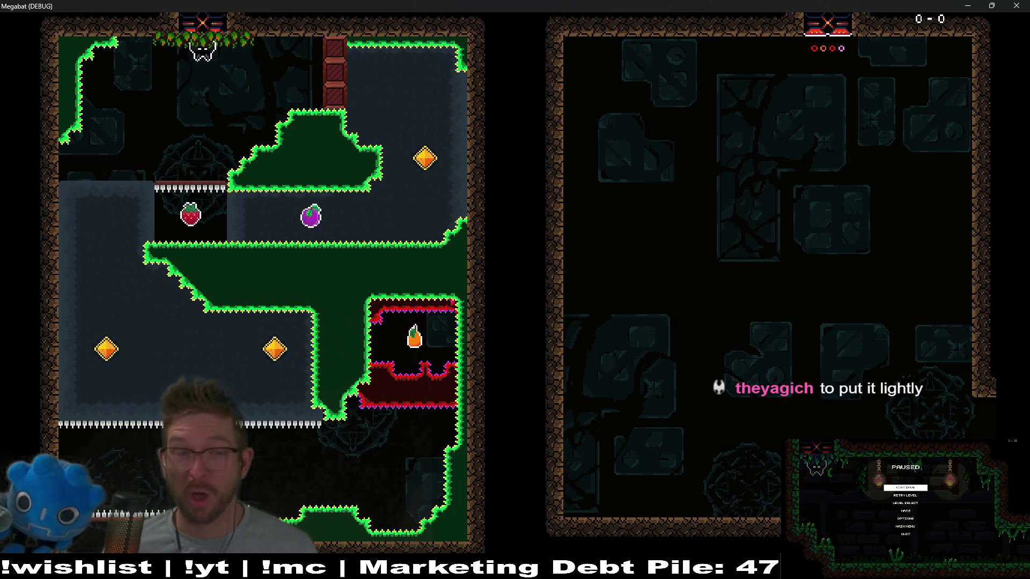
{"action": "left_click", "coordinate": [1016, 5]}
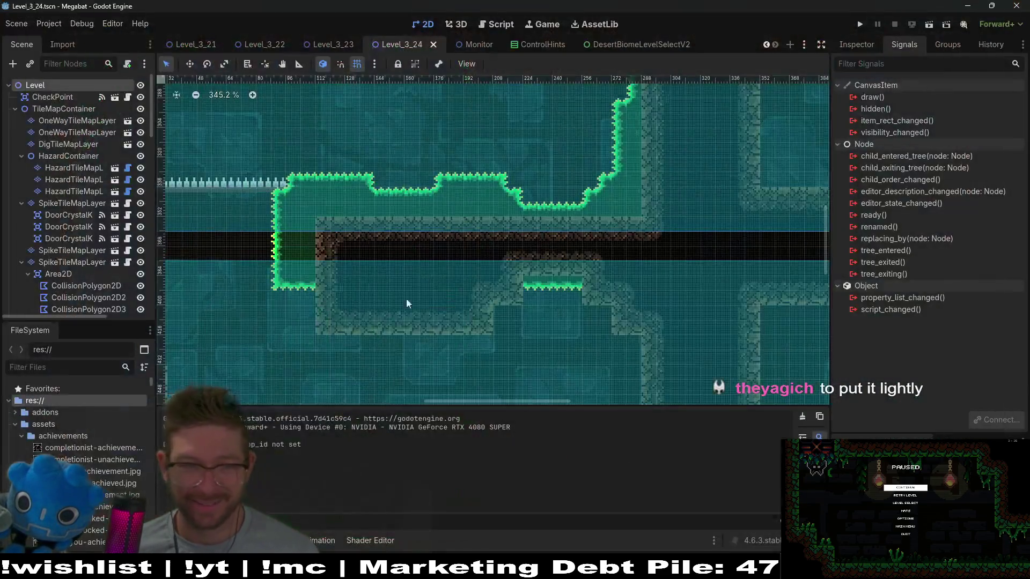
- Zoom out the level view and select ClimbTileMapLayer to show its tile palette
{"action": "scroll", "coordinate": [294, 247], "scroll_direction": "left", "scroll_amount": 5}
{"action": "scroll", "coordinate": [343, 209], "scroll_direction": "down", "scroll_amount": 3}
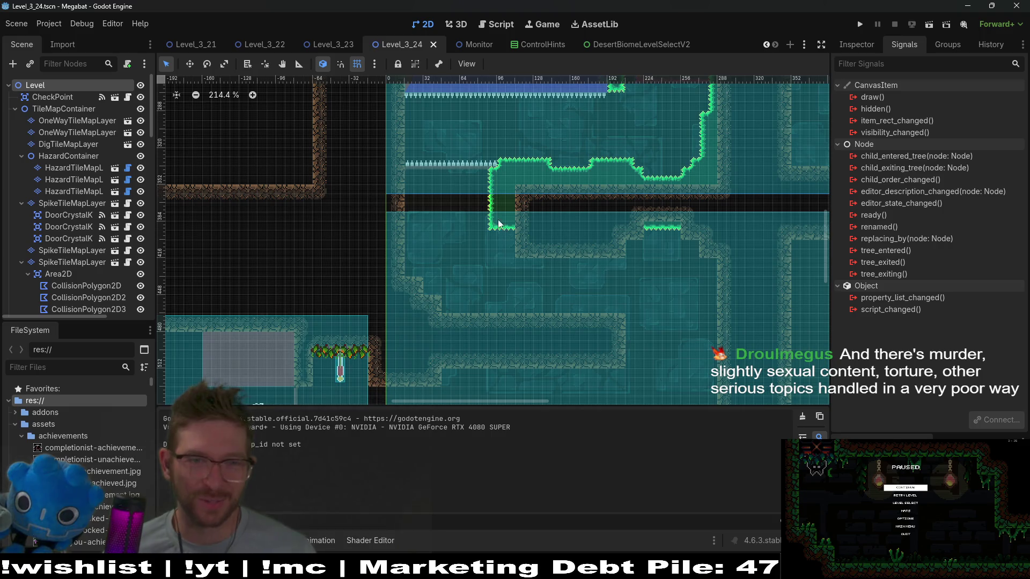
{"action": "scroll", "coordinate": [76, 211], "scroll_direction": "down", "scroll_amount": 4}
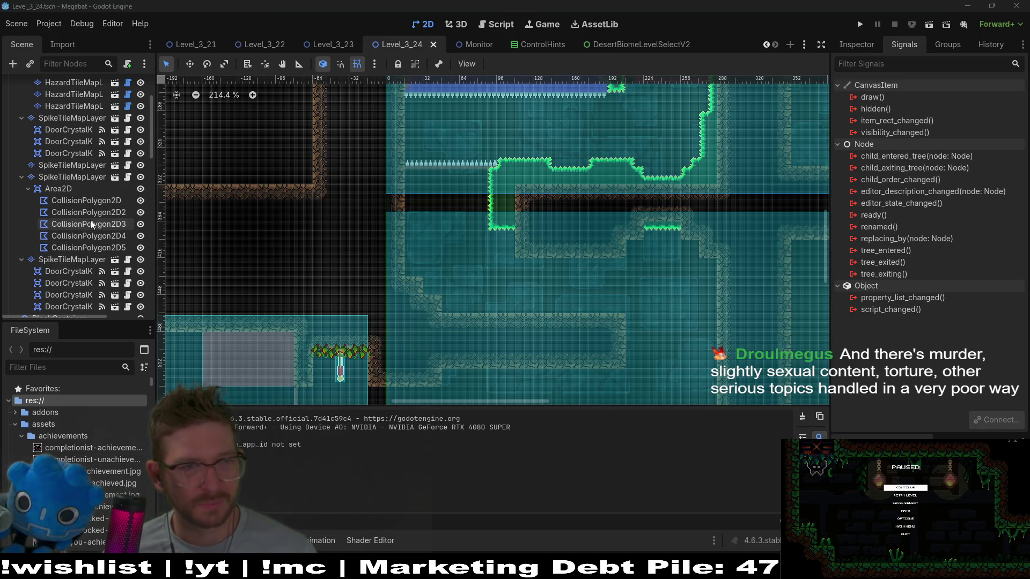
{"action": "scroll", "coordinate": [91, 219], "scroll_direction": "up", "scroll_amount": 3}
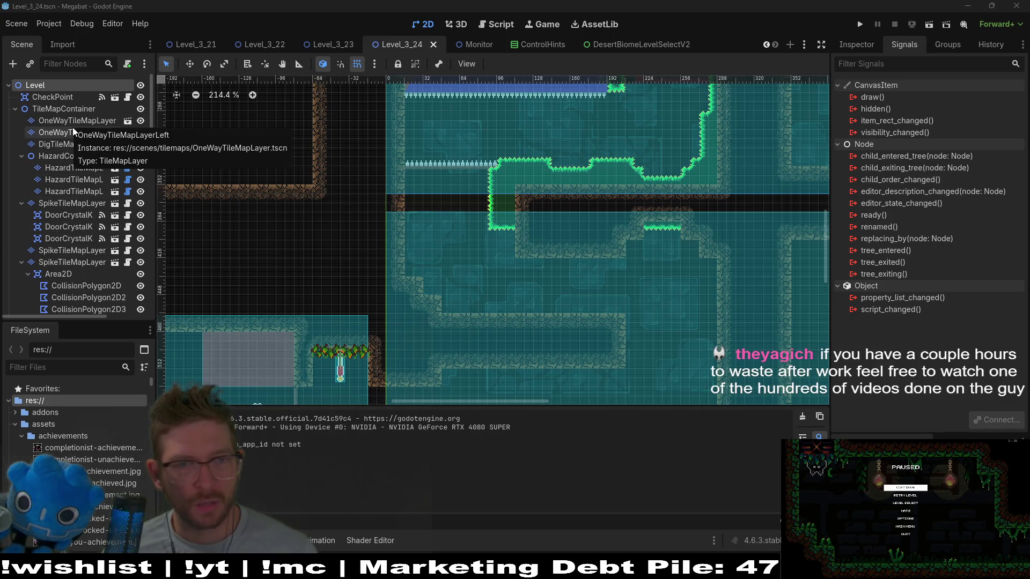
{"action": "scroll", "coordinate": [73, 186], "scroll_direction": "down", "scroll_amount": 5}
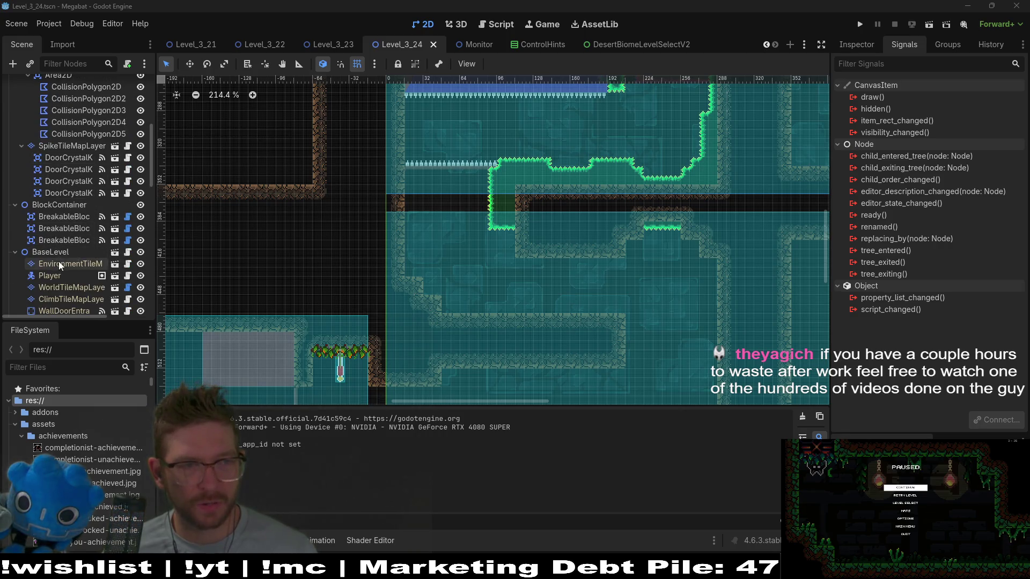
{"action": "left_click", "coordinate": [57, 299]}
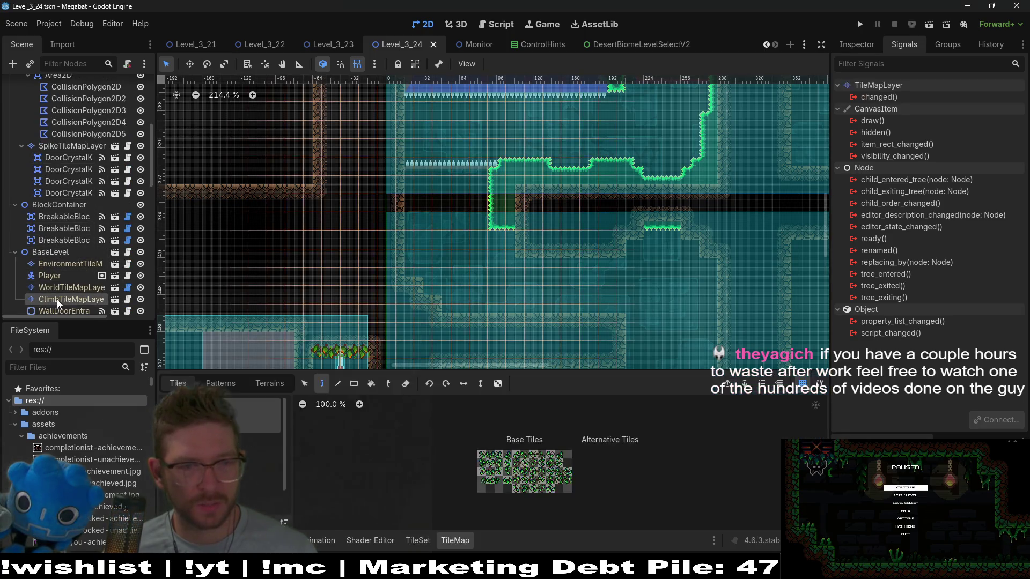
- Switch to terrain painting and paint a vertical column of vine tiles down the wall
{"action": "left_click", "coordinate": [267, 382]}
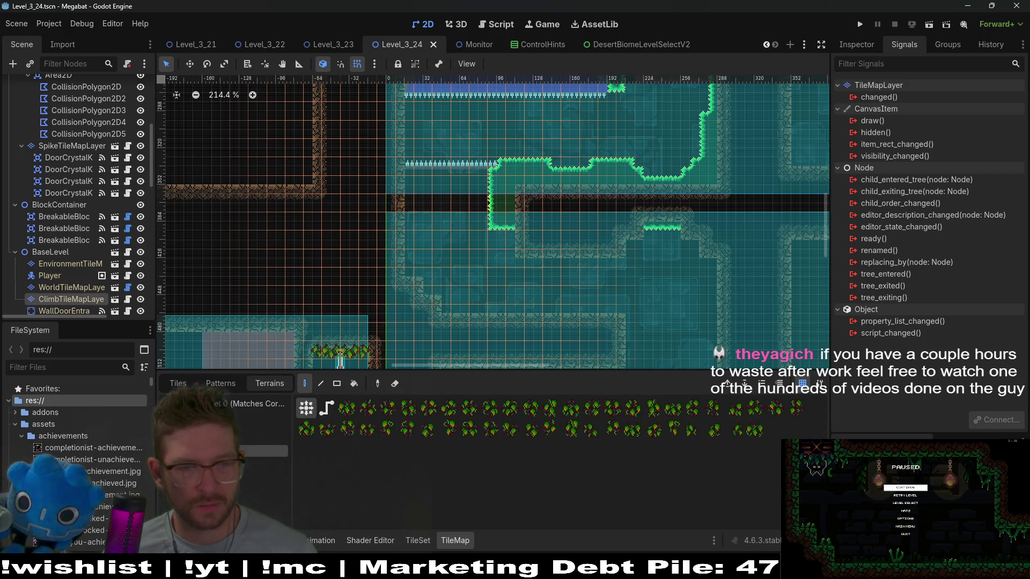
{"action": "scroll", "coordinate": [565, 160], "scroll_direction": "up", "scroll_amount": 10}
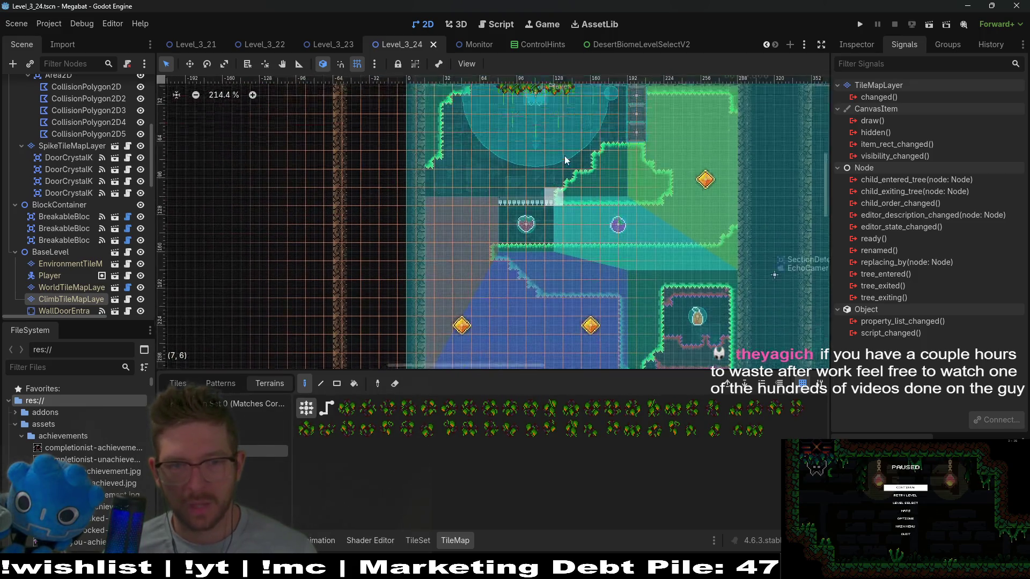
{"action": "scroll", "coordinate": [564, 159], "scroll_direction": "down", "scroll_amount": 8}
{"action": "left_click_drag", "start_coordinate": [483, 209], "coordinate": [486, 311]}
{"action": "scroll", "coordinate": [579, 287], "scroll_direction": "down", "scroll_amount": 3}
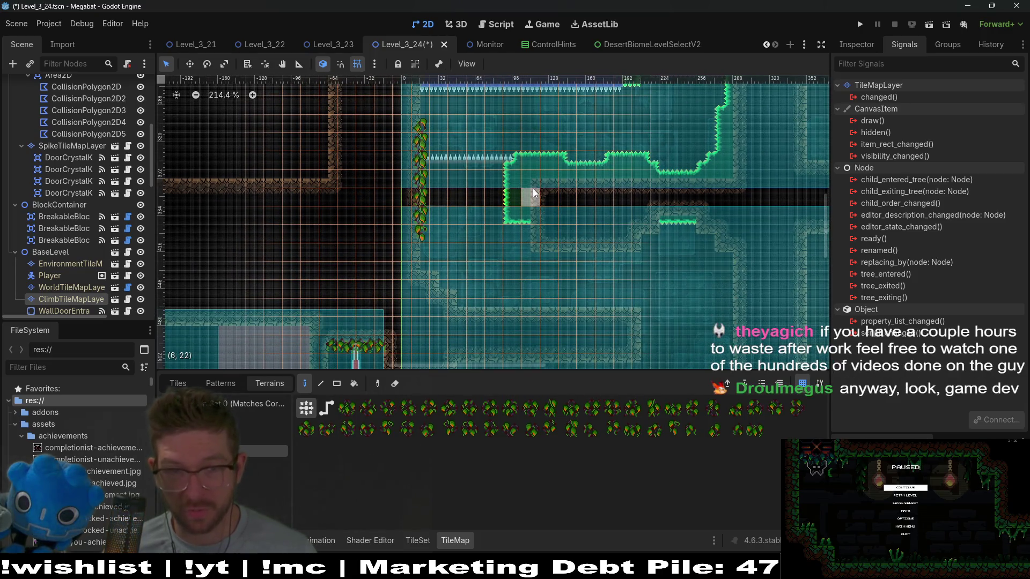
{"action": "scroll", "coordinate": [579, 236], "scroll_direction": "right", "scroll_amount": 3}
{"action": "scroll", "coordinate": [579, 236], "scroll_direction": "right", "scroll_amount": 2}
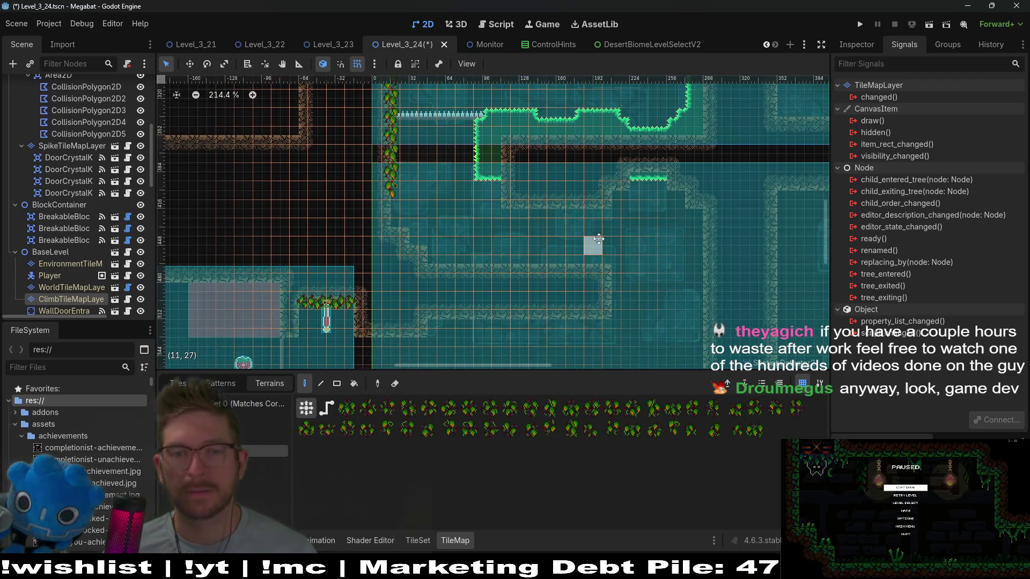
{"action": "scroll", "coordinate": [543, 226], "scroll_direction": "down", "scroll_amount": 1}
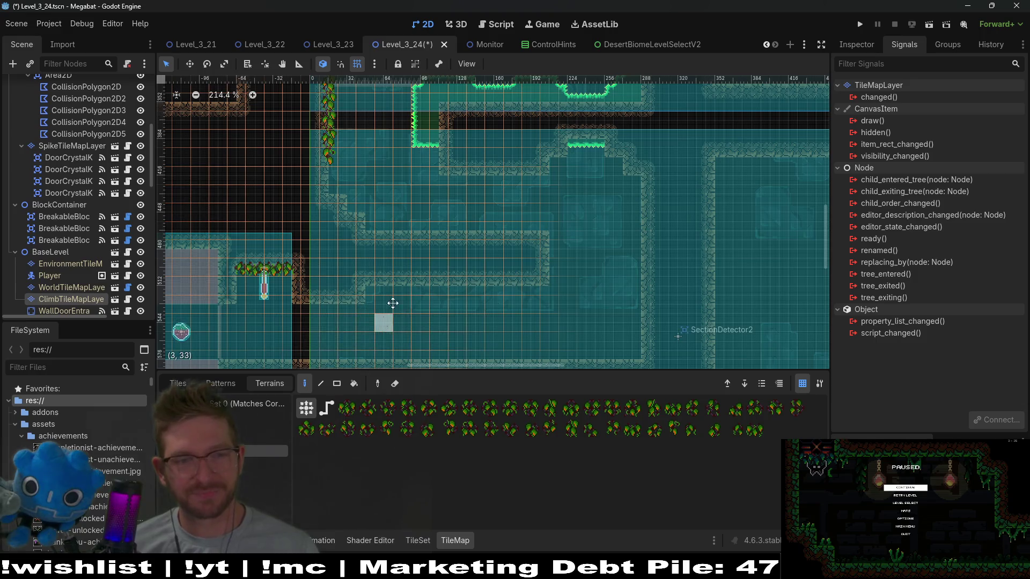
- Extend the vine ledge above the pillar three tiles left and erase its rightmost tile
{"action": "left_click_drag", "start_coordinate": [392, 303], "coordinate": [482, 229]}
{"action": "scroll", "coordinate": [413, 174], "scroll_direction": "up", "scroll_amount": 8}
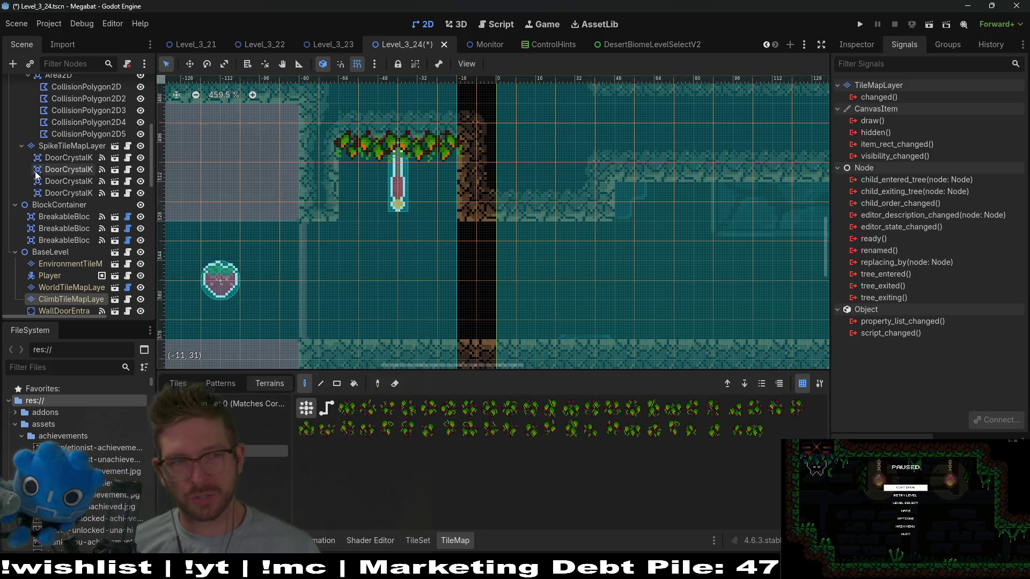
{"action": "scroll", "coordinate": [79, 202], "scroll_direction": "up", "scroll_amount": 3}
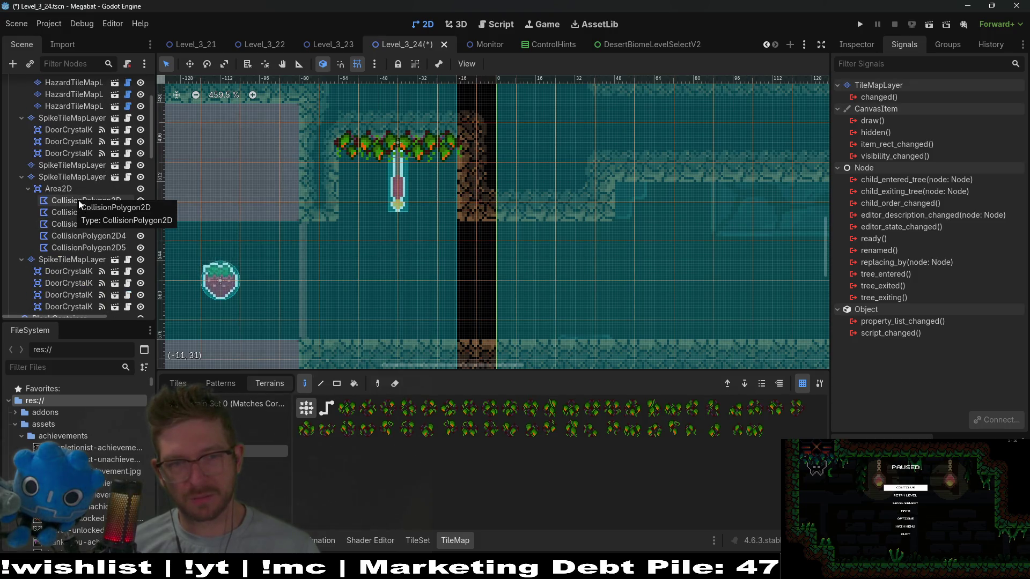
{"action": "scroll", "coordinate": [524, 239], "scroll_direction": "down", "scroll_amount": 3}
{"action": "scroll", "coordinate": [524, 239], "scroll_direction": "down", "scroll_amount": 4}
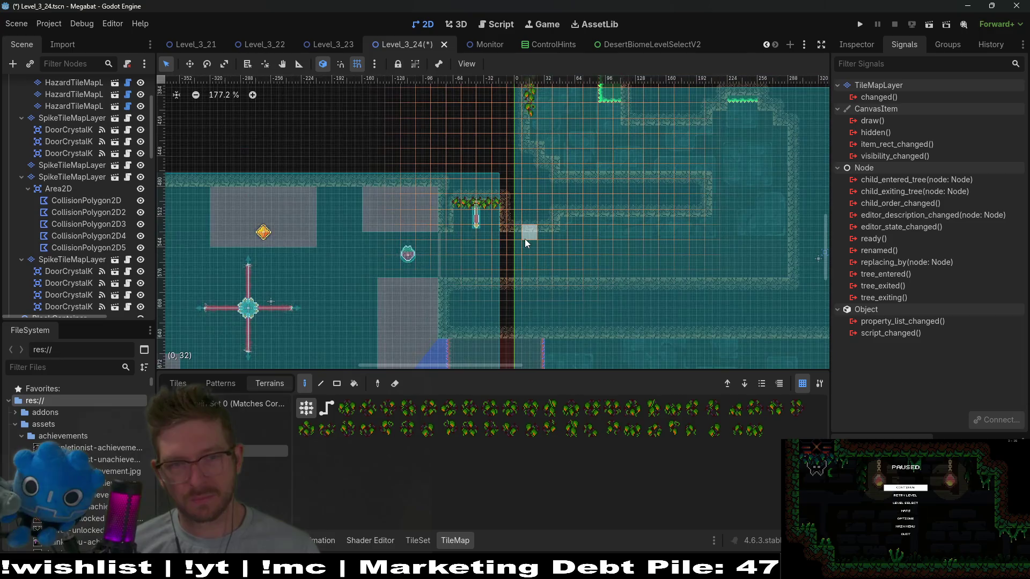
{"action": "left_click_drag", "start_coordinate": [475, 252], "coordinate": [542, 228]}
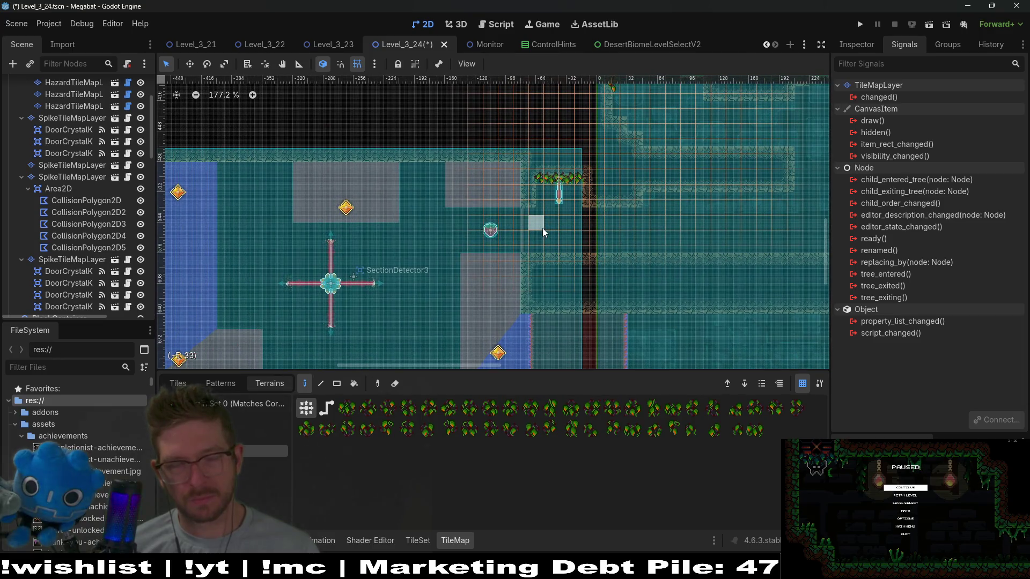
{"action": "scroll", "coordinate": [517, 169], "scroll_direction": "up", "scroll_amount": 3}
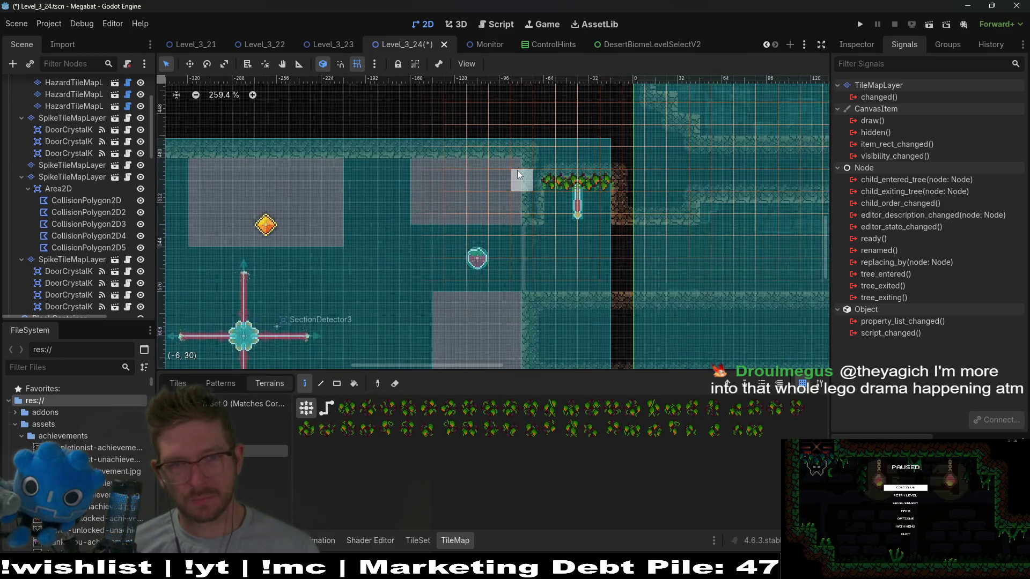
{"action": "left_click_drag", "start_coordinate": [549, 179], "coordinate": [525, 181]}
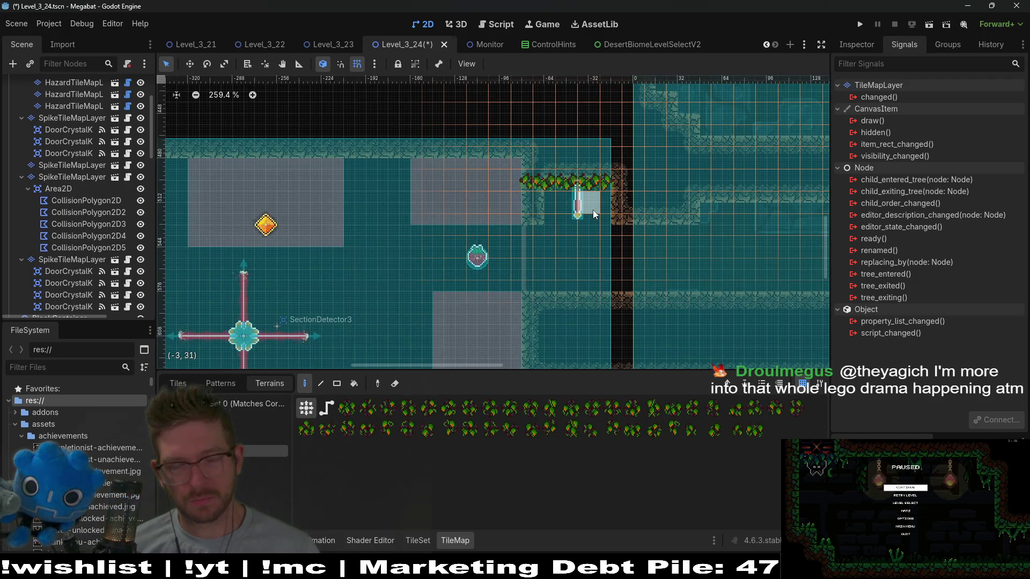
{"action": "right_click", "coordinate": [600, 180]}
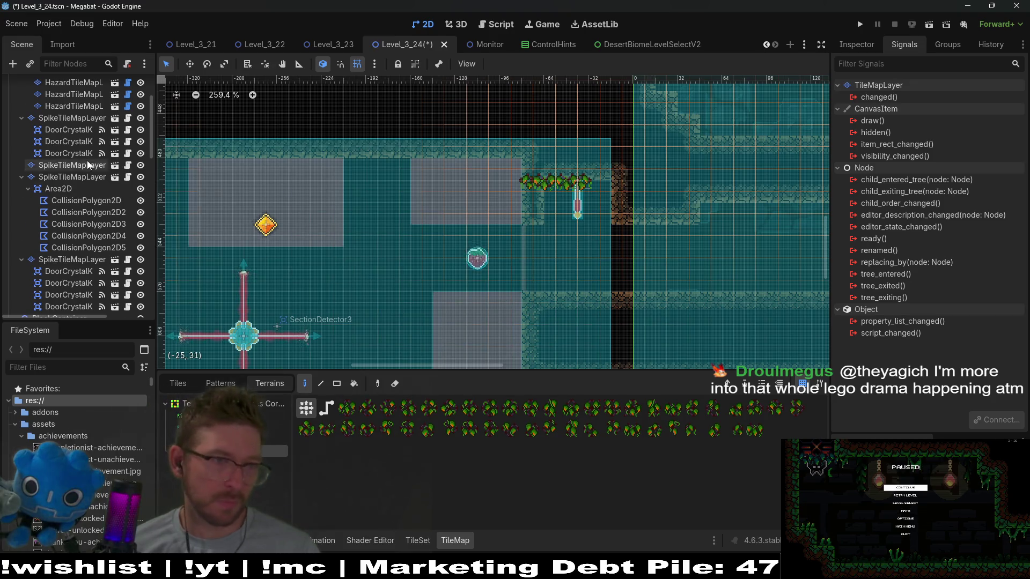
{"action": "scroll", "coordinate": [87, 160], "scroll_direction": "up", "scroll_amount": 4}
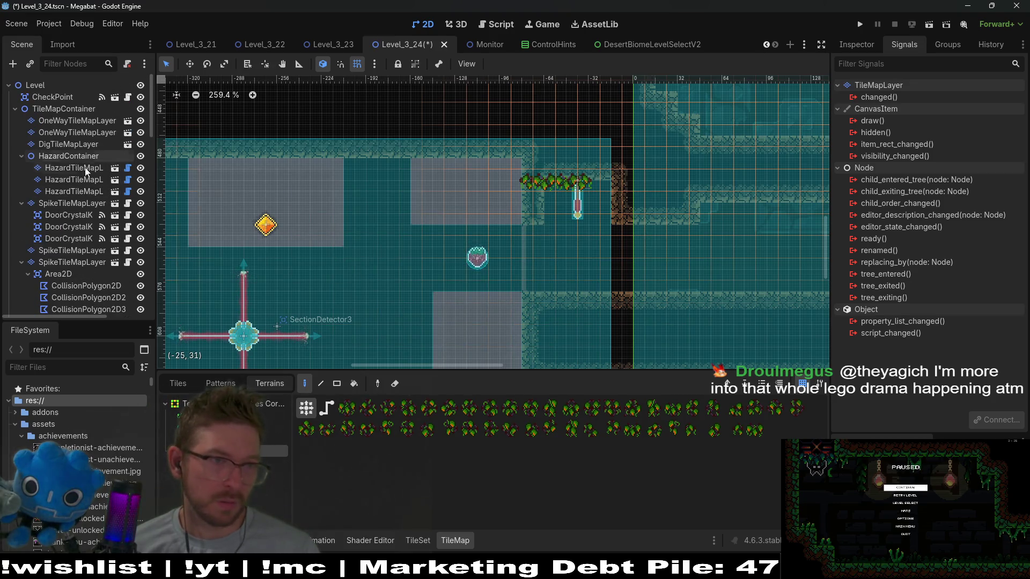
{"action": "scroll", "coordinate": [68, 291], "scroll_direction": "down", "scroll_amount": 5}
{"action": "left_click", "coordinate": [69, 275]}
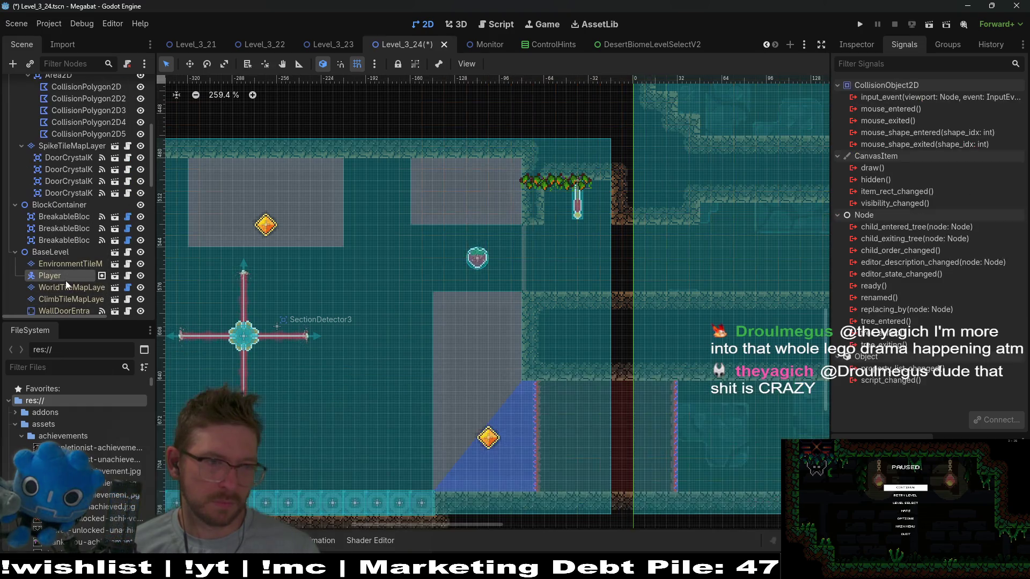
- On WorldTileMapLayer, erase the wall tile just right of the checkpoint
{"action": "left_click", "coordinate": [66, 287]}
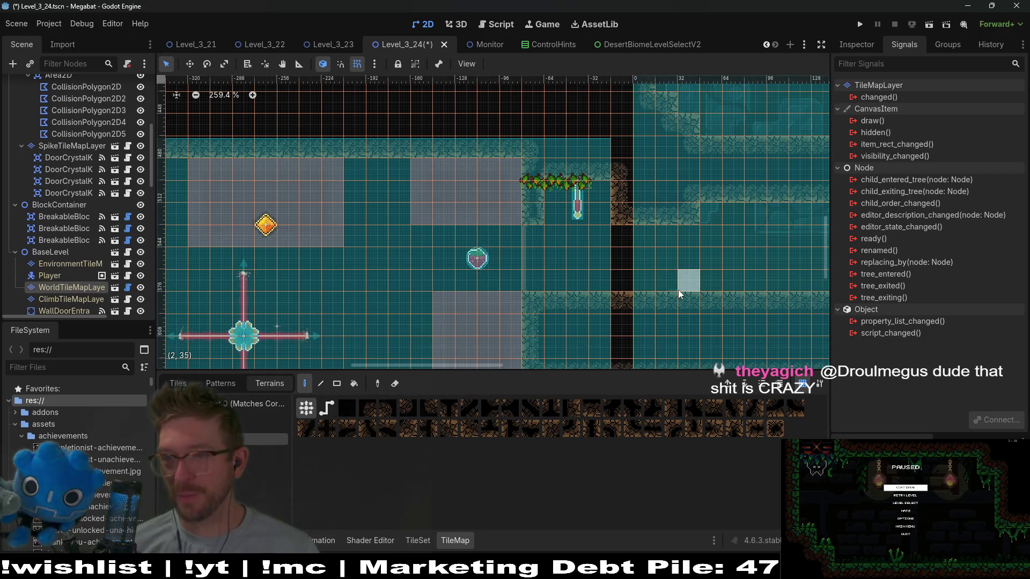
{"action": "scroll", "coordinate": [572, 194], "scroll_direction": "up", "scroll_amount": 2}
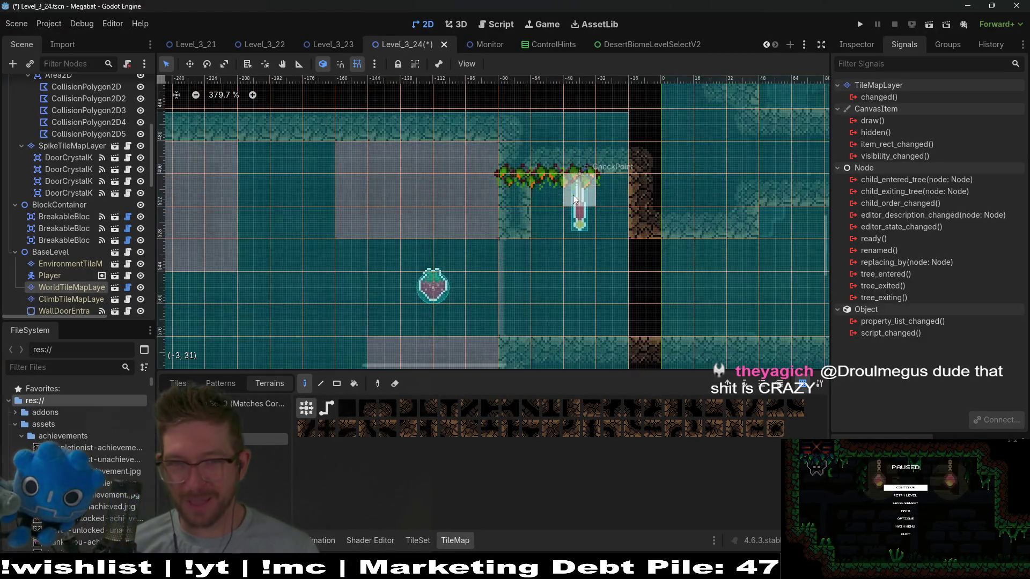
{"action": "right_click", "coordinate": [614, 187]}
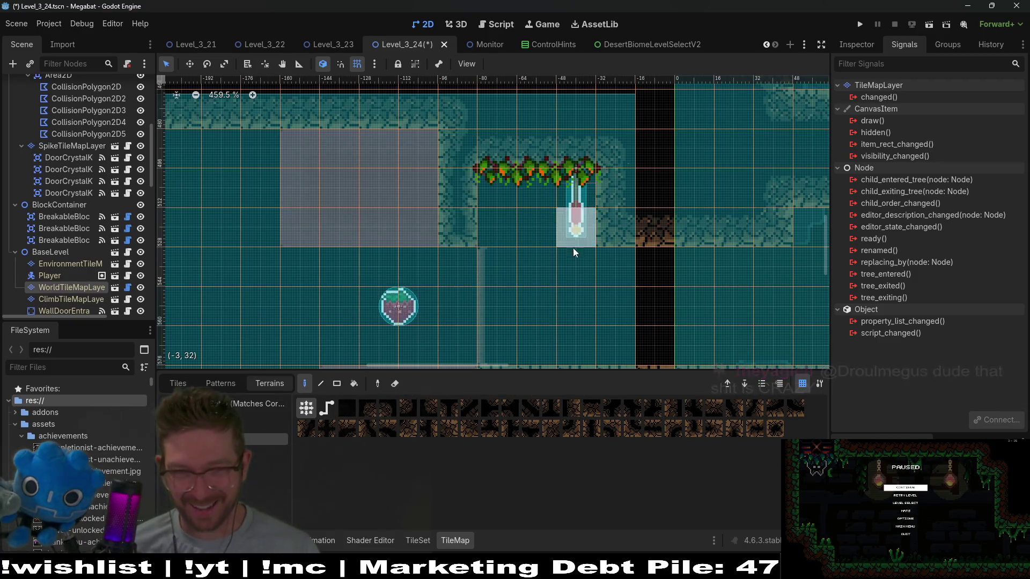
{"action": "left_click_drag", "start_coordinate": [555, 291], "coordinate": [616, 187]}
{"action": "scroll", "coordinate": [593, 252], "scroll_direction": "down", "scroll_amount": 2}
{"action": "mouse_move", "coordinate": [723, 243]}
{"action": "left_mouse_down"}
{"action": "mouse_move", "coordinate": [668, 199]}
{"action": "mouse_move", "coordinate": [662, 156]}
{"action": "mouse_move", "coordinate": [625, 256]}
{"action": "mouse_move", "coordinate": [658, 249]}
{"action": "mouse_move", "coordinate": [654, 212]}
{"action": "left_mouse_up"}
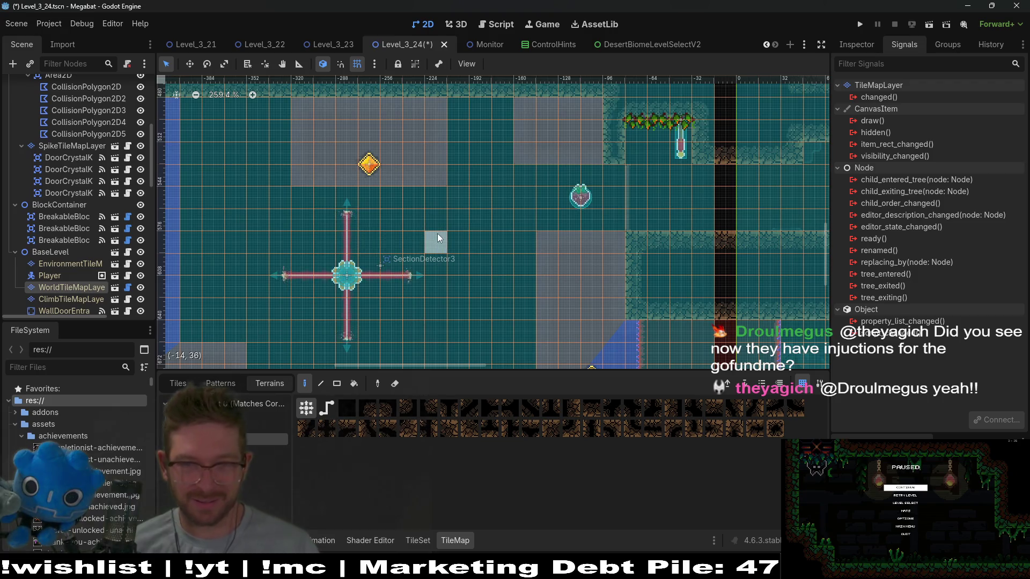
{"action": "scroll", "coordinate": [561, 220], "scroll_direction": "up", "scroll_amount": 3}
{"action": "scroll", "coordinate": [561, 220], "scroll_direction": "right", "scroll_amount": 3}
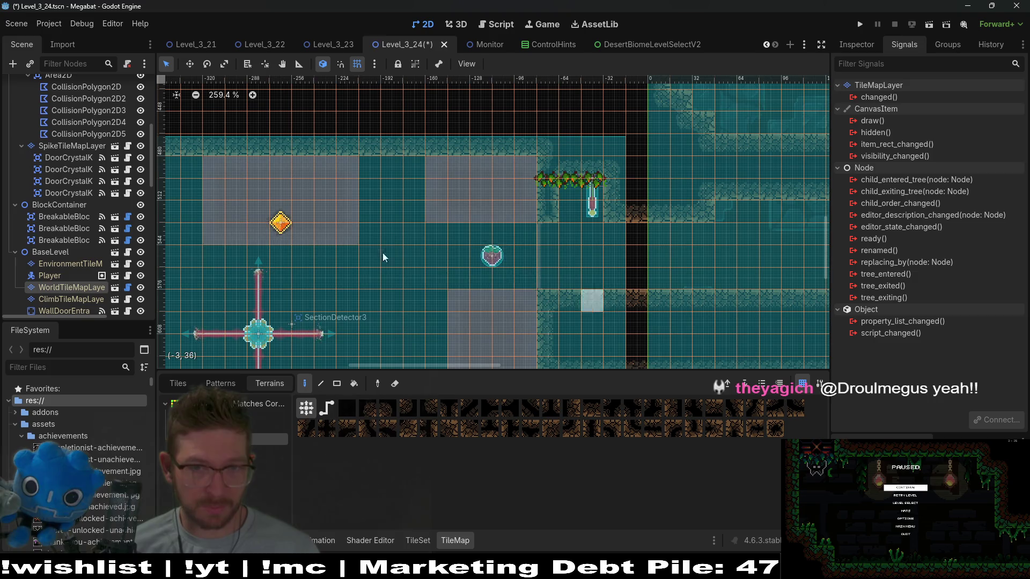
{"action": "scroll", "coordinate": [100, 141], "scroll_direction": "up", "scroll_amount": 5}
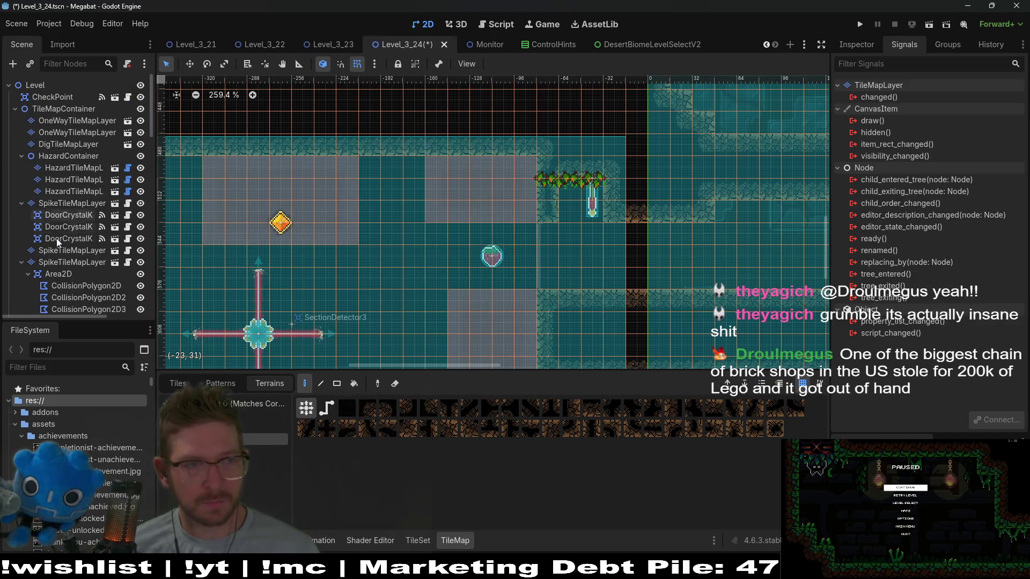
{"action": "left_click", "coordinate": [53, 97]}
- Inspect the checkpoint with the Move tool, then save Level_3_24 with Ctrl+S
{"action": "key", "text": "w"}
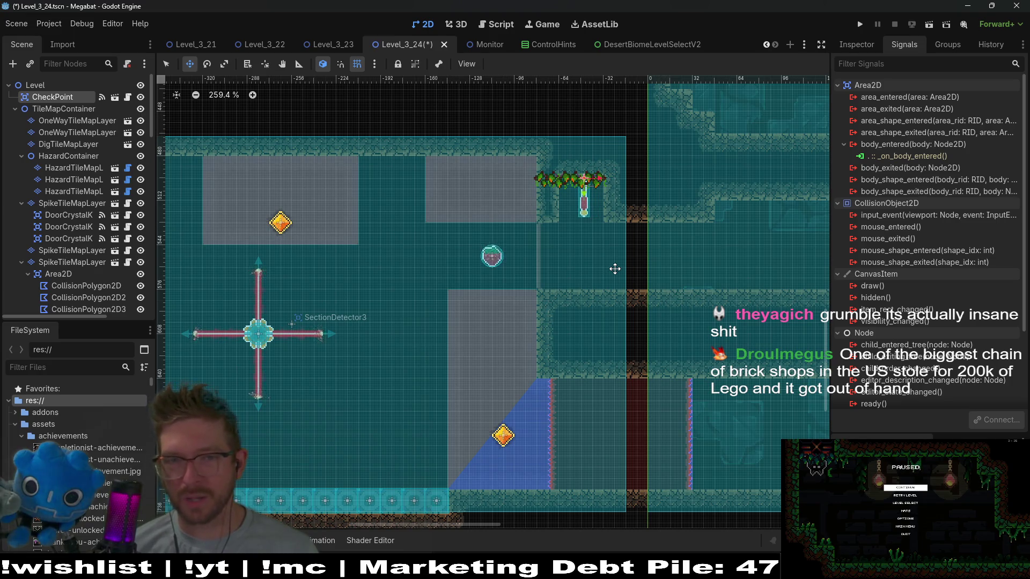
{"action": "scroll", "coordinate": [604, 269], "scroll_direction": "up", "scroll_amount": 4}
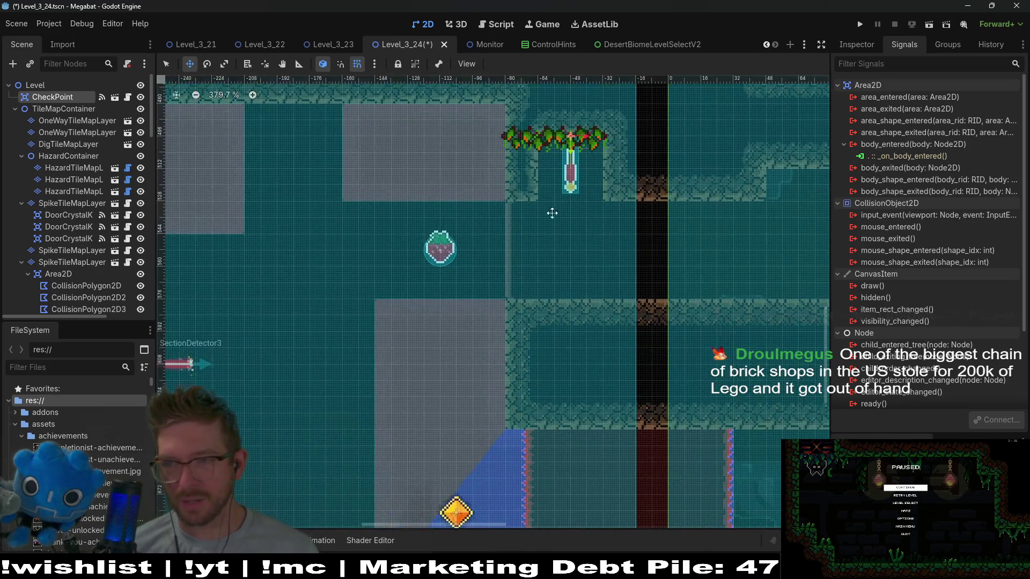
{"action": "scroll", "coordinate": [508, 302], "scroll_direction": "right", "scroll_amount": 2}
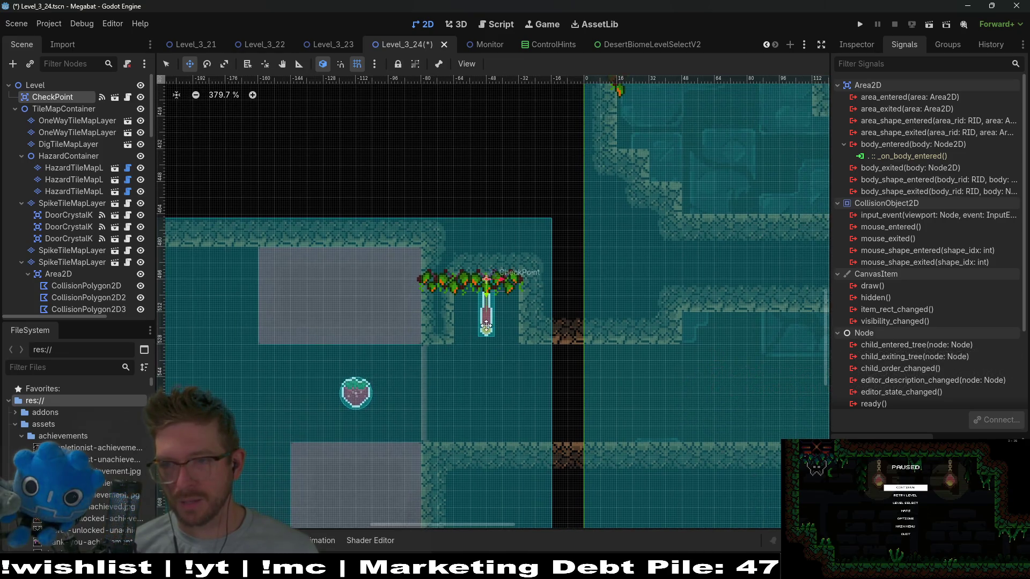
{"action": "scroll", "coordinate": [494, 356], "scroll_direction": "up", "scroll_amount": 3}
{"action": "scroll", "coordinate": [494, 357], "scroll_direction": "up", "scroll_amount": 5}
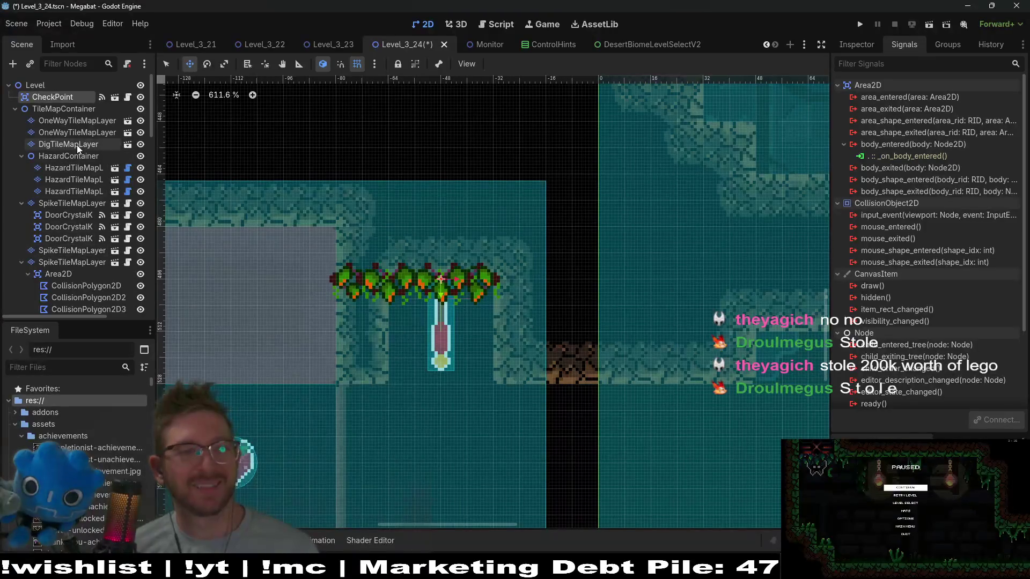
{"action": "scroll", "coordinate": [60, 285], "scroll_direction": "down", "scroll_amount": 5}
{"action": "left_click", "coordinate": [530, 233]}
{"action": "scroll", "coordinate": [530, 232], "scroll_direction": "down", "scroll_amount": 3}
{"action": "key", "text": "ctrl+s"}
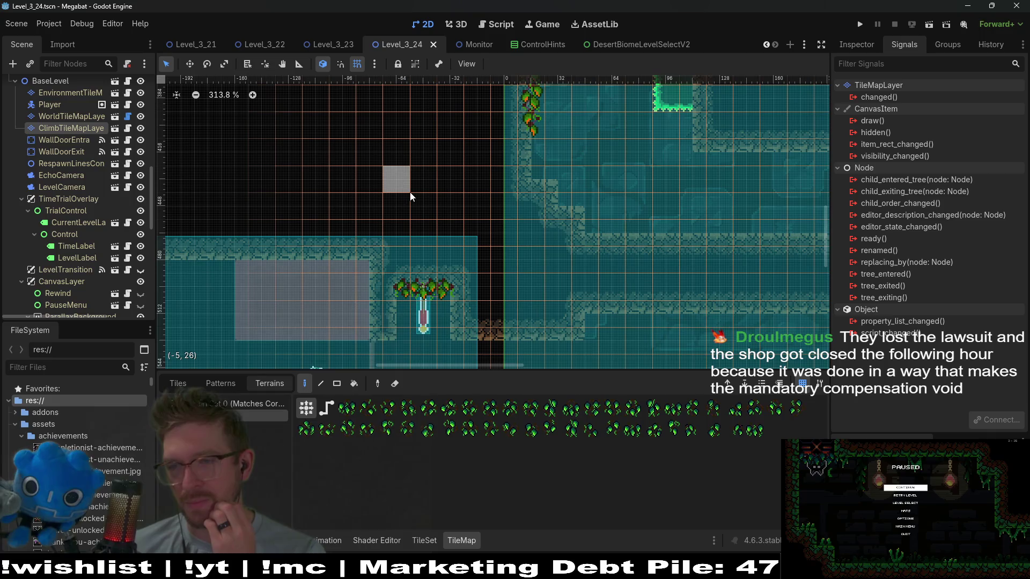
{"action": "scroll", "coordinate": [577, 291], "scroll_direction": "right", "scroll_amount": 5}
{"action": "scroll", "coordinate": [525, 260], "scroll_direction": "down", "scroll_amount": 2}
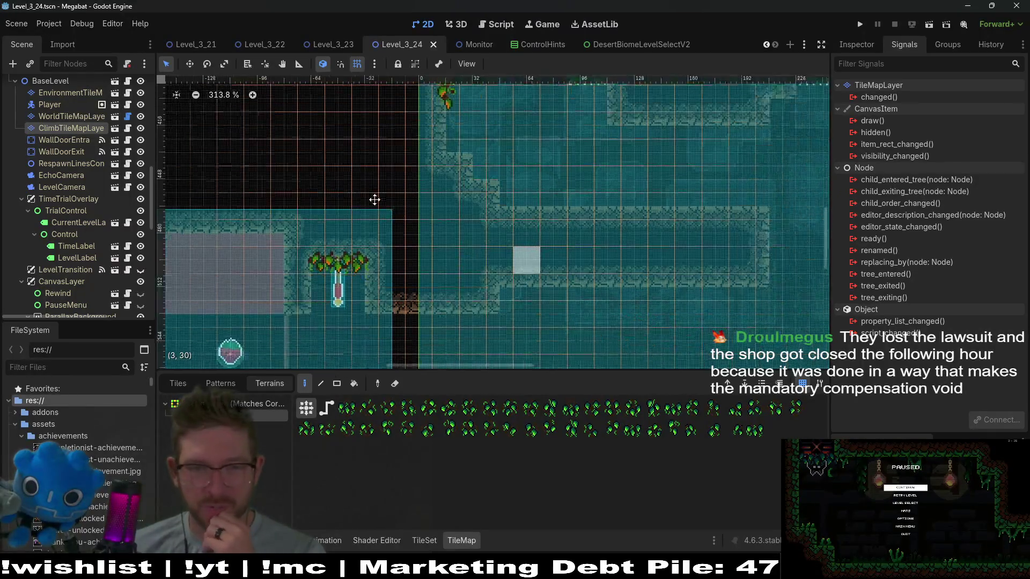
- Fill the lower chamber's stone walls with brown wall terrain using column and rectangle strokes
{"action": "left_click", "coordinate": [63, 116]}
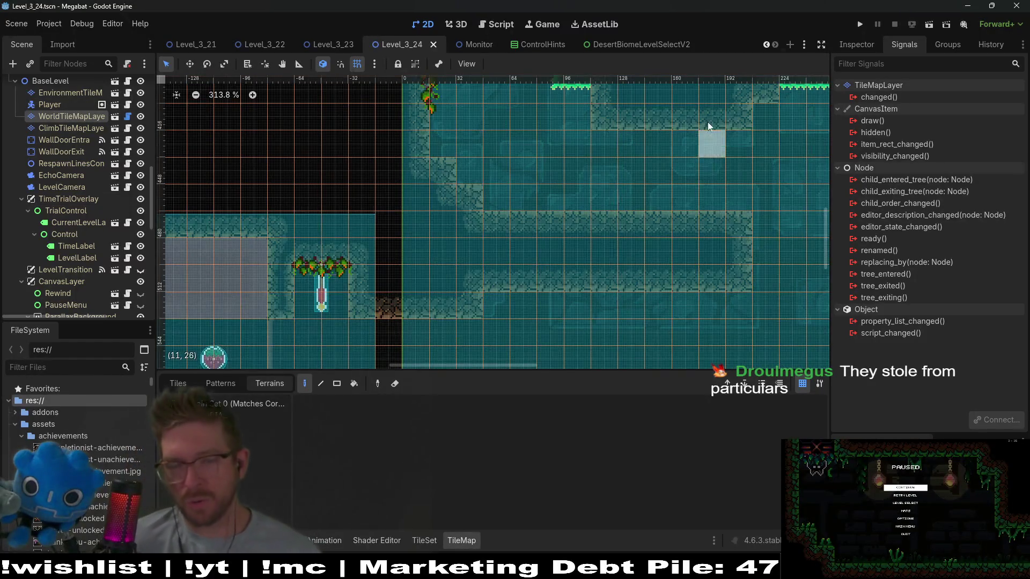
{"action": "scroll", "coordinate": [707, 121], "scroll_direction": "down", "scroll_amount": 2}
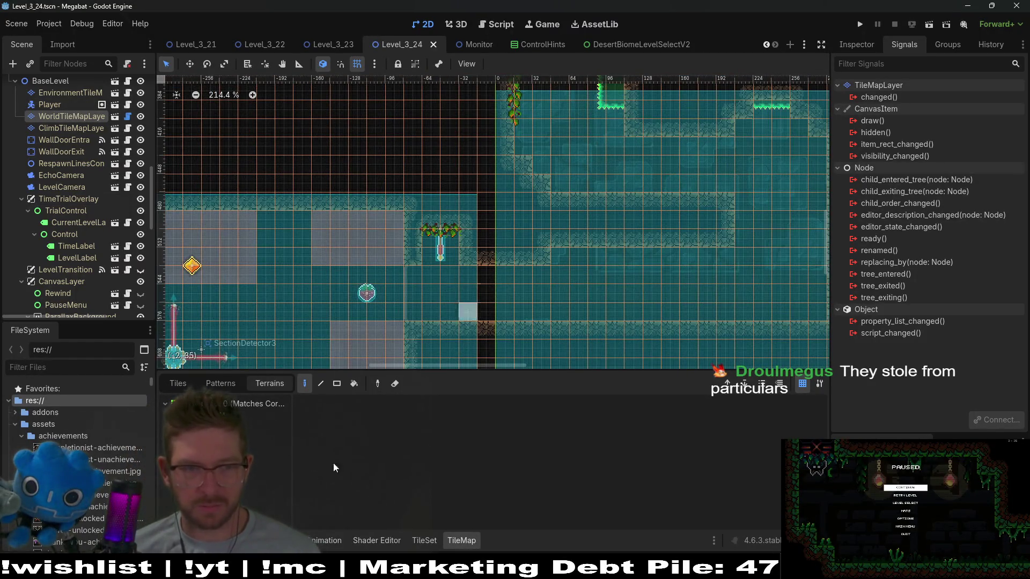
{"action": "left_click", "coordinate": [268, 428]}
{"action": "left_click", "coordinate": [268, 439]}
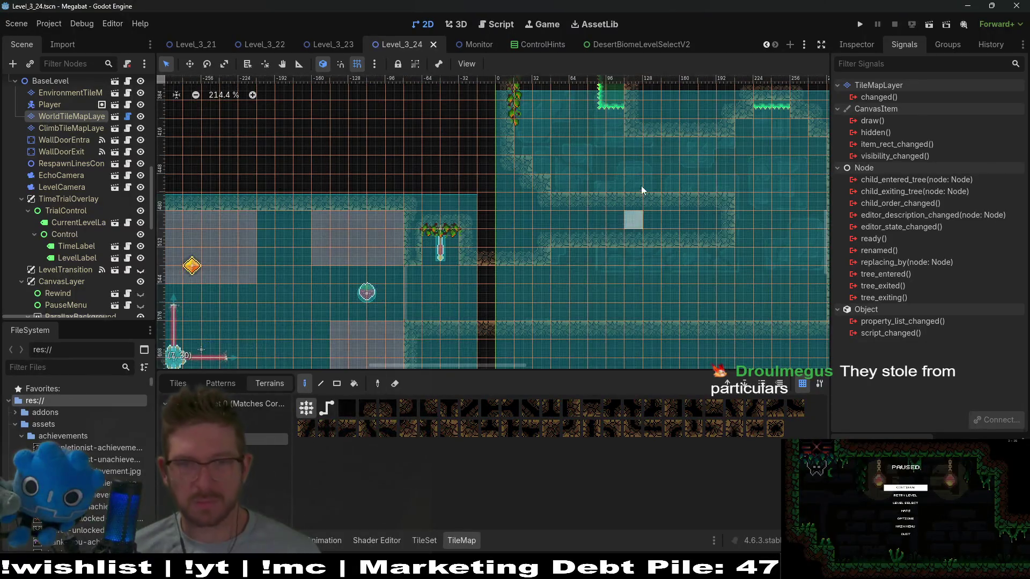
{"action": "scroll", "coordinate": [632, 218], "scroll_direction": "right", "scroll_amount": 3}
{"action": "left_click_drag", "start_coordinate": [403, 214], "coordinate": [405, 285]}
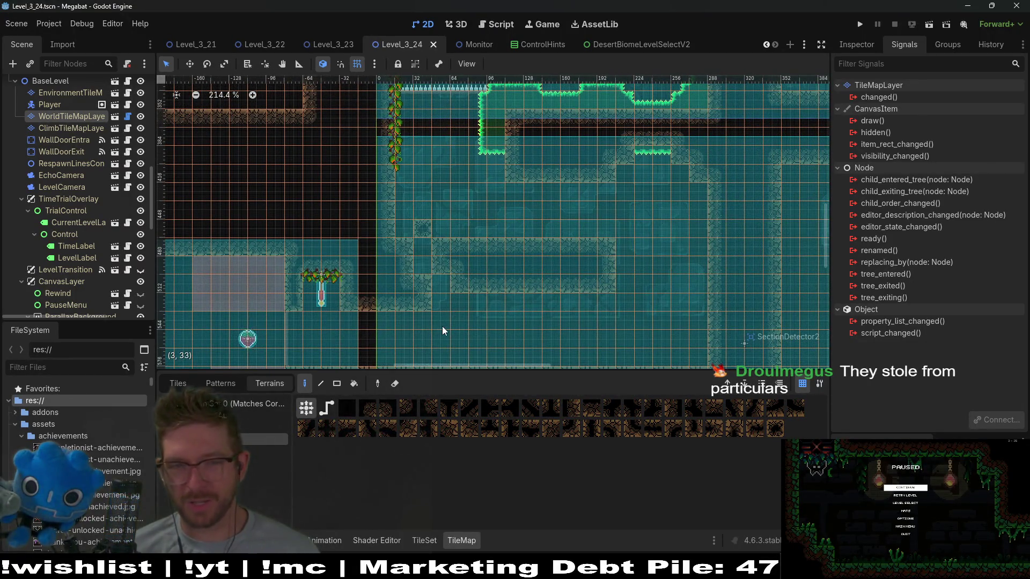
{"action": "key", "text": "r"}
{"action": "left_click_drag", "start_coordinate": [405, 229], "coordinate": [437, 321]}
{"action": "scroll", "coordinate": [460, 279], "scroll_direction": "right", "scroll_amount": 2}
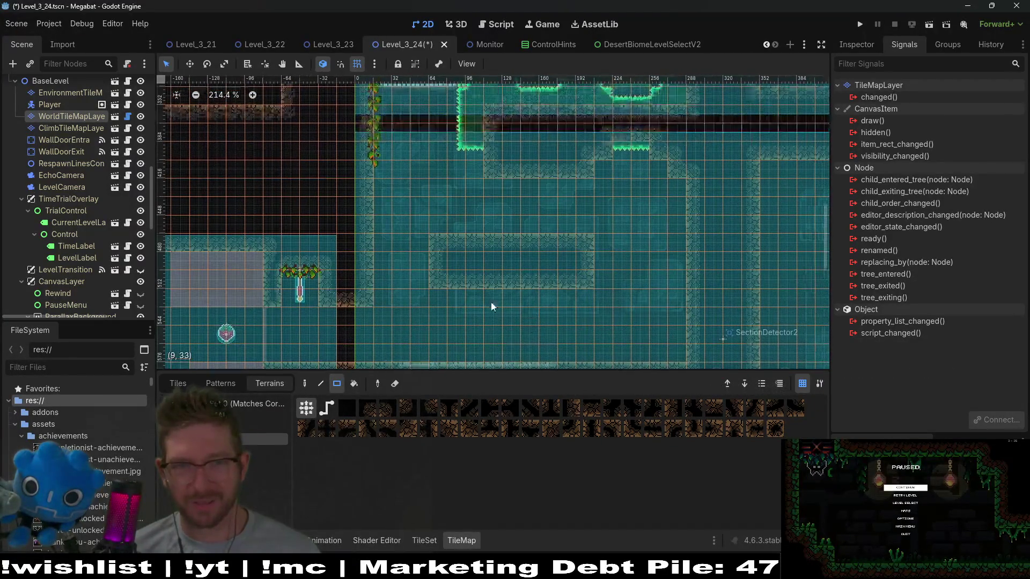
{"action": "left_click_drag", "start_coordinate": [422, 245], "coordinate": [471, 300]}
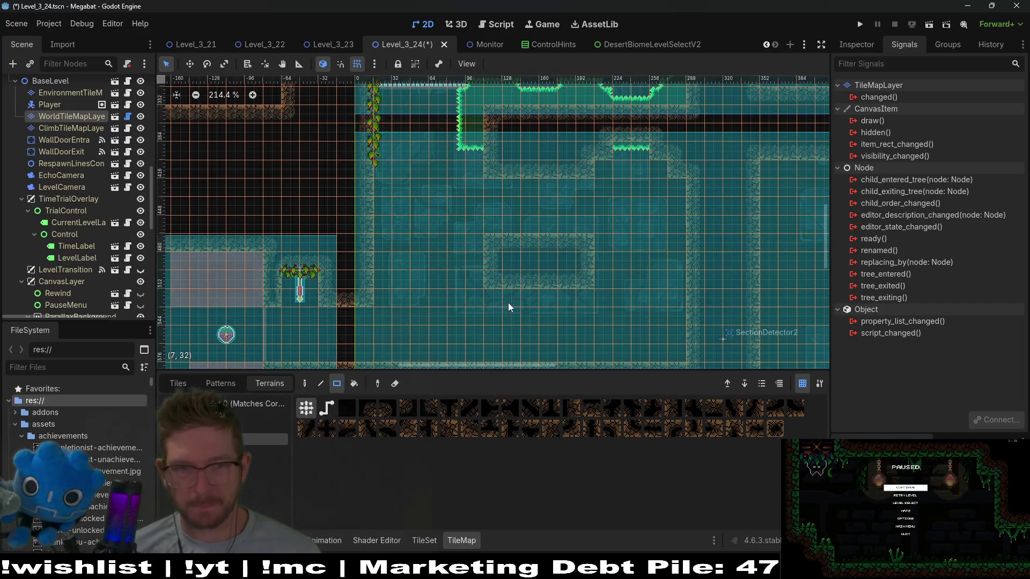
- On HazardTileMapLayer, lay a row of floor spikes along the ledge
{"action": "scroll", "coordinate": [397, 211], "scroll_direction": "down", "scroll_amount": 2}
{"action": "scroll", "coordinate": [604, 259], "scroll_direction": "up", "scroll_amount": 2}
{"action": "scroll", "coordinate": [604, 259], "scroll_direction": "right", "scroll_amount": 3}
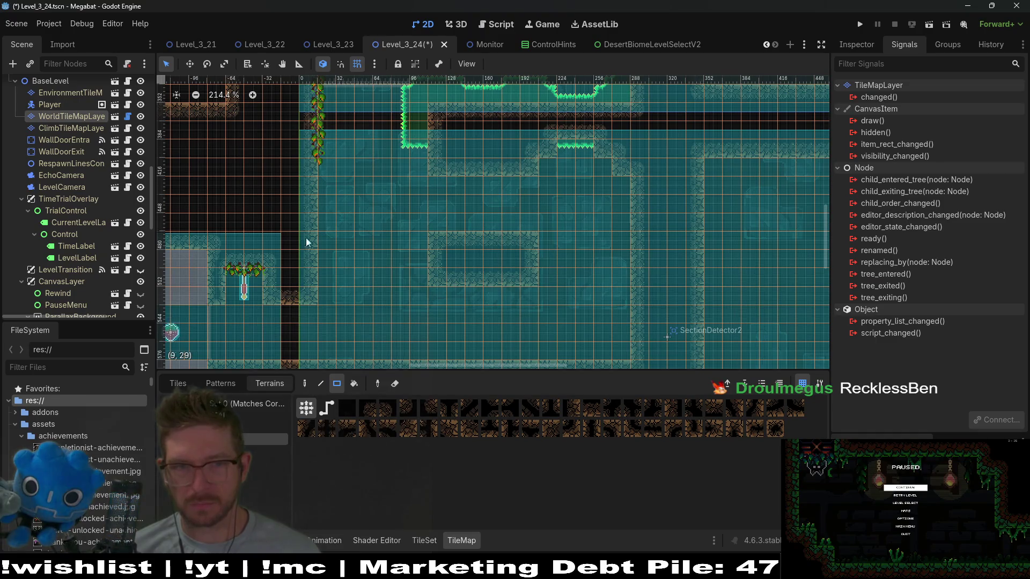
{"action": "scroll", "coordinate": [71, 183], "scroll_direction": "up", "scroll_amount": 5}
{"action": "scroll", "coordinate": [69, 179], "scroll_direction": "up", "scroll_amount": 8}
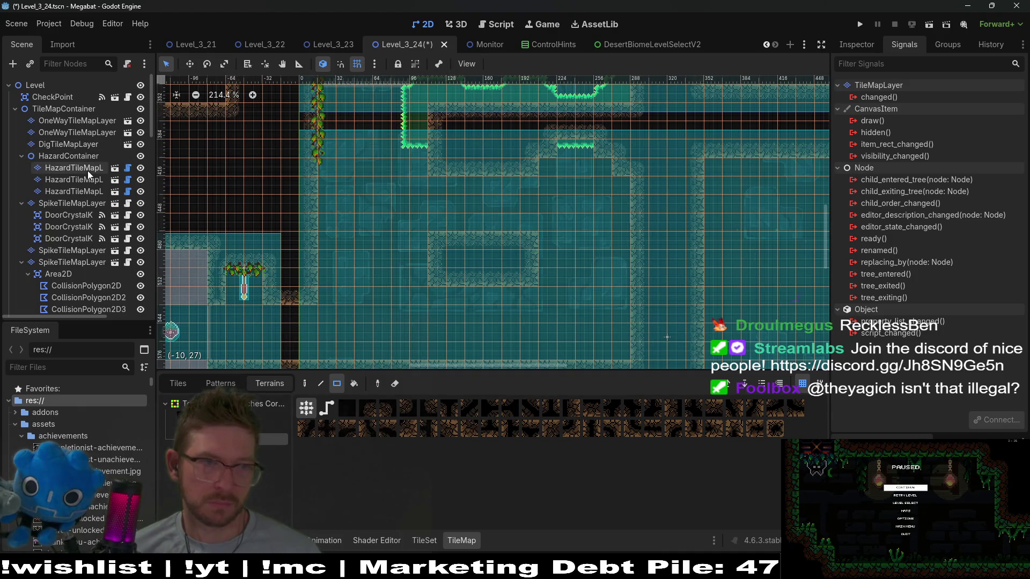
{"action": "left_click", "coordinate": [88, 169]}
{"action": "mouse_move", "coordinate": [321, 227]}
{"action": "left_mouse_down"}
{"action": "mouse_move", "coordinate": [426, 226]}
{"action": "mouse_move", "coordinate": [407, 238]}
{"action": "mouse_move", "coordinate": [349, 233]}
{"action": "mouse_move", "coordinate": [315, 264]}
{"action": "left_mouse_up"}
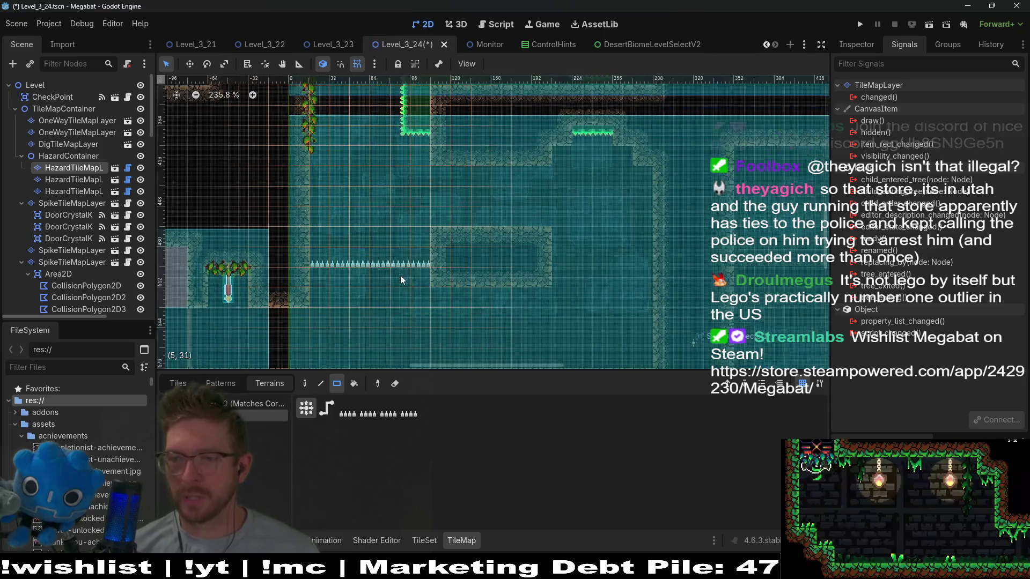
{"action": "scroll", "coordinate": [403, 275], "scroll_direction": "down", "scroll_amount": 2}
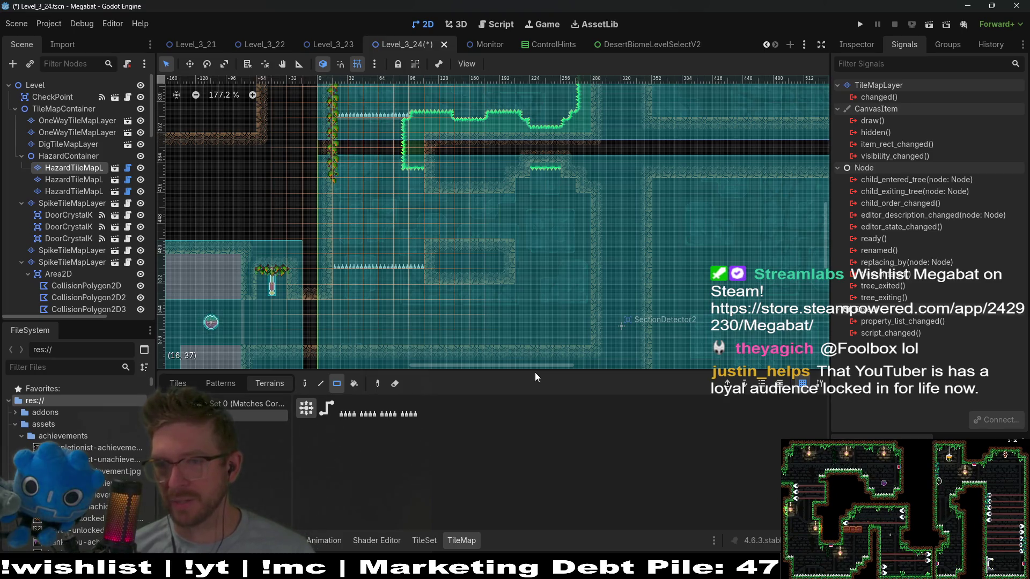
- Hide the tile painting panel and reselect the world tile layer
{"action": "left_click", "coordinate": [460, 539]}
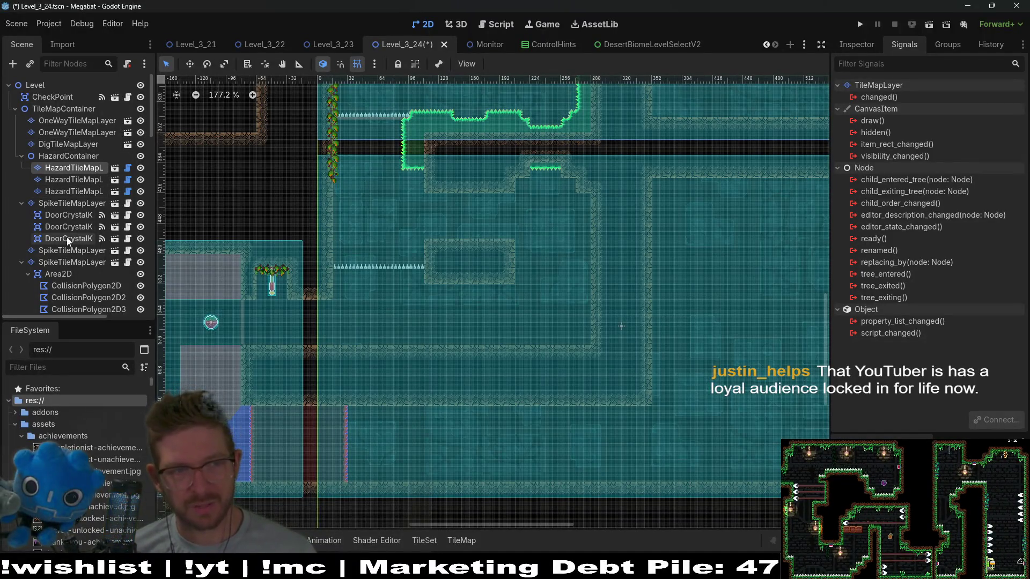
{"action": "scroll", "coordinate": [74, 256], "scroll_direction": "down", "scroll_amount": 3}
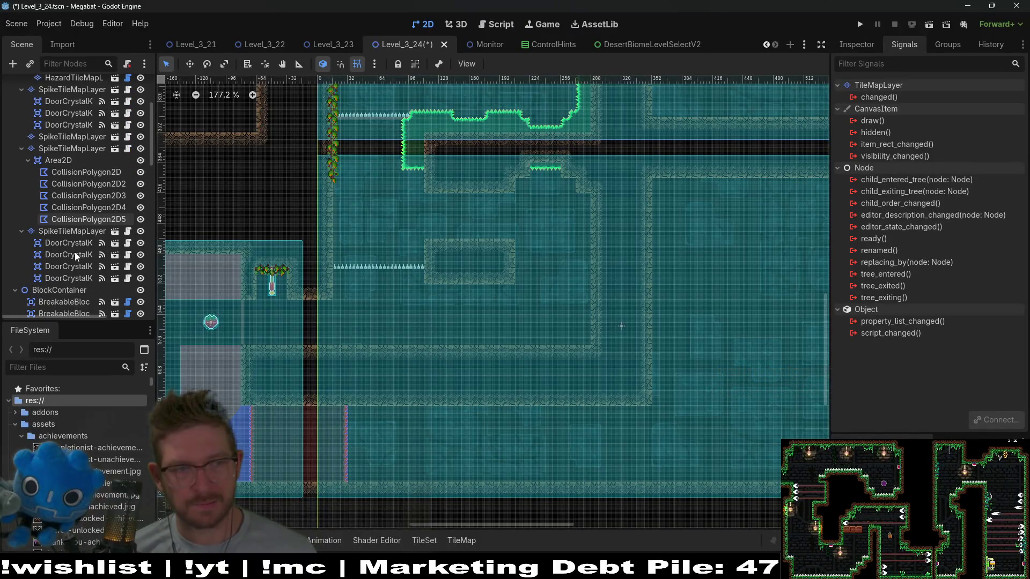
{"action": "scroll", "coordinate": [64, 237], "scroll_direction": "down", "scroll_amount": 2}
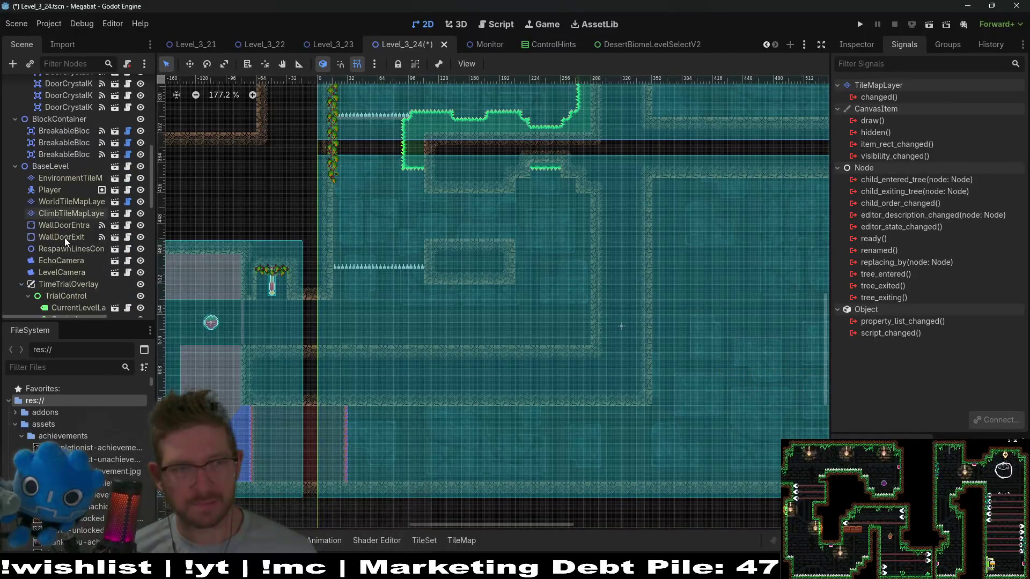
{"action": "left_click", "coordinate": [53, 192]}
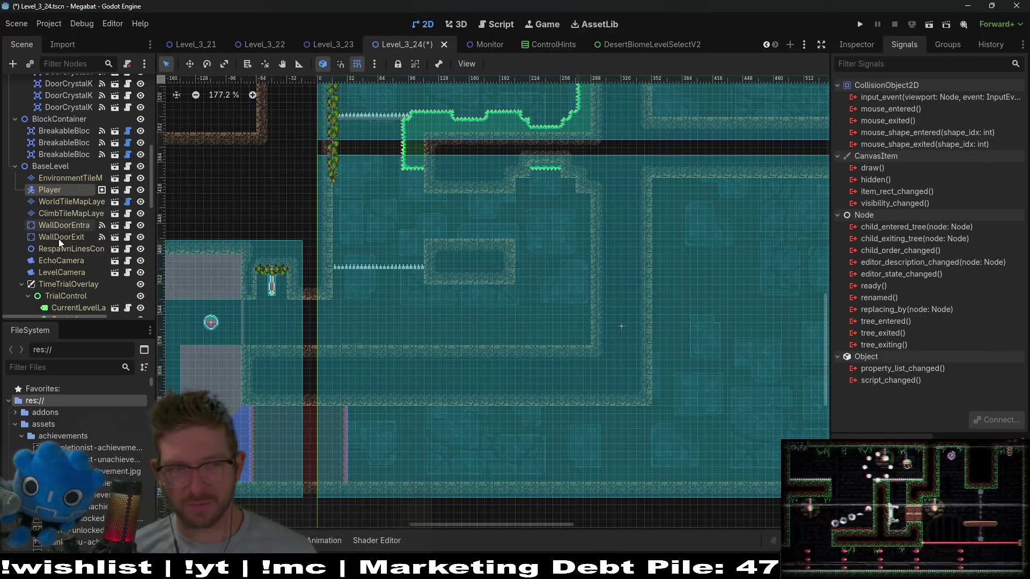
{"action": "left_click", "coordinate": [60, 201]}
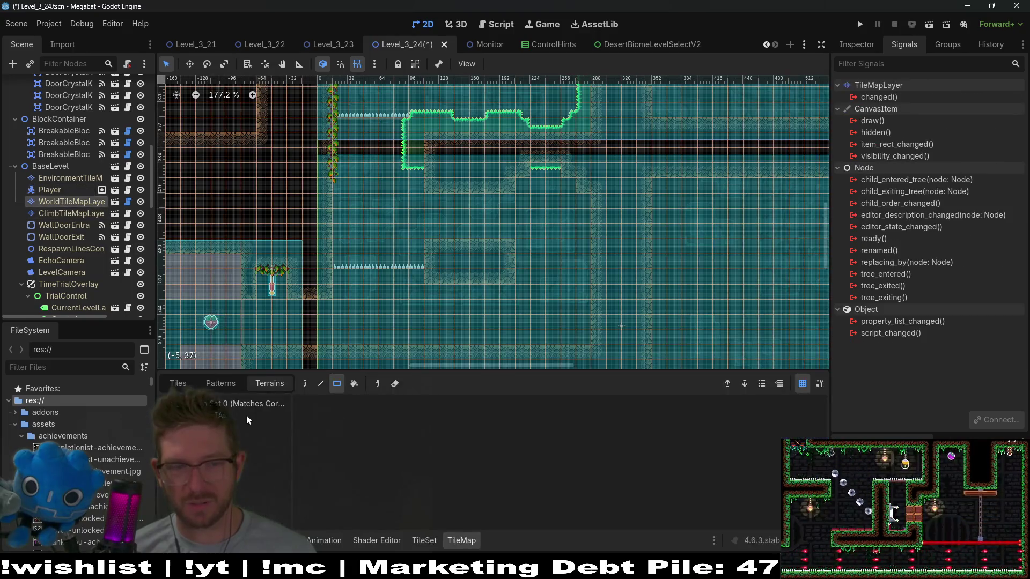
- Reshape the stone block's top rows and extend it down a row with wall terrain
{"action": "left_click", "coordinate": [260, 438]}
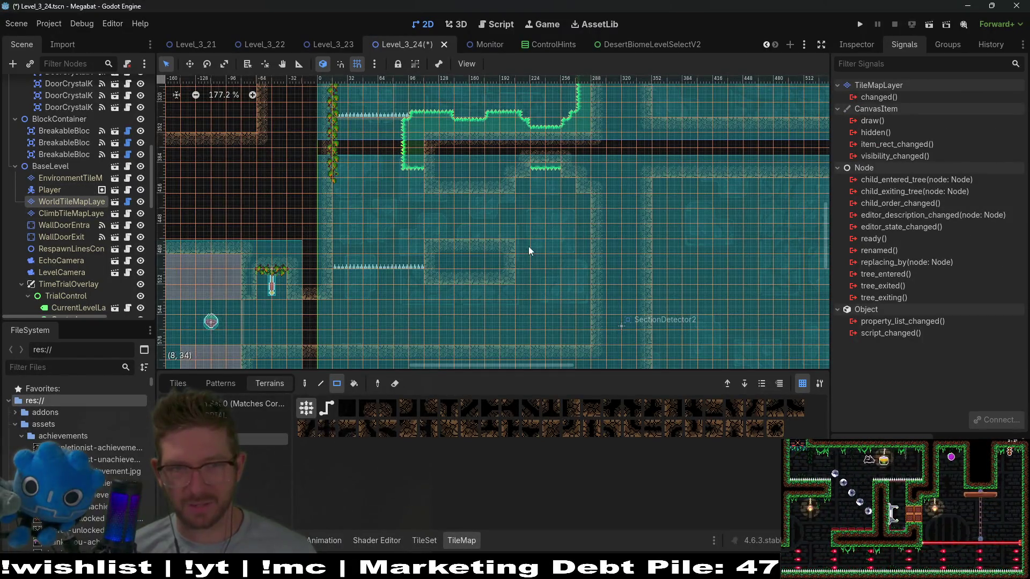
{"action": "left_click_drag", "start_coordinate": [438, 250], "coordinate": [507, 249]}
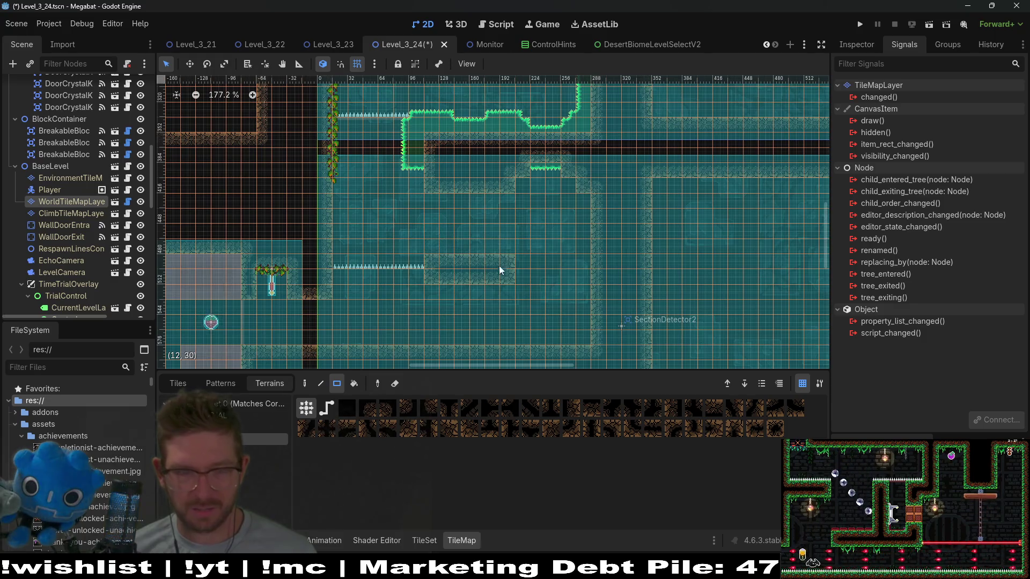
{"action": "mouse_move", "coordinate": [429, 286]}
{"action": "left_mouse_down"}
{"action": "mouse_move", "coordinate": [510, 282]}
{"action": "mouse_move", "coordinate": [497, 288]}
{"action": "left_mouse_up"}
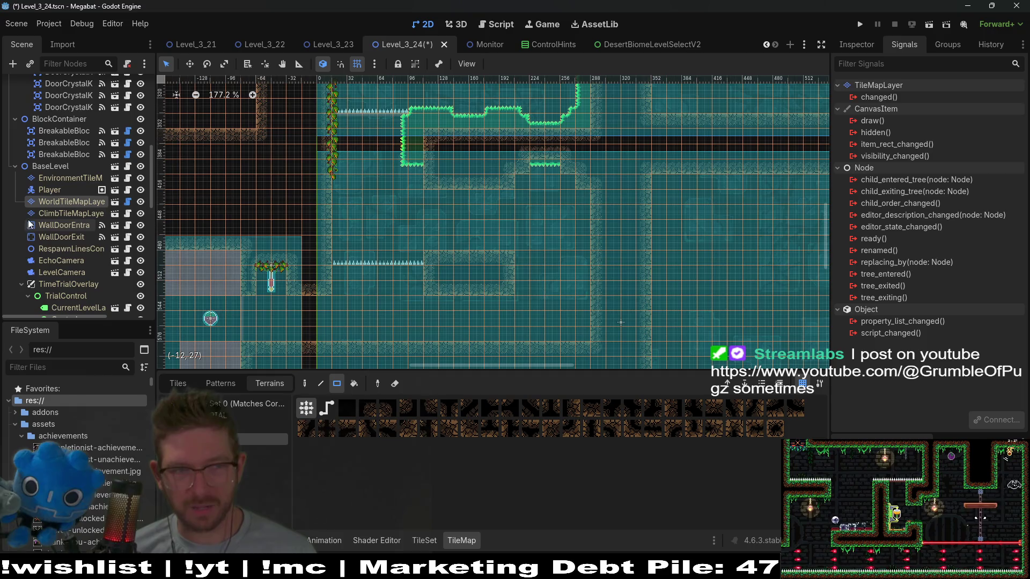
{"action": "scroll", "coordinate": [91, 264], "scroll_direction": "up", "scroll_amount": 3}
{"action": "scroll", "coordinate": [92, 263], "scroll_direction": "up", "scroll_amount": 7}
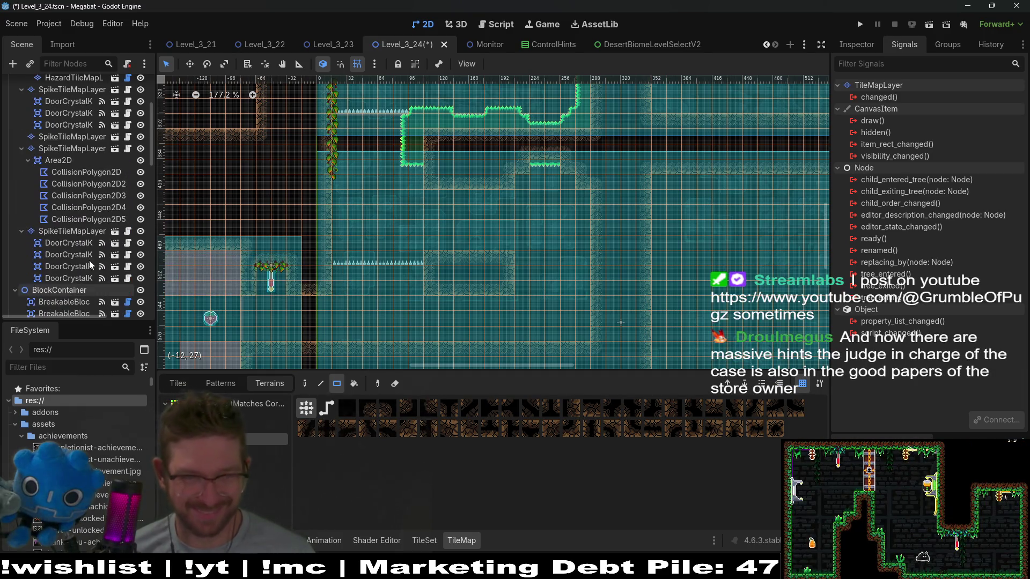
- Redraw the spikes one row higher as six tiles and extend the row right along the floor
{"action": "left_click", "coordinate": [89, 168]}
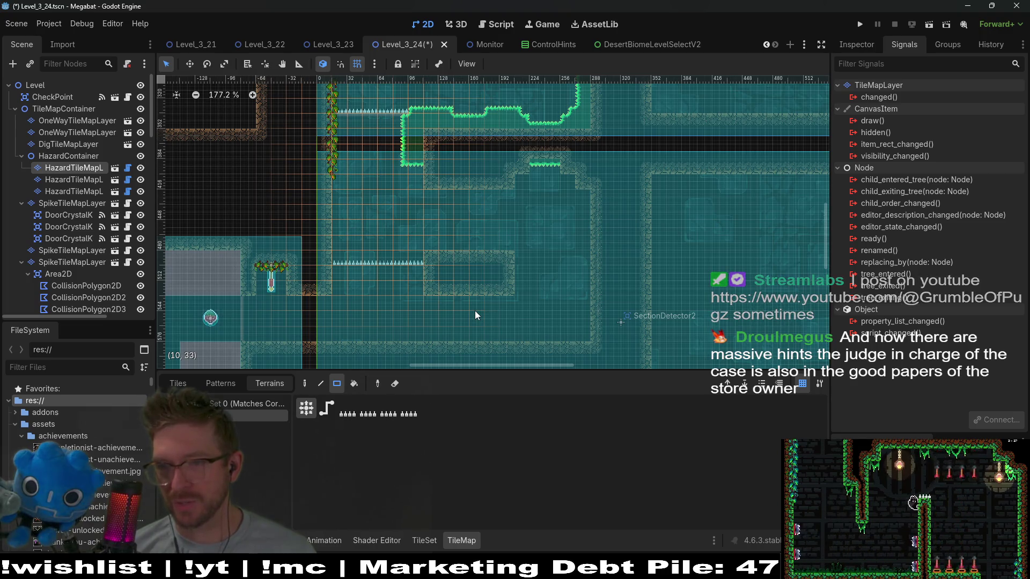
{"action": "scroll", "coordinate": [442, 284], "scroll_direction": "up", "scroll_amount": 1}
{"action": "scroll", "coordinate": [442, 289], "scroll_direction": "up", "scroll_amount": 3}
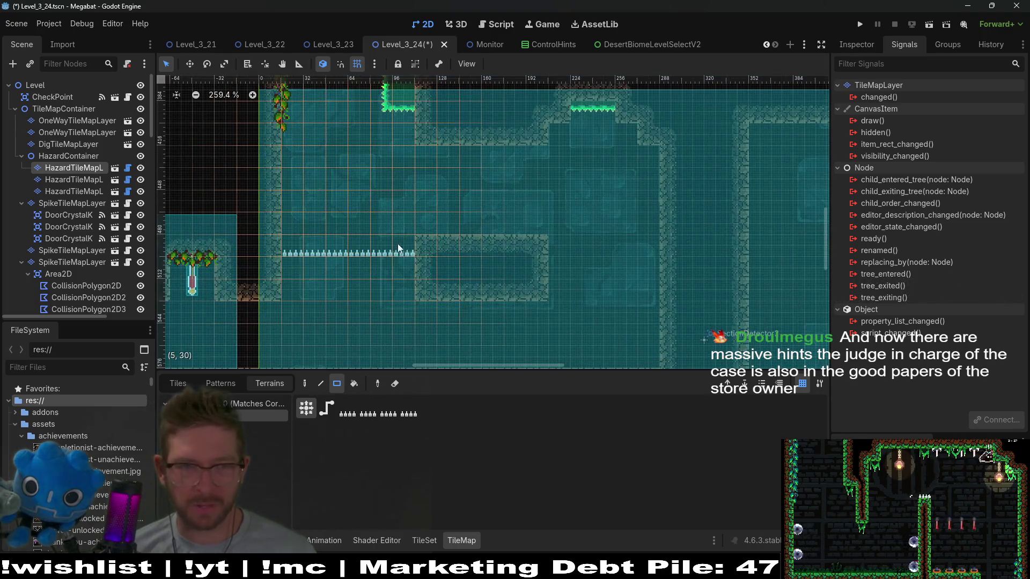
{"action": "left_click_drag", "start_coordinate": [334, 243], "coordinate": [297, 243]}
{"action": "key", "text": "Escape"}
{"action": "left_click_drag", "start_coordinate": [410, 221], "coordinate": [287, 217]}
{"action": "scroll", "coordinate": [517, 265], "scroll_direction": "down", "scroll_amount": 3}
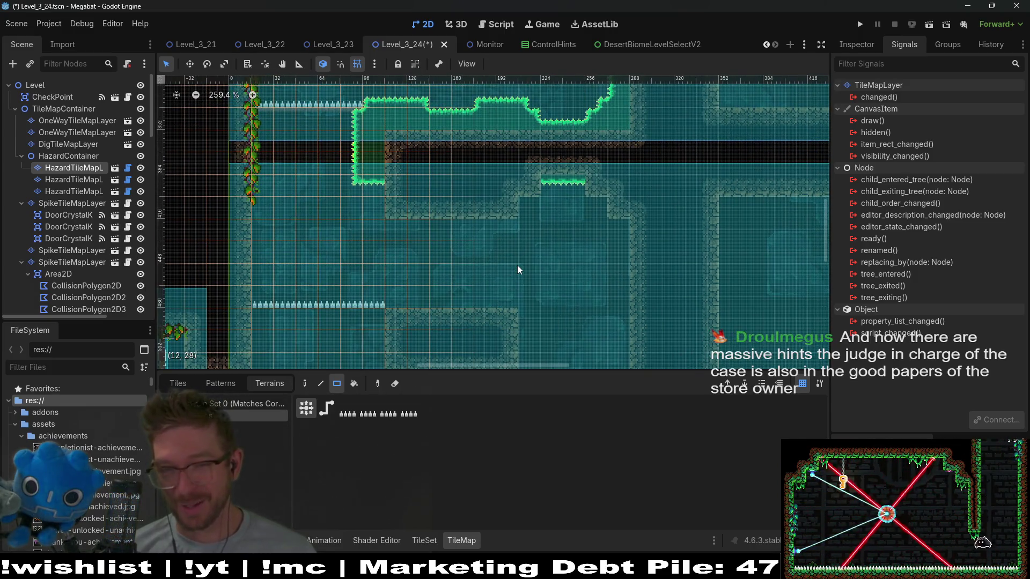
{"action": "scroll", "coordinate": [517, 265], "scroll_direction": "down", "scroll_amount": 2}
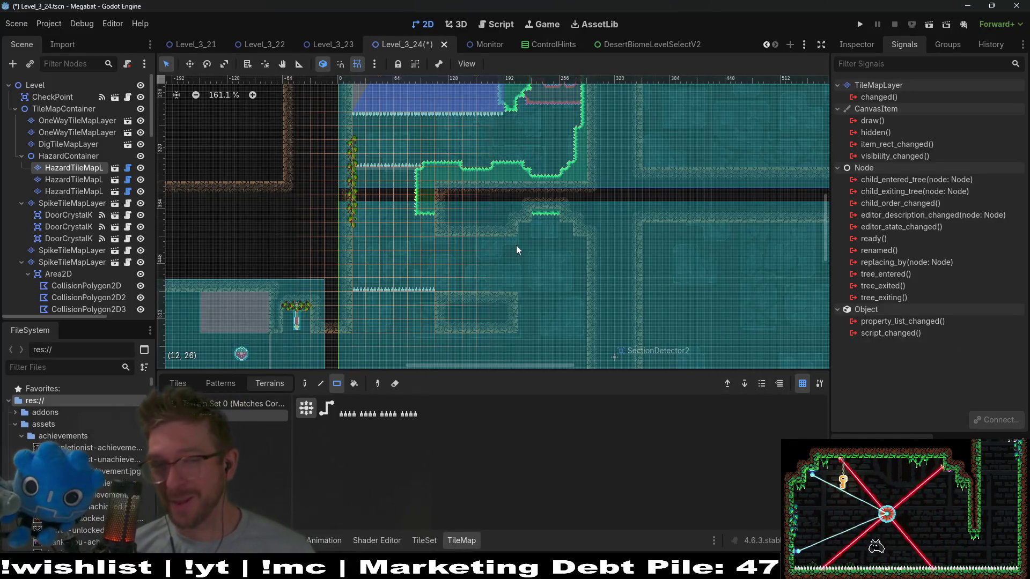
{"action": "scroll", "coordinate": [526, 252], "scroll_direction": "down", "scroll_amount": 2}
{"action": "left_click_drag", "start_coordinate": [472, 266], "coordinate": [507, 264]}
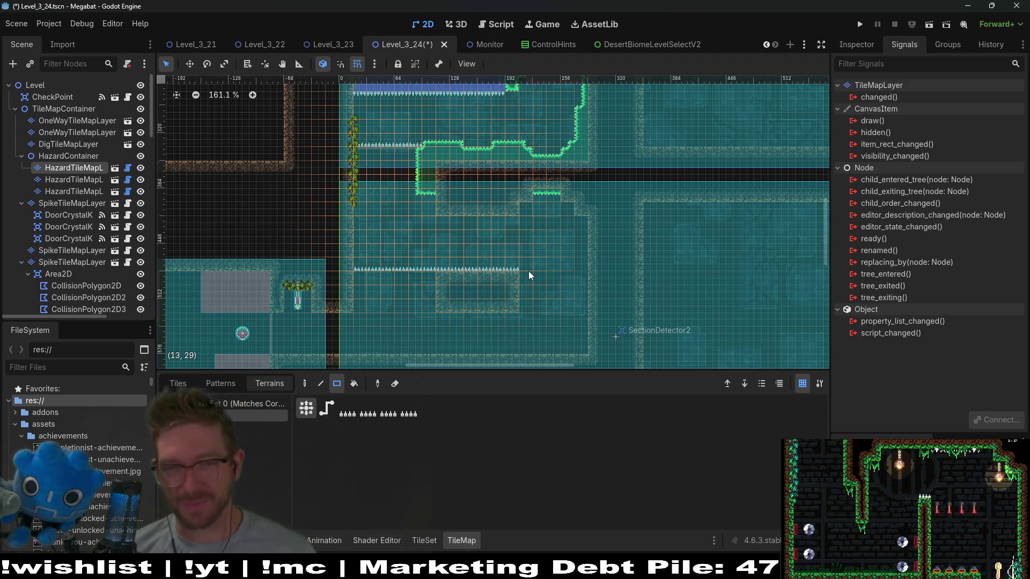
- Widen the Scene dock so full node names show
{"action": "scroll", "coordinate": [439, 191], "scroll_direction": "down", "scroll_amount": 3}
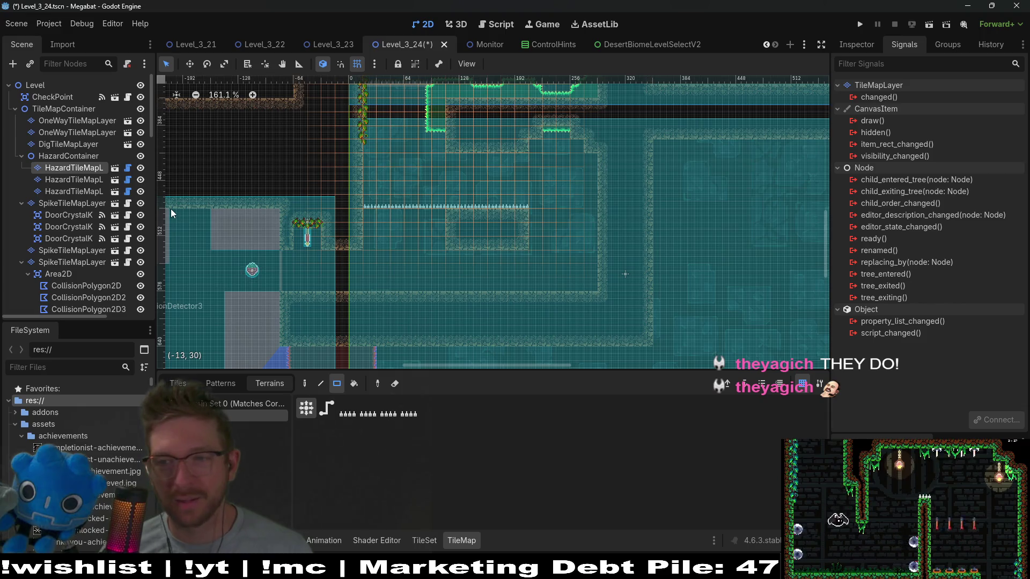
{"action": "scroll", "coordinate": [529, 225], "scroll_direction": "up", "scroll_amount": 5}
{"action": "scroll", "coordinate": [528, 228], "scroll_direction": "up", "scroll_amount": 3}
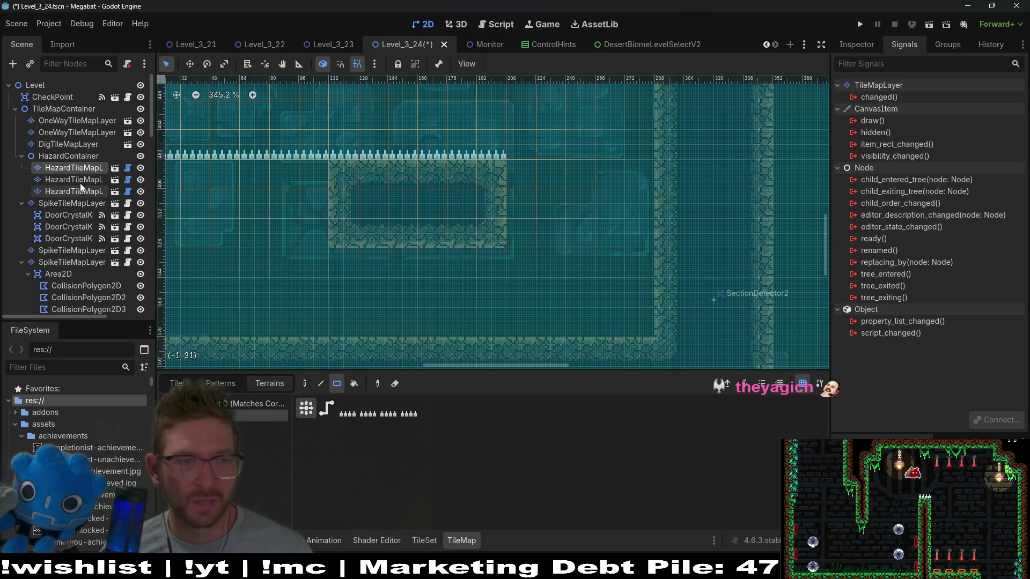
{"action": "left_click_drag", "start_coordinate": [156, 192], "coordinate": [208, 189]}
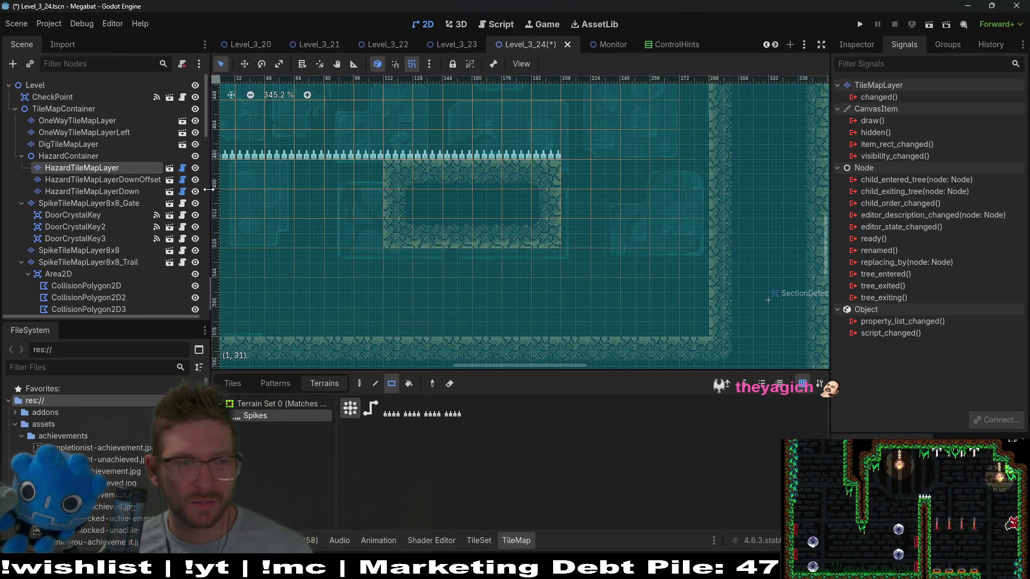
- Select HazardTileMapLayerDown and HazardContainer, then WorldTileMapLayer under BaseLevel
{"action": "left_click", "coordinate": [124, 191]}
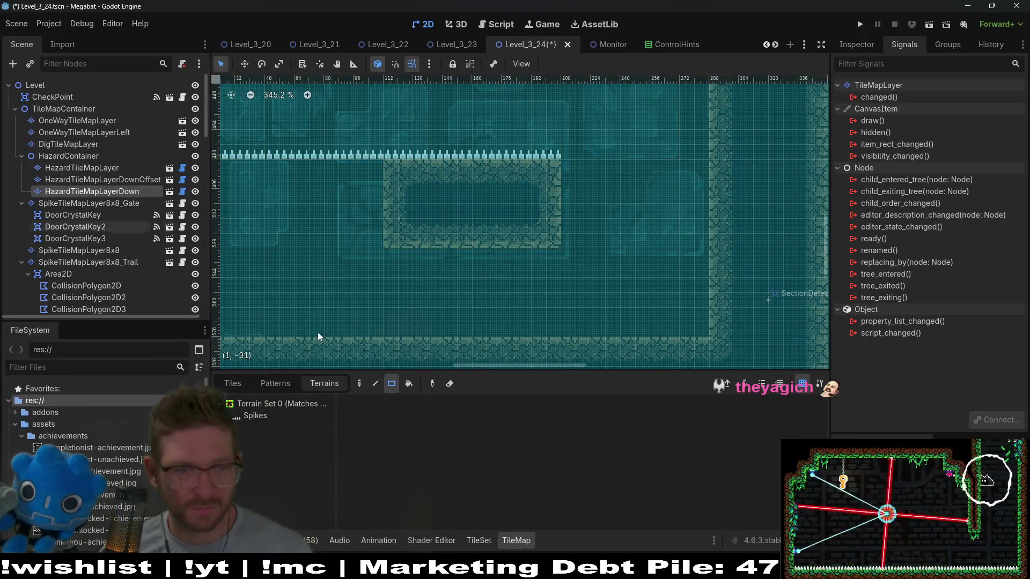
{"action": "left_click", "coordinate": [96, 156]}
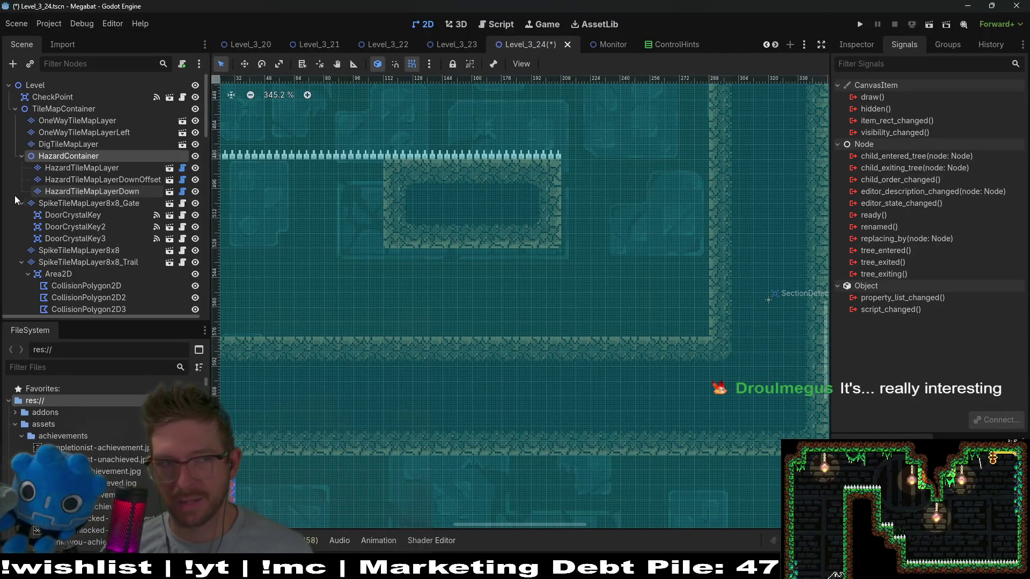
{"action": "scroll", "coordinate": [111, 273], "scroll_direction": "down", "scroll_amount": 5}
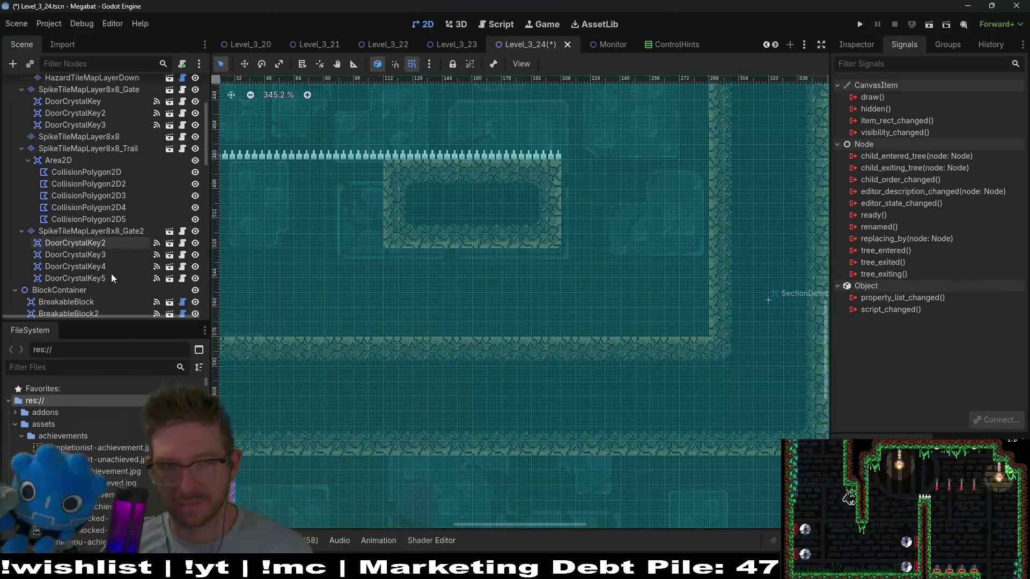
{"action": "scroll", "coordinate": [111, 273], "scroll_direction": "down", "scroll_amount": 3}
{"action": "left_click", "coordinate": [67, 231]}
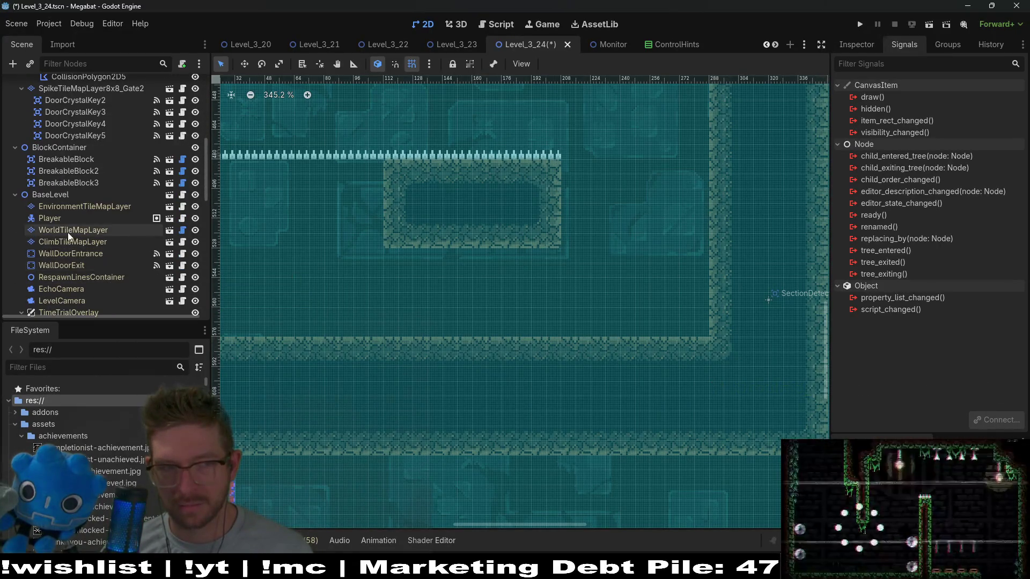
- Switch the world tile layer's terrain from DESERT to FOREST and view the spike row
{"action": "left_click", "coordinate": [276, 439]}
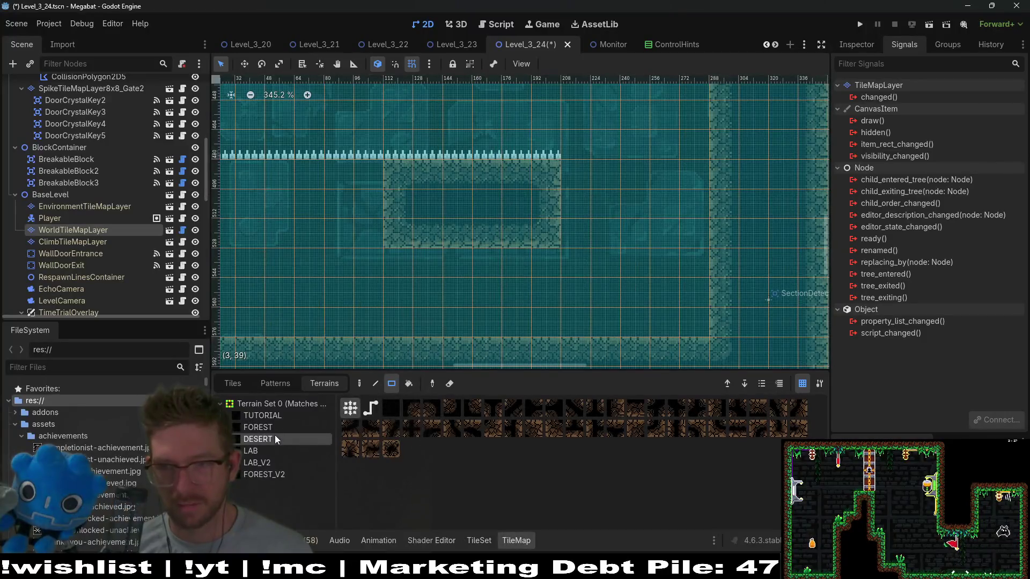
{"action": "left_click", "coordinate": [282, 427]}
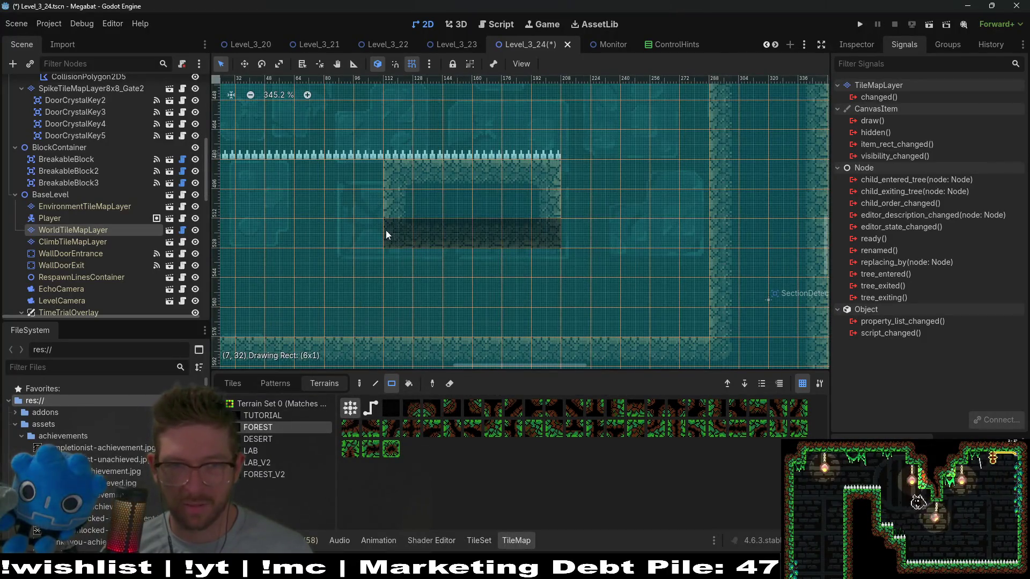
{"action": "scroll", "coordinate": [579, 211], "scroll_direction": "down", "scroll_amount": 3}
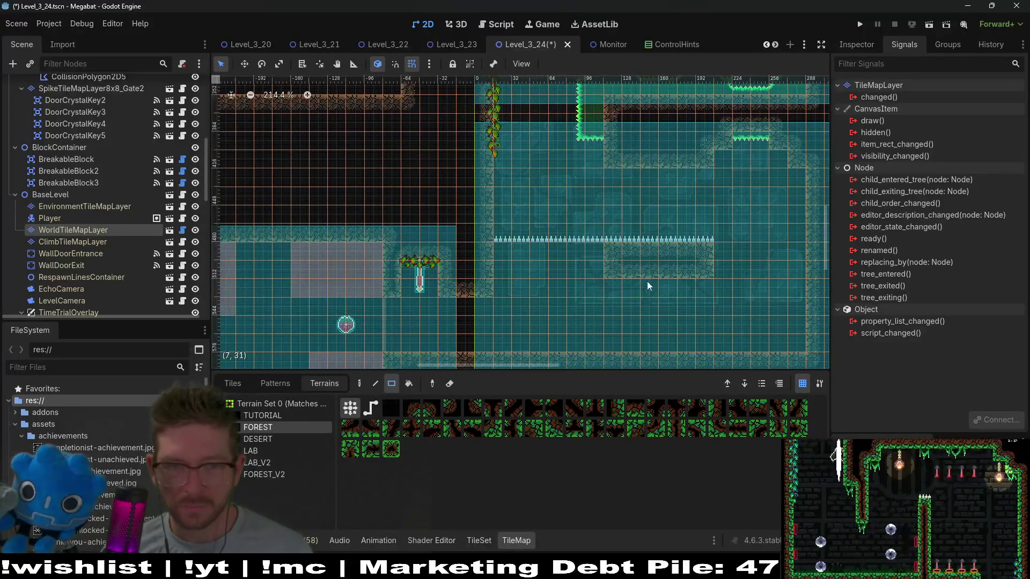
{"action": "scroll", "coordinate": [646, 281], "scroll_direction": "right", "scroll_amount": 3}
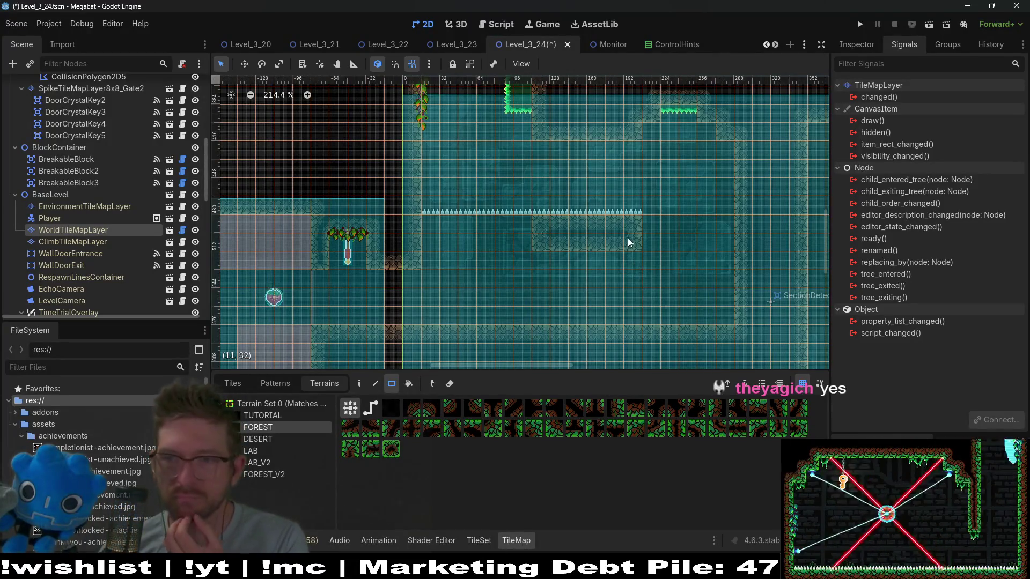
{"action": "scroll", "coordinate": [712, 218], "scroll_direction": "up", "scroll_amount": 1}
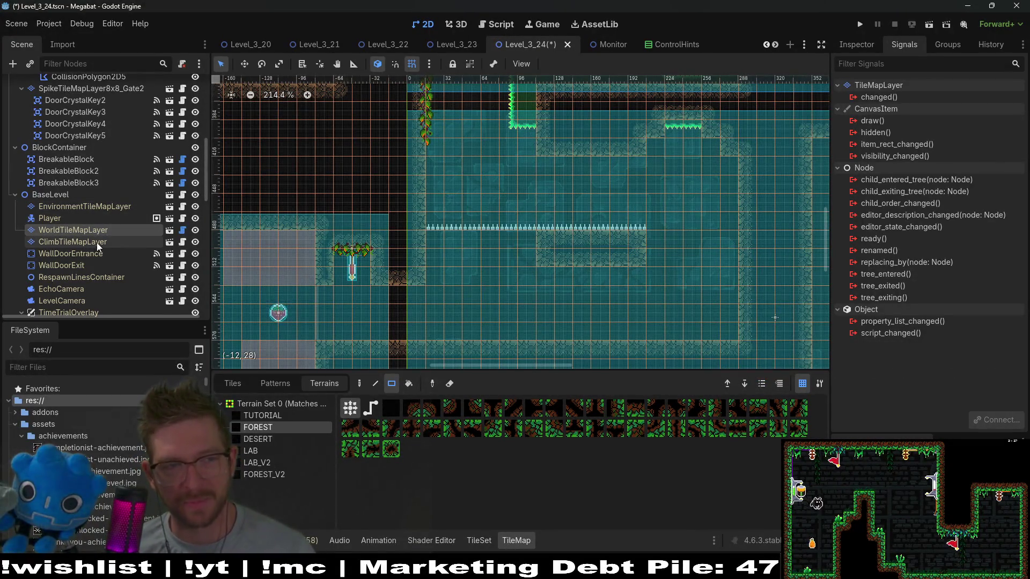
- Select HazardTileMapLayer, choose the Spikes terrain, then select HazardContainer
{"action": "scroll", "coordinate": [102, 239], "scroll_direction": "up", "scroll_amount": 5}
{"action": "scroll", "coordinate": [104, 235], "scroll_direction": "up", "scroll_amount": 4}
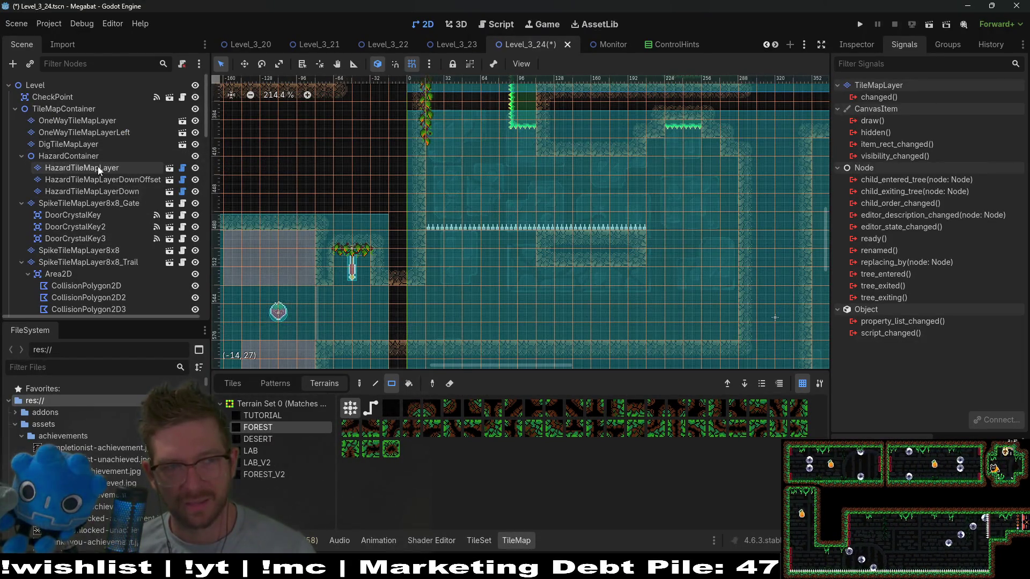
{"action": "scroll", "coordinate": [92, 170], "scroll_direction": "down", "scroll_amount": 2}
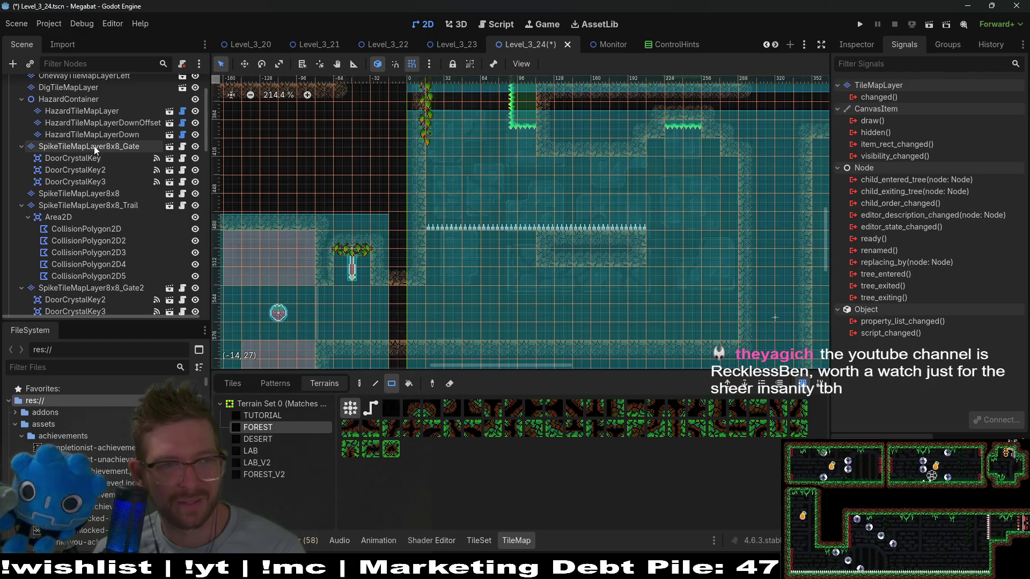
{"action": "scroll", "coordinate": [83, 197], "scroll_direction": "up", "scroll_amount": 3}
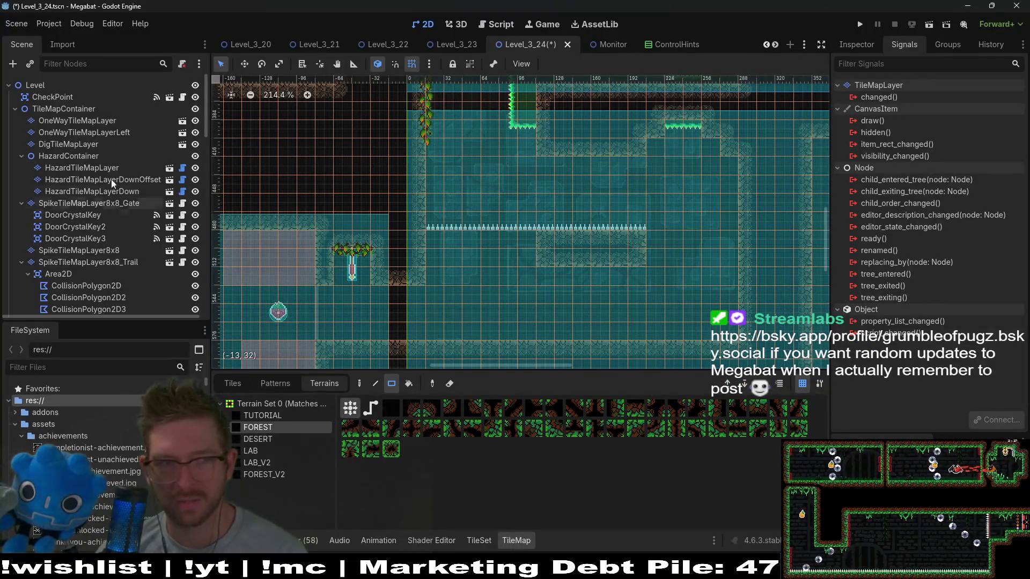
{"action": "left_click", "coordinate": [117, 166]}
{"action": "left_click", "coordinate": [248, 417]}
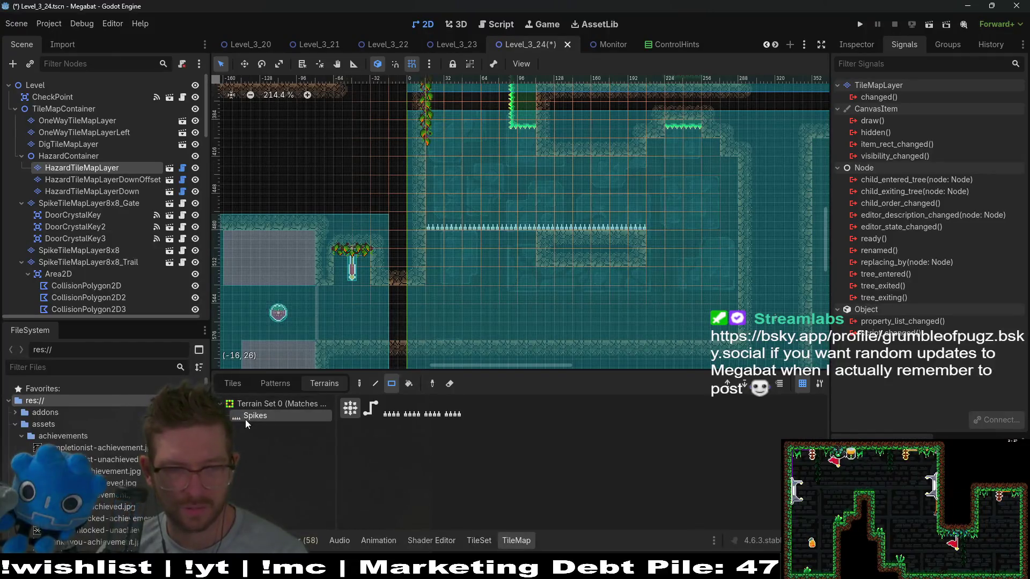
{"action": "left_click", "coordinate": [82, 157]}
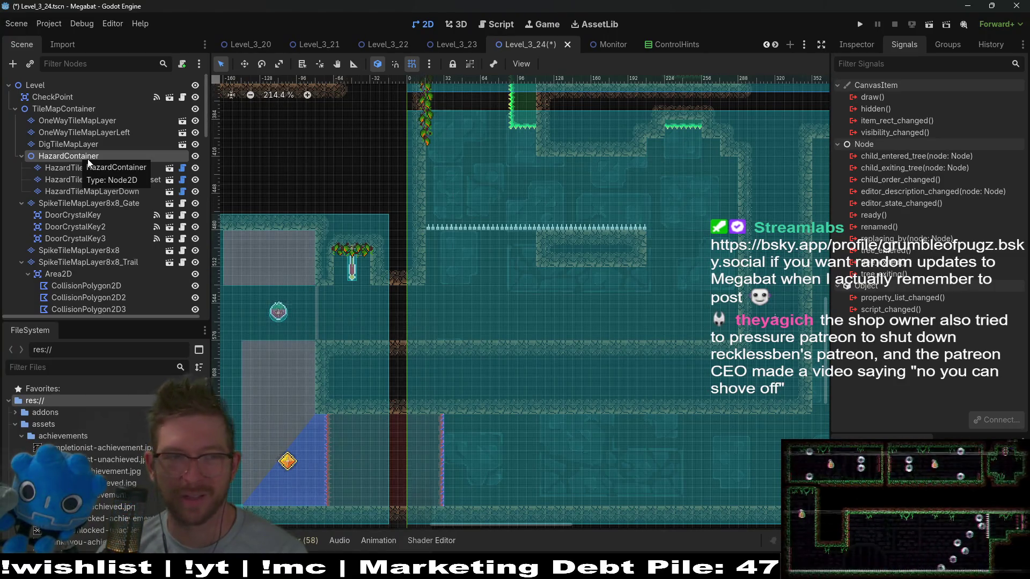
- Instance HazardTileMapLayer.tscn under HazardContainer and rename the copy HazardTileMapLayerRight
{"action": "right_click", "coordinate": [89, 161]}
{"action": "left_click", "coordinate": [127, 182]}
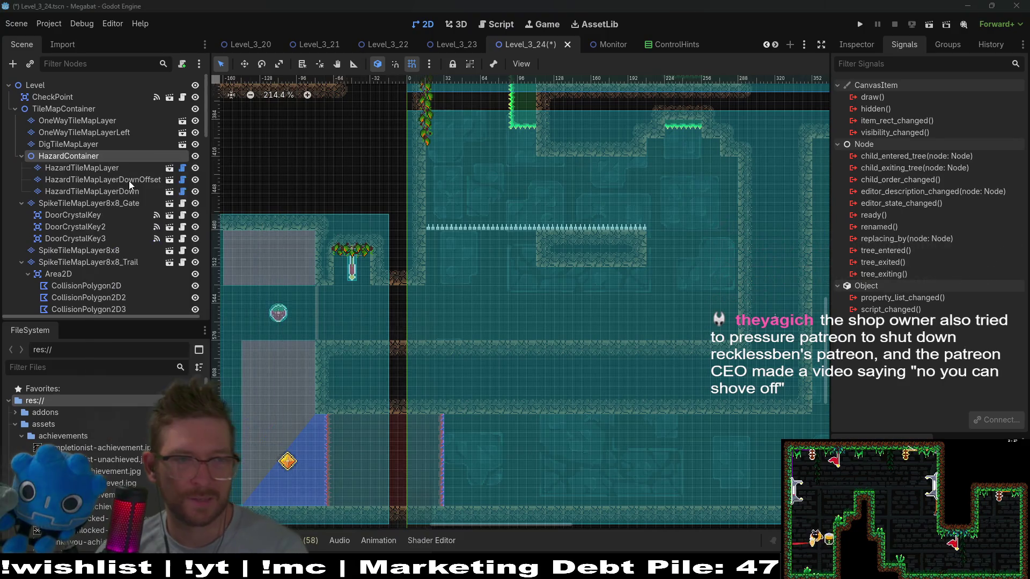
{"action": "type", "text": "haard"}
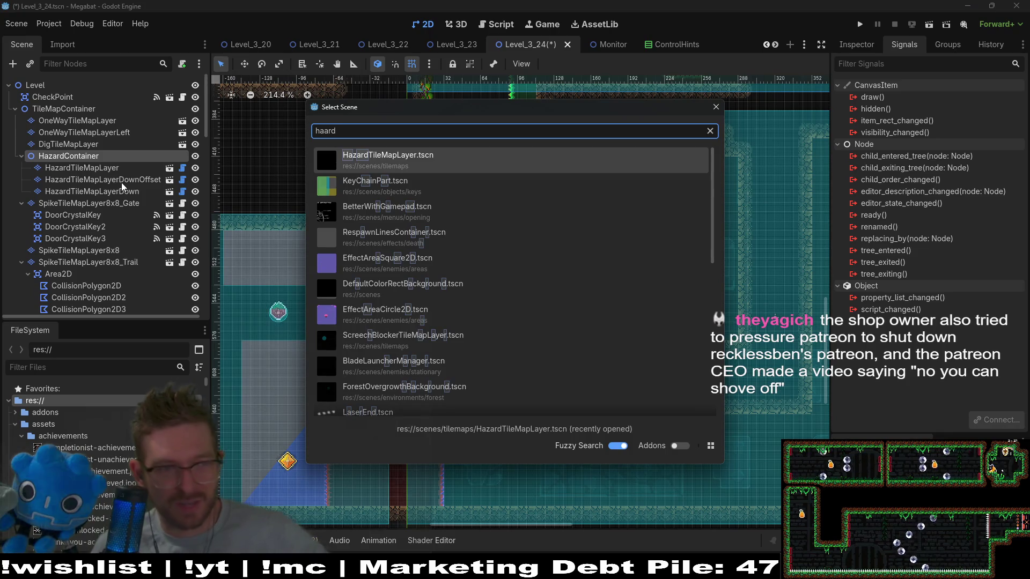
{"action": "key", "text": "Return"}
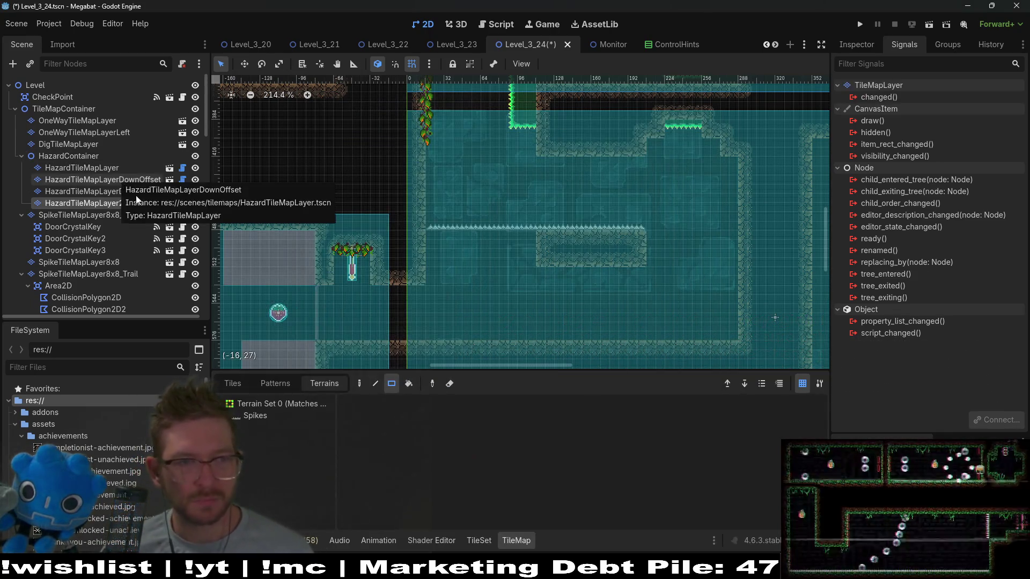
{"action": "double_click", "coordinate": [130, 204]}
{"action": "key", "text": "Return"}
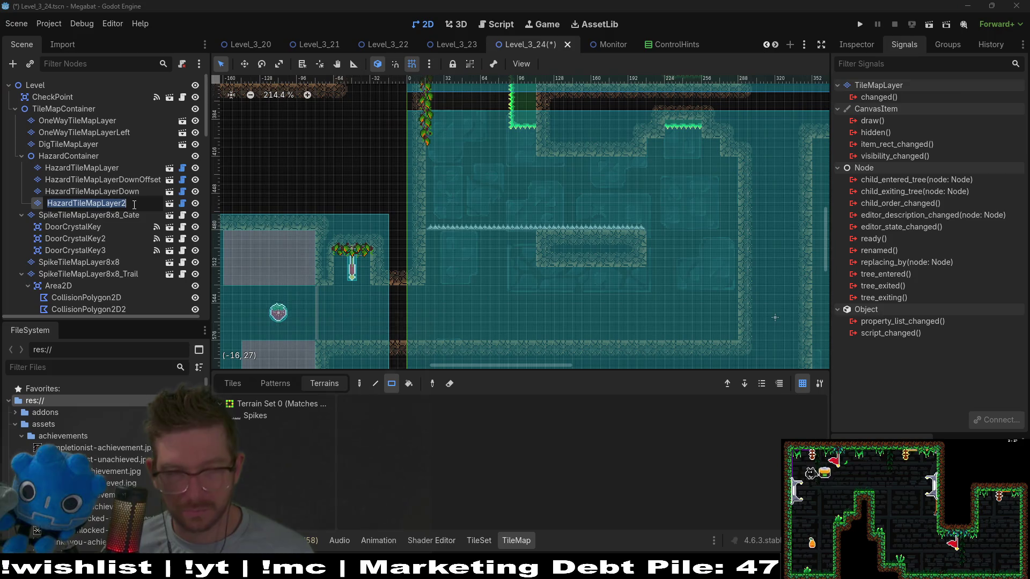
{"action": "key", "text": "BackSpace"}
{"action": "type", "text": "Right"}
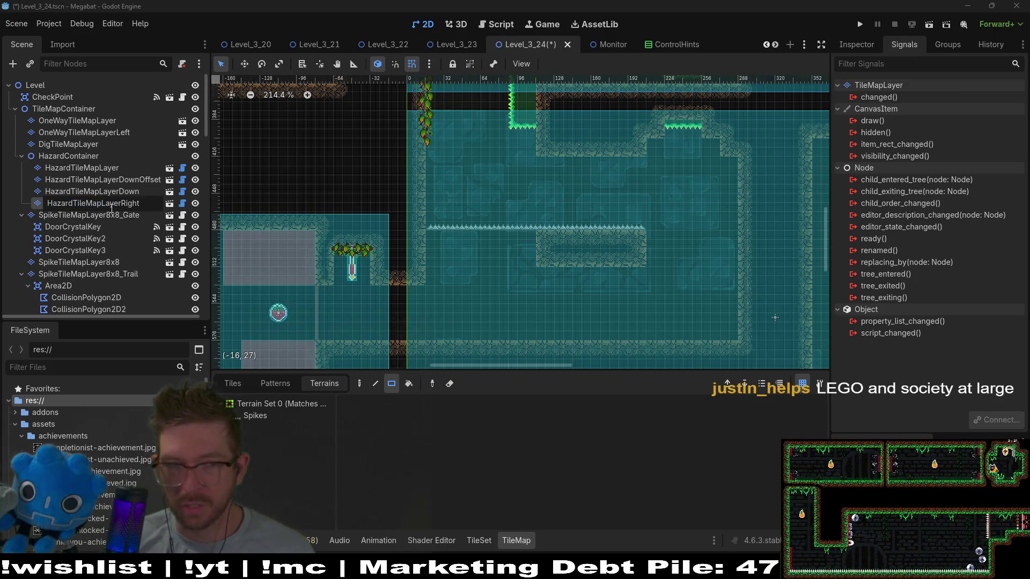
{"action": "key", "text": "Return"}
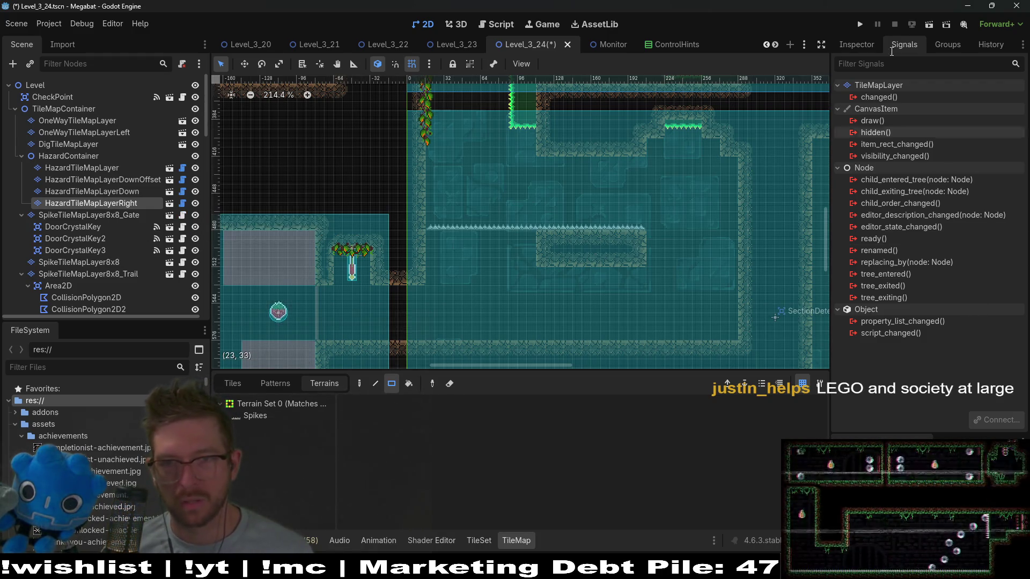
- Set HazardTileMapLayerRight's Inspector rotation to 90 and select the Spikes terrain
{"action": "left_click", "coordinate": [869, 48]}
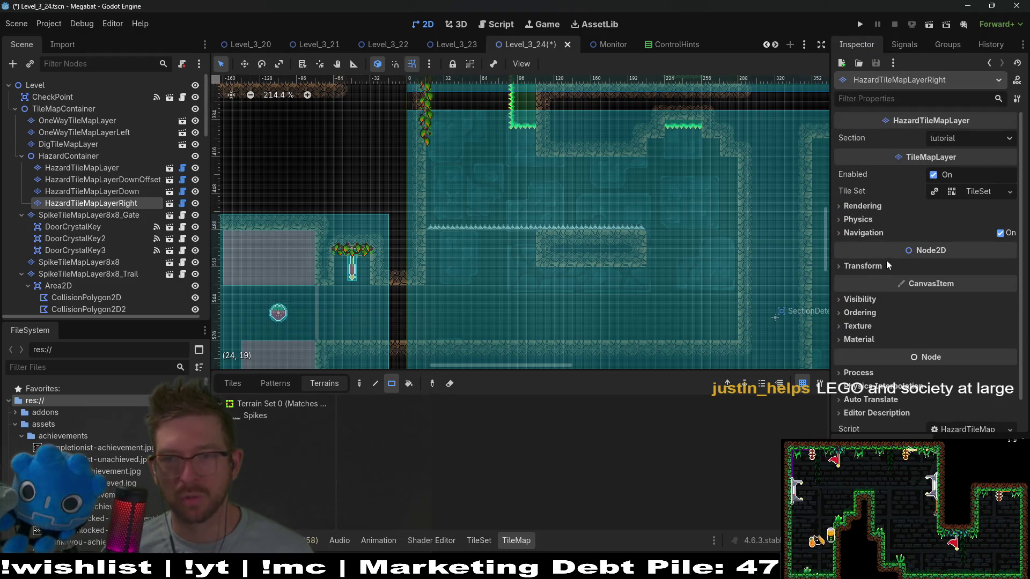
{"action": "left_click", "coordinate": [863, 266]}
{"action": "left_click", "coordinate": [951, 314]}
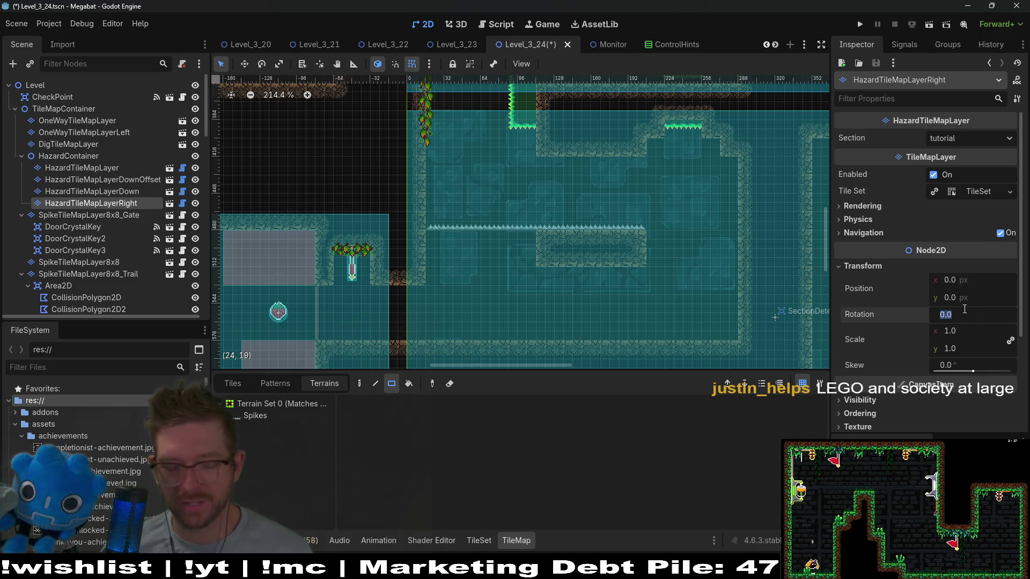
{"action": "type", "text": "90"}
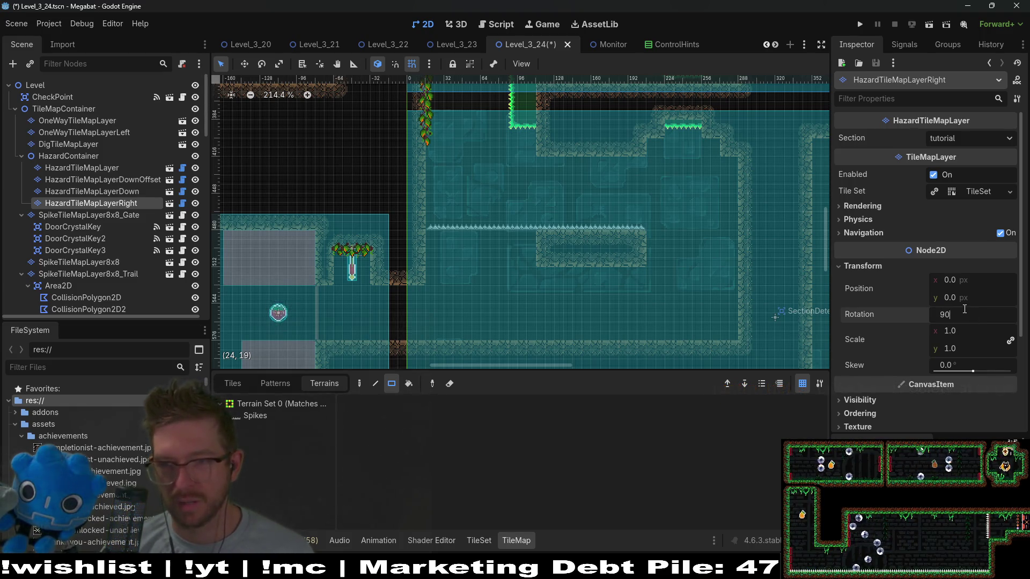
{"action": "key", "text": "Return"}
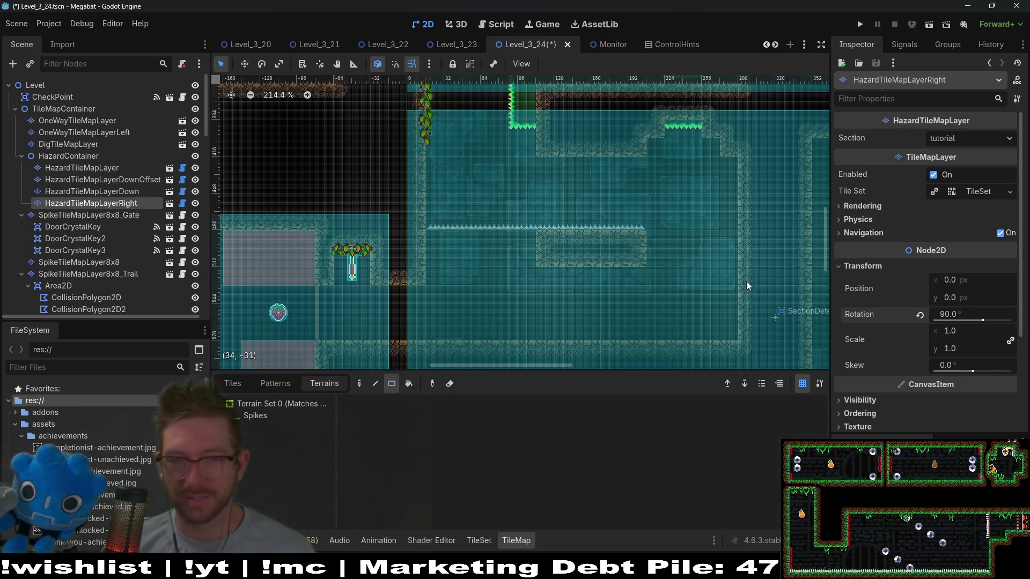
{"action": "left_click", "coordinate": [256, 418]}
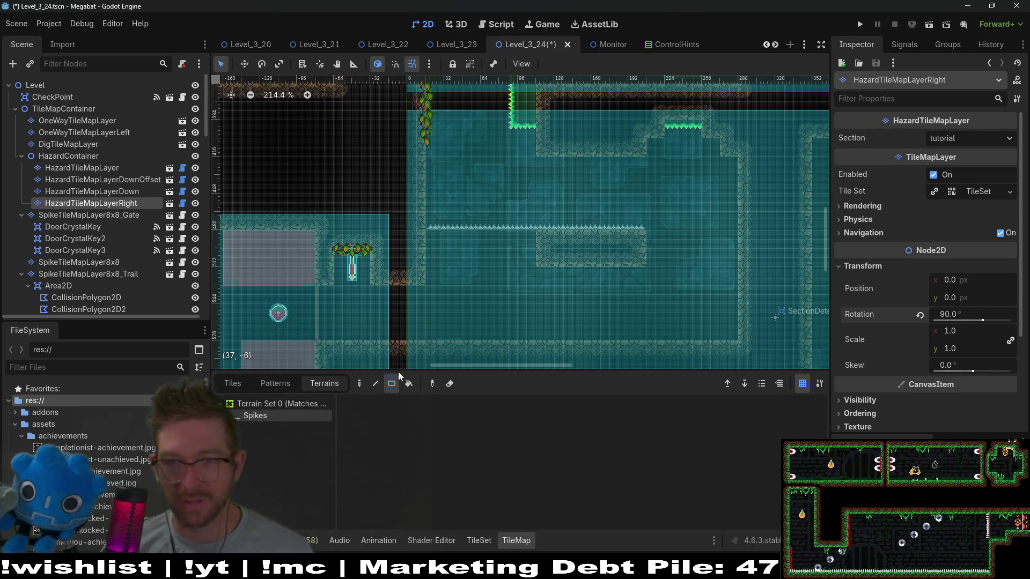
{"action": "left_click", "coordinate": [970, 134]}
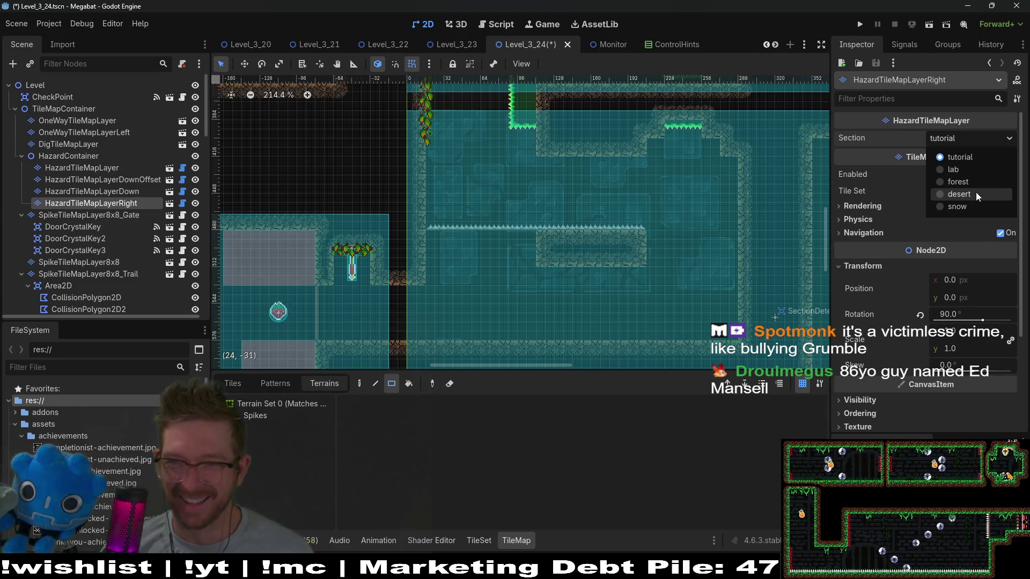
- Set the layer's Section to desert and paint a first vertical column of Spikes
{"action": "left_click", "coordinate": [976, 193]}
{"action": "left_click", "coordinate": [261, 415]}
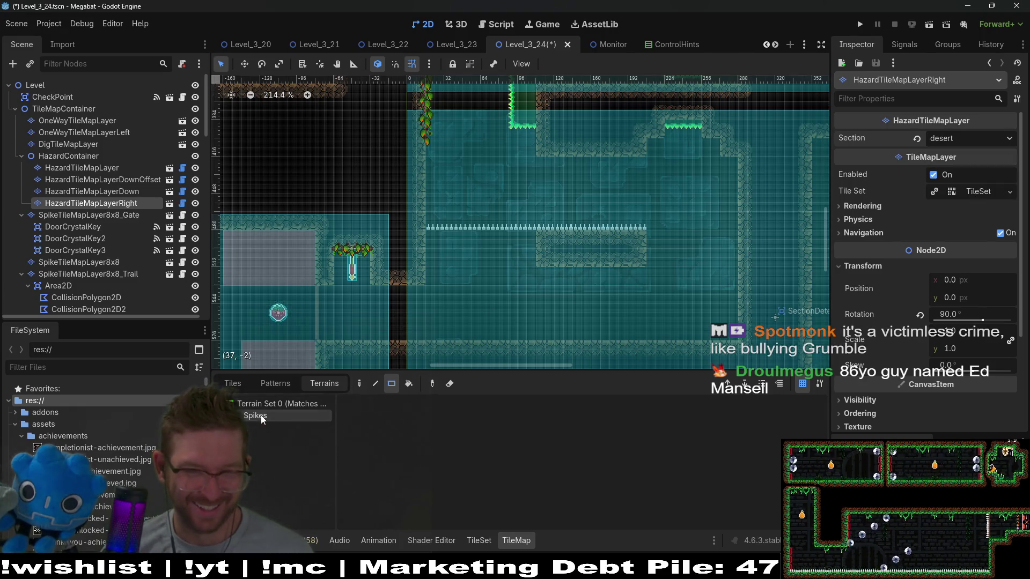
{"action": "mouse_move", "coordinate": [542, 215]}
{"action": "left_mouse_down"}
{"action": "mouse_move", "coordinate": [559, 163]}
{"action": "mouse_move", "coordinate": [548, 167]}
{"action": "left_mouse_up"}
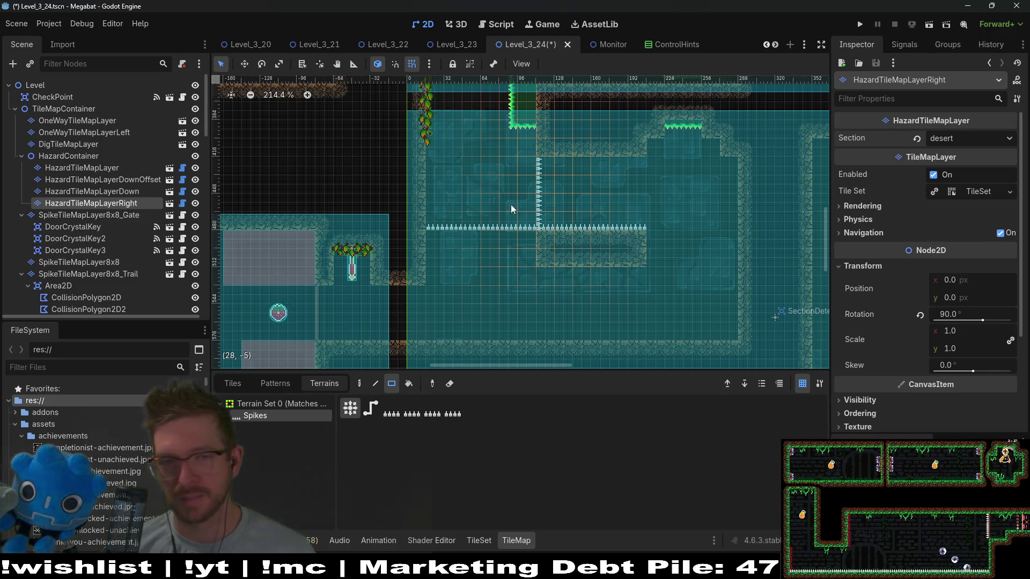
{"action": "scroll", "coordinate": [567, 197], "scroll_direction": "down", "scroll_amount": 2}
{"action": "left_click_drag", "start_coordinate": [566, 196], "coordinate": [573, 259]}
{"action": "scroll", "coordinate": [647, 253], "scroll_direction": "up", "scroll_amount": 5}
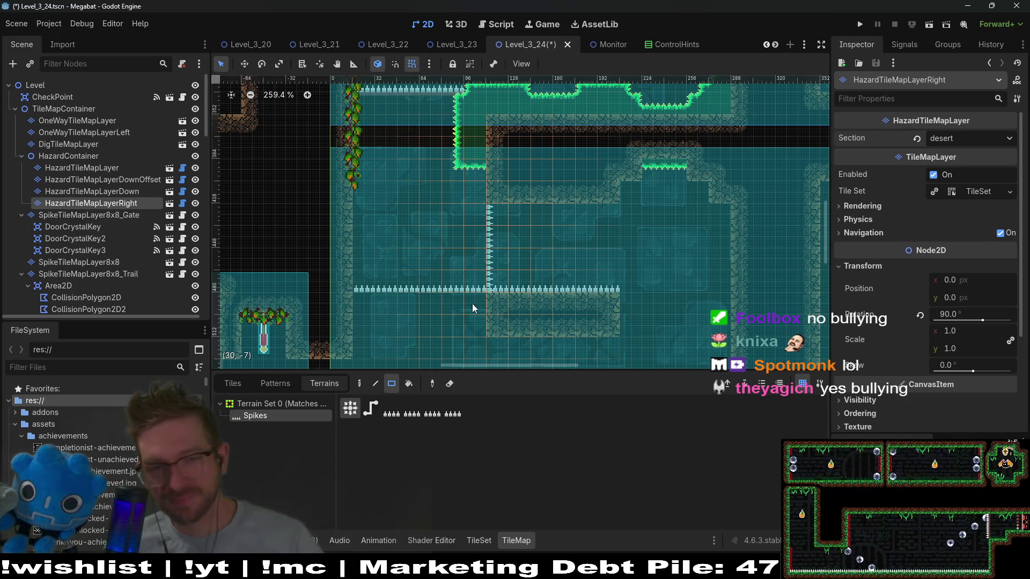
- Erase that column and repaint the spike wall at the floor spike row's right end
{"action": "left_click_drag", "start_coordinate": [504, 282], "coordinate": [501, 212]}
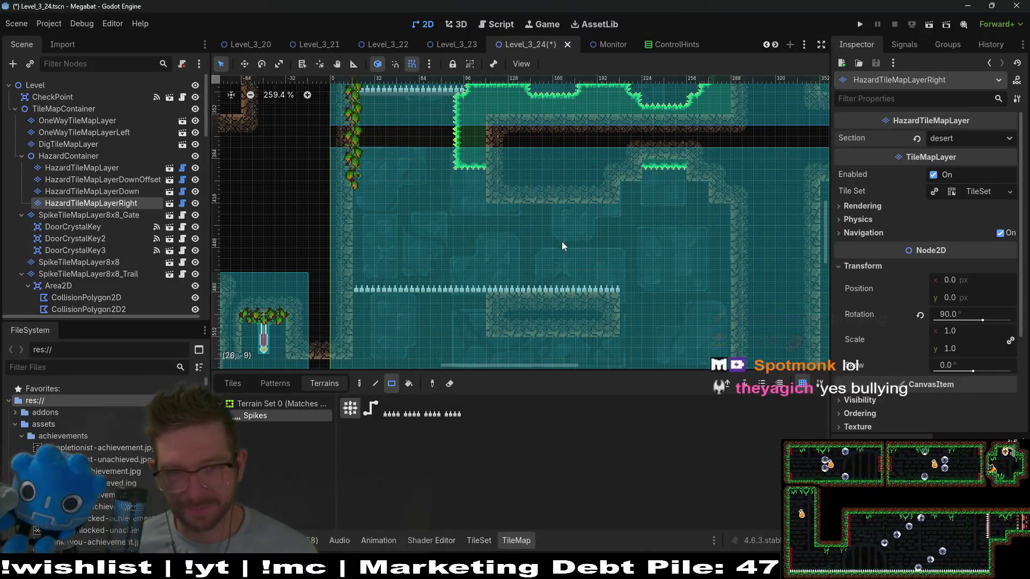
{"action": "left_click_drag", "start_coordinate": [630, 277], "coordinate": [627, 187]}
{"action": "right_click", "coordinate": [620, 192]}
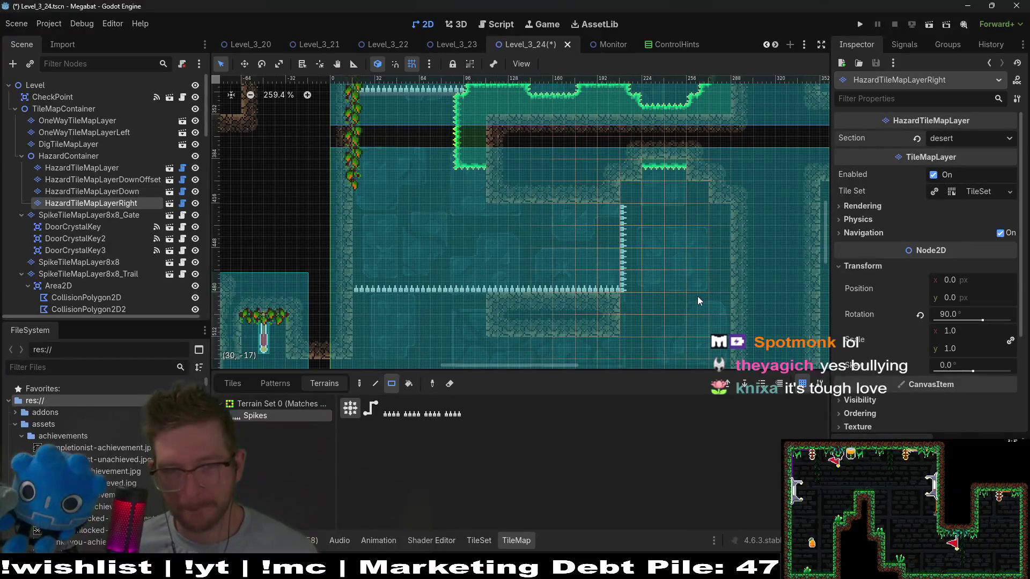
{"action": "left_click", "coordinate": [622, 198]}
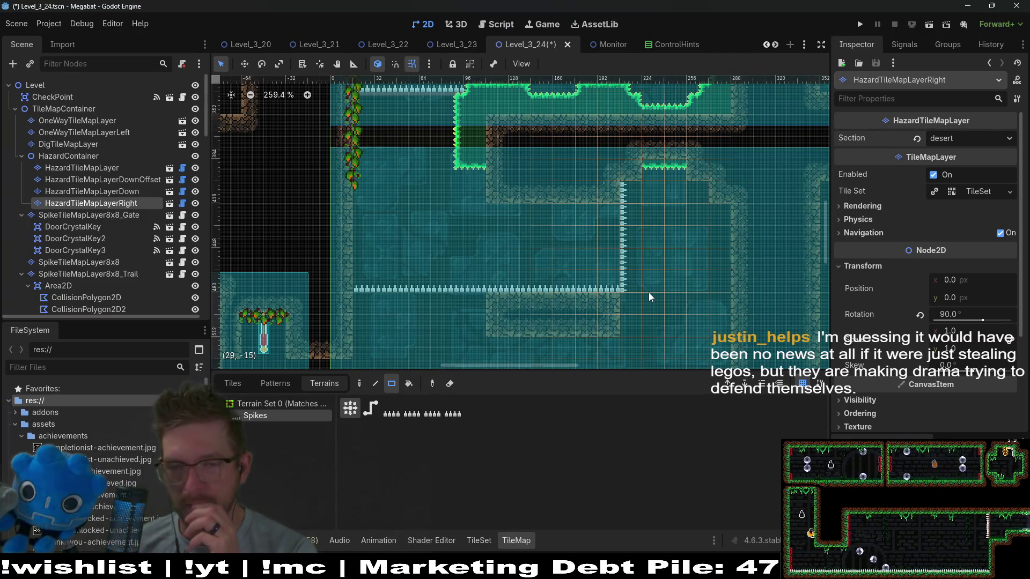
{"action": "left_click_drag", "start_coordinate": [669, 255], "coordinate": [671, 224]}
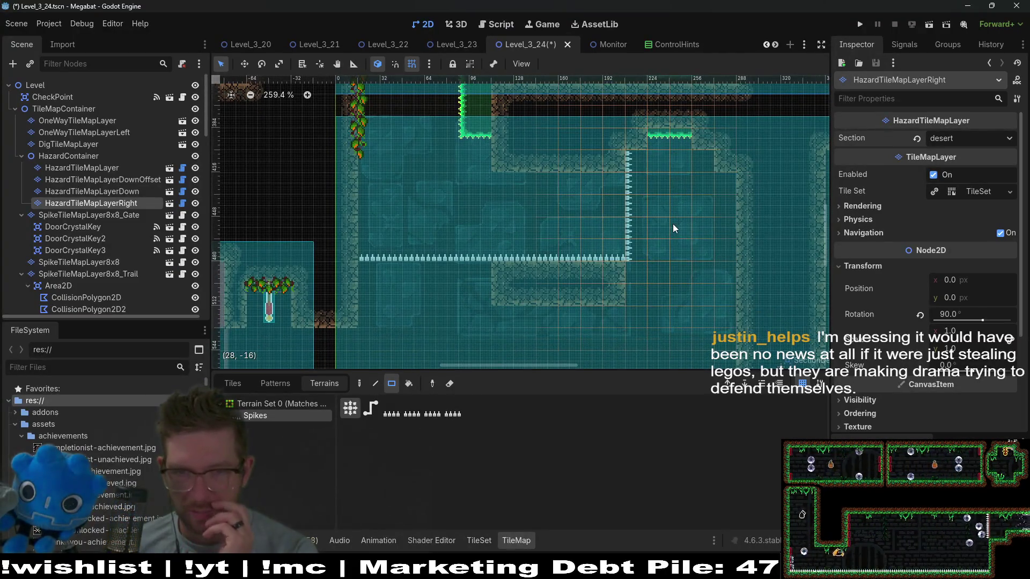
{"action": "scroll", "coordinate": [722, 221], "scroll_direction": "down", "scroll_amount": 2}
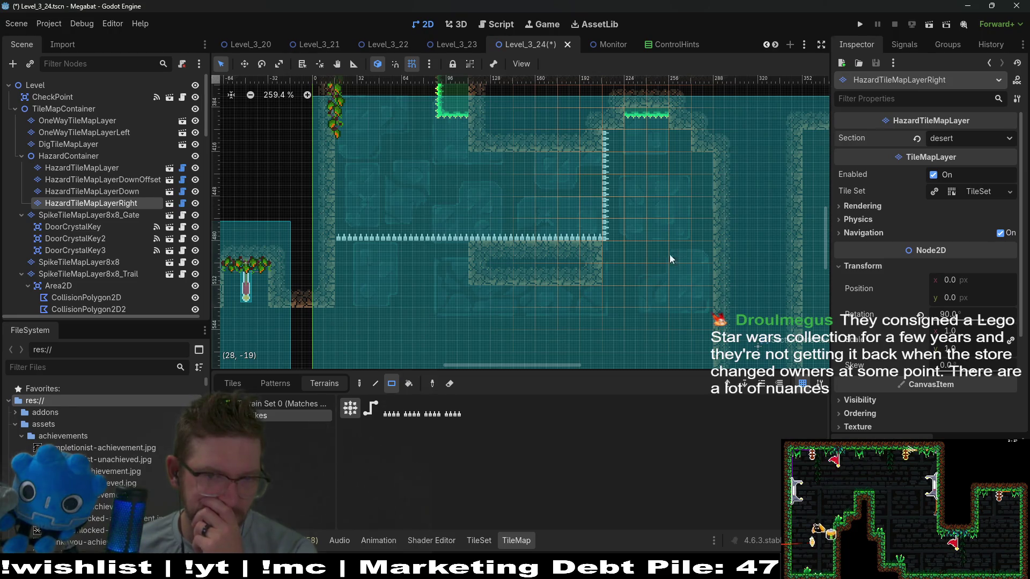
{"action": "scroll", "coordinate": [670, 254], "scroll_direction": "up", "scroll_amount": 2}
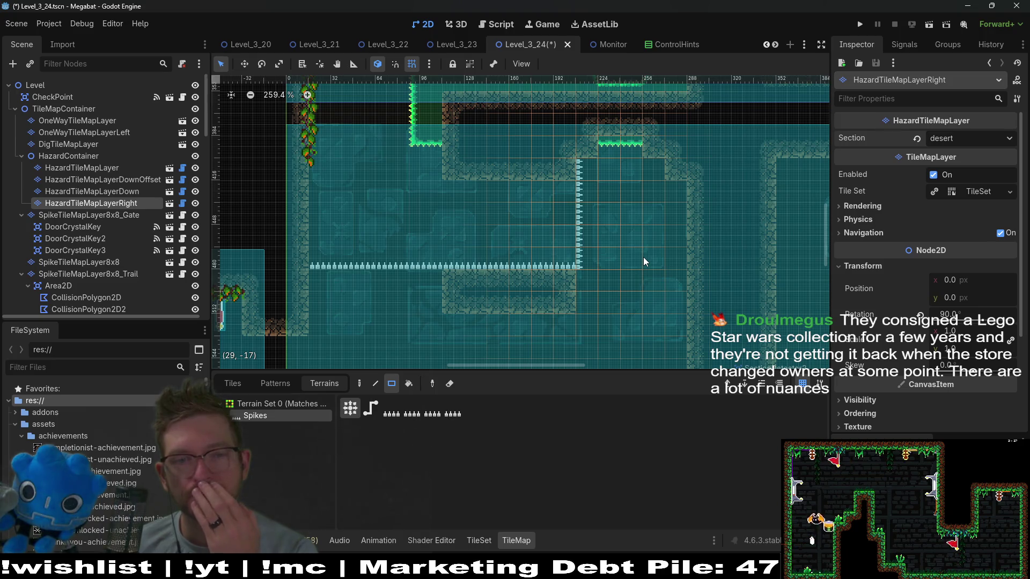
{"action": "left_click_drag", "start_coordinate": [642, 257], "coordinate": [642, 233]}
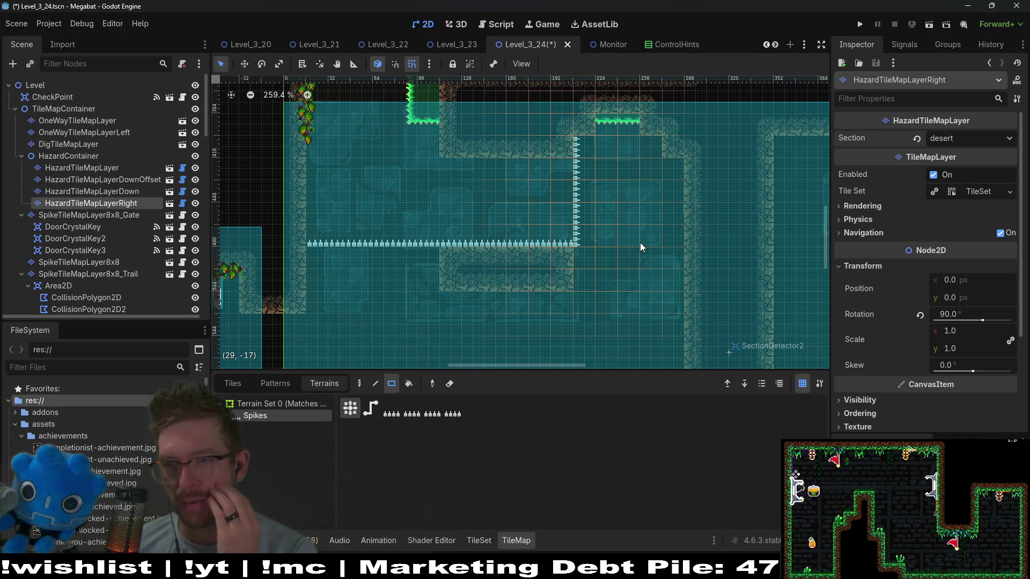
{"action": "left_click_drag", "start_coordinate": [613, 282], "coordinate": [633, 250]}
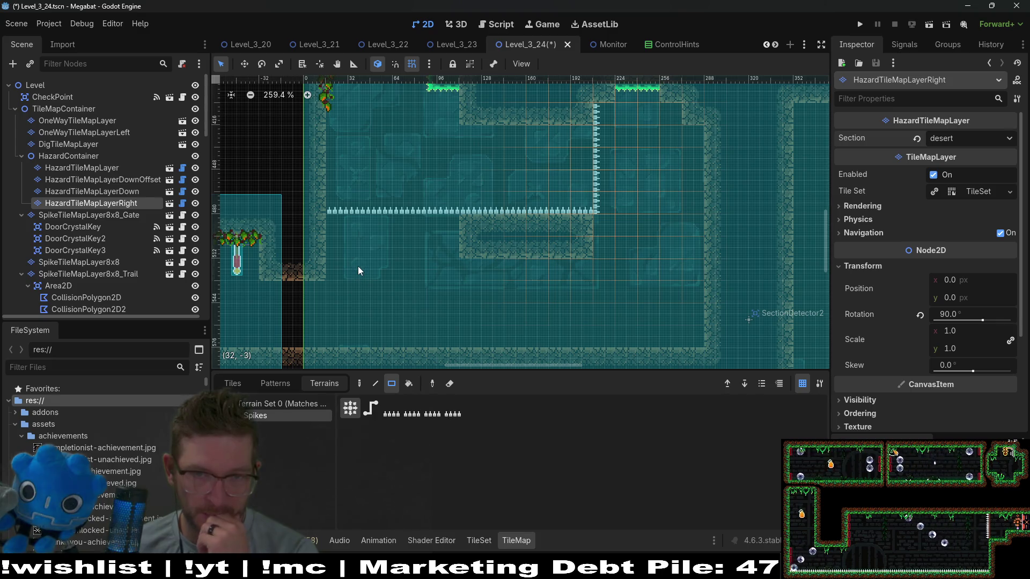
{"action": "left_click", "coordinate": [114, 171]}
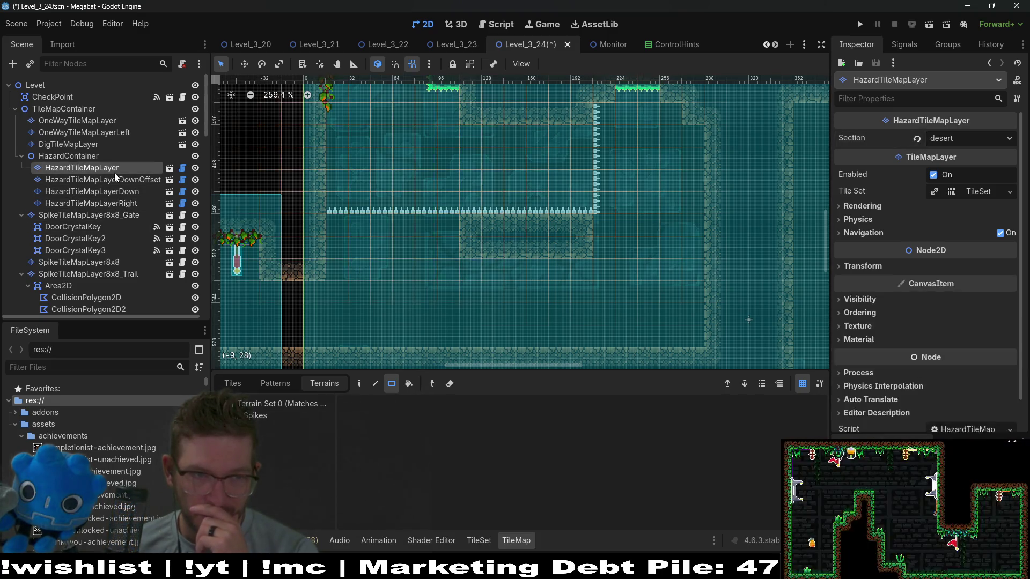
- Pick a one-way platform tile on OneWayTileMapLayer and confirm OneWayTileMapLayerLeft is rotated 270°
{"action": "left_click", "coordinate": [64, 121]}
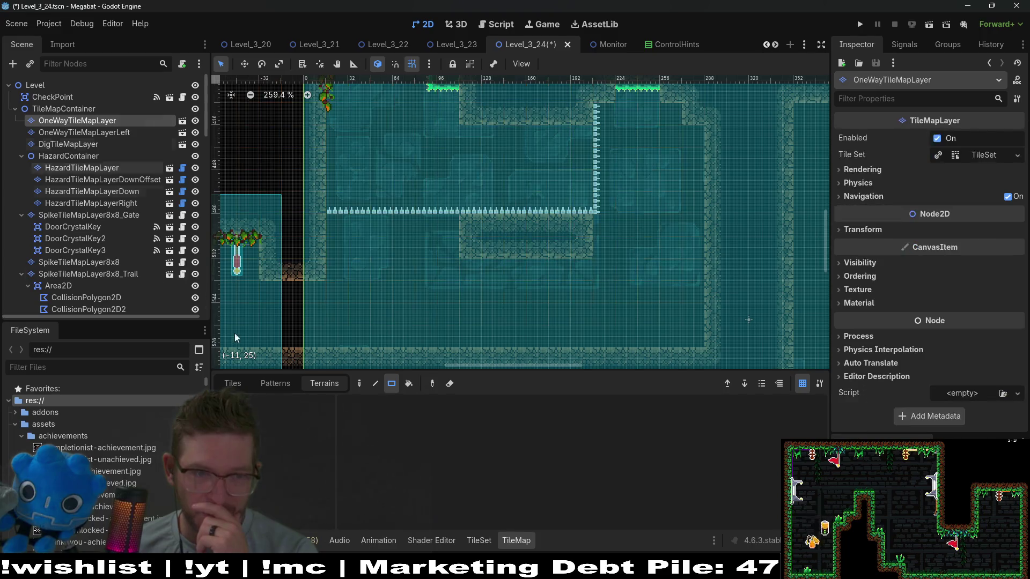
{"action": "left_click", "coordinate": [235, 384]}
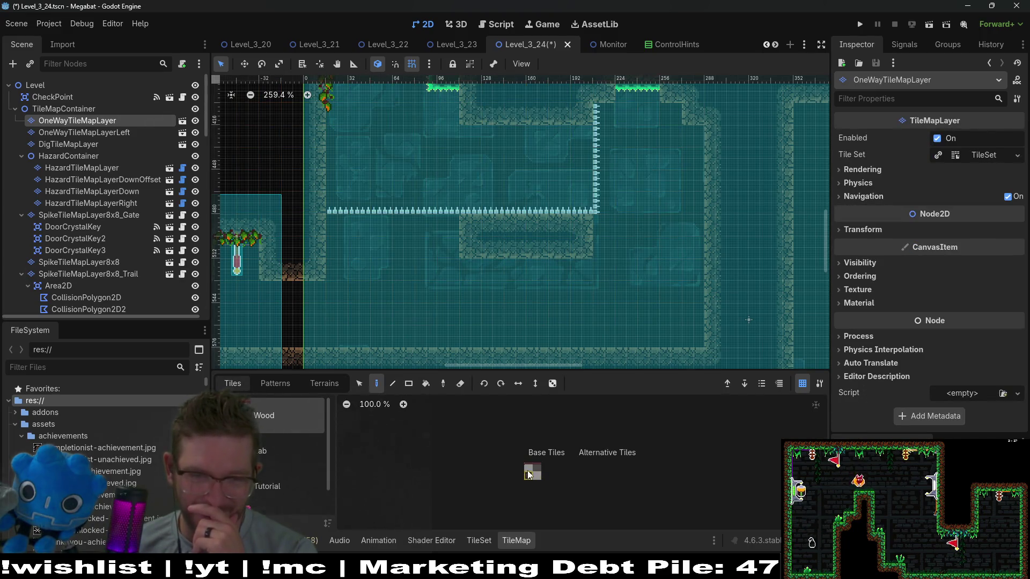
{"action": "left_click", "coordinate": [537, 467]}
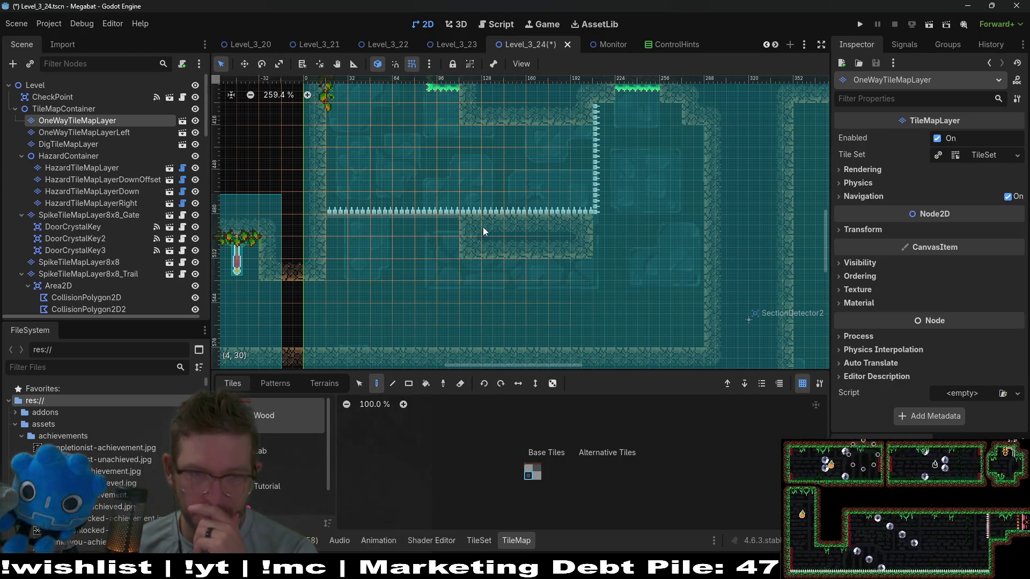
{"action": "scroll", "coordinate": [613, 219], "scroll_direction": "down", "scroll_amount": 3}
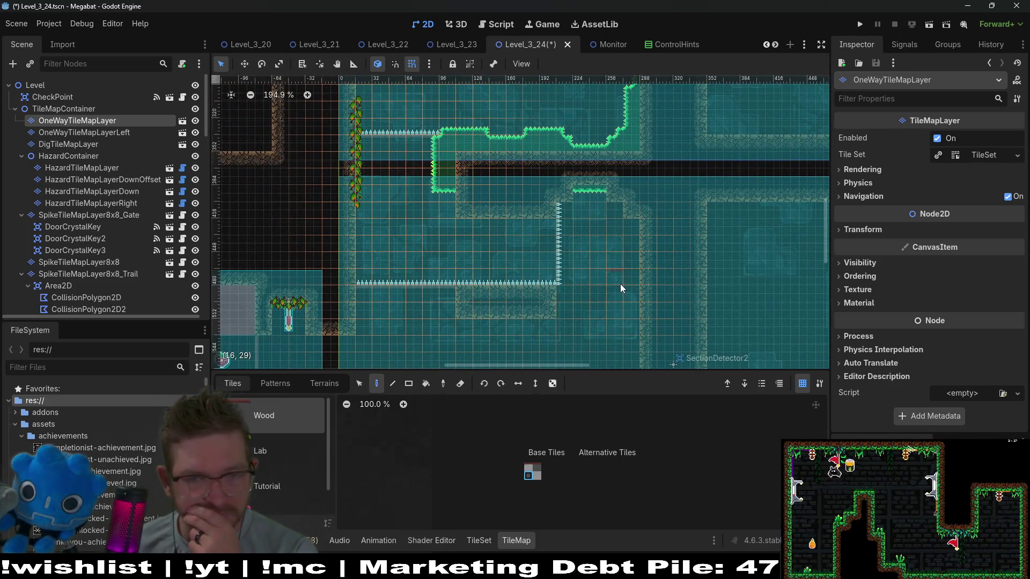
{"action": "left_click_drag", "start_coordinate": [619, 284], "coordinate": [609, 207]}
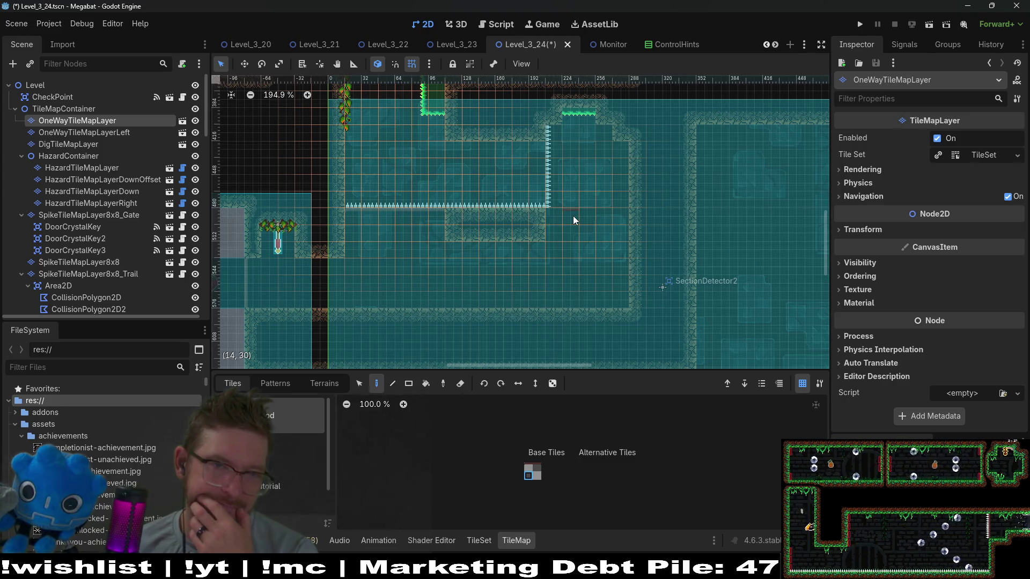
{"action": "scroll", "coordinate": [575, 242], "scroll_direction": "up", "scroll_amount": 5}
{"action": "scroll", "coordinate": [577, 266], "scroll_direction": "down", "scroll_amount": 7}
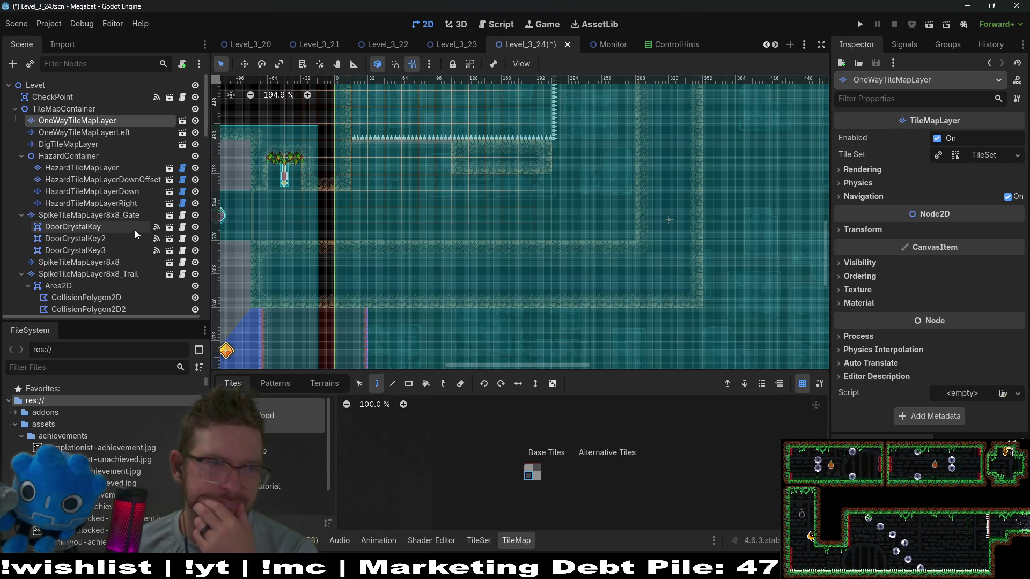
{"action": "left_click", "coordinate": [111, 132]}
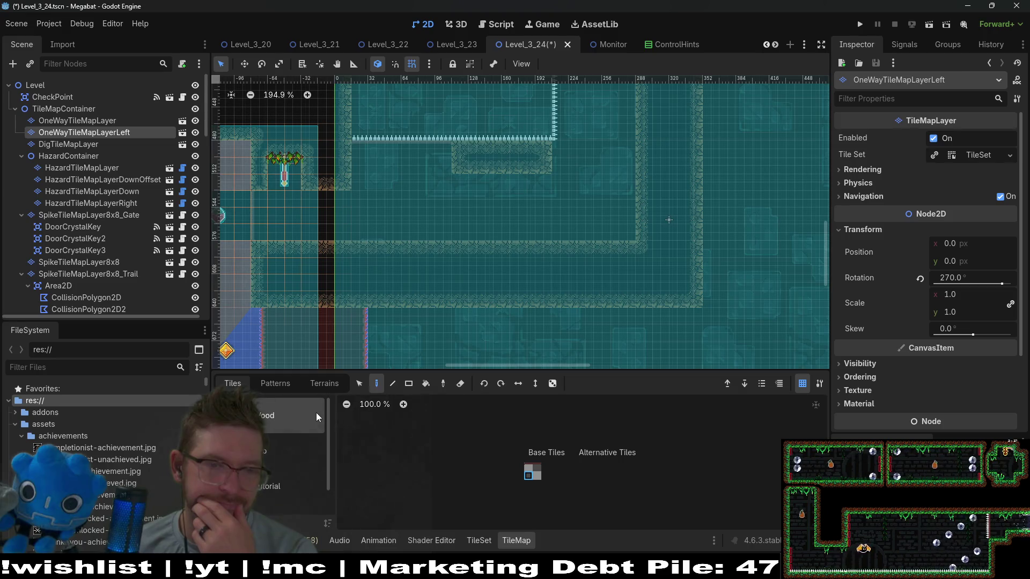
{"action": "left_click", "coordinate": [89, 121]}
- Instance OneWayTileMapLayer under TileMapContainer and move it to the top of the list
{"action": "left_click", "coordinate": [80, 109]}
{"action": "right_click", "coordinate": [80, 109]}
{"action": "left_click", "coordinate": [124, 134]}
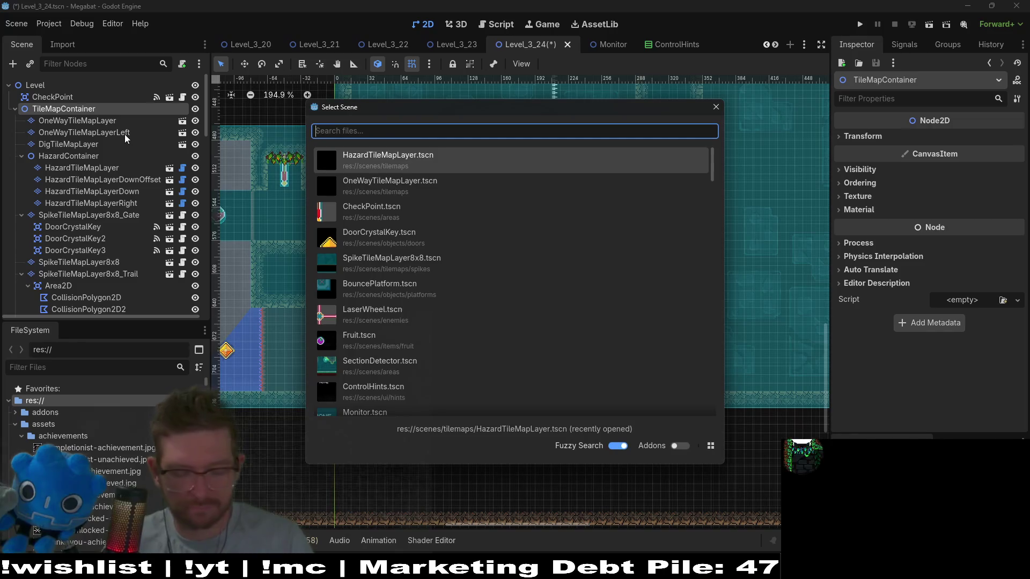
{"action": "type", "text": "oneway"}
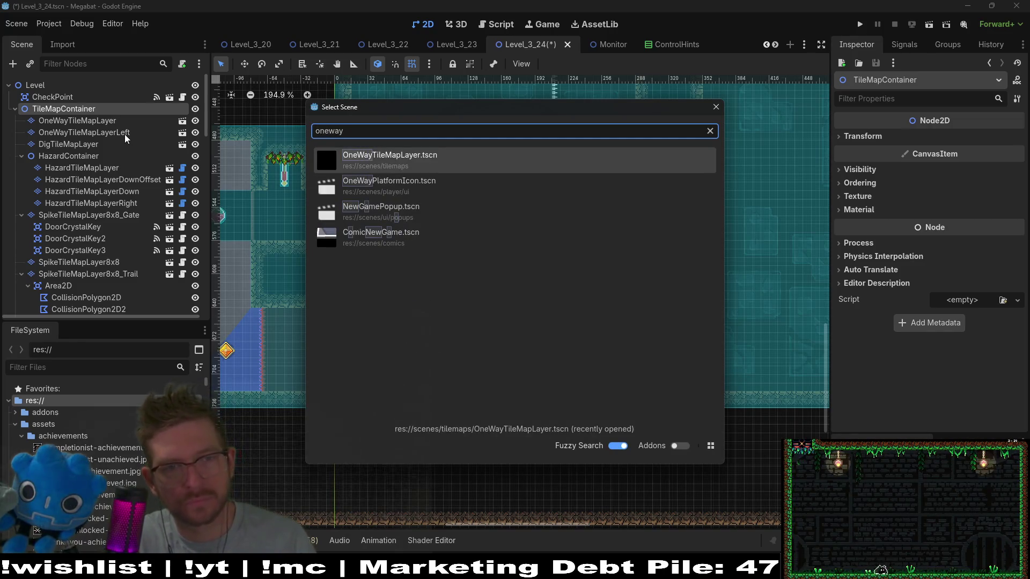
{"action": "key", "text": "Return"}
{"action": "mouse_move", "coordinate": [105, 144]}
{"action": "left_mouse_down"}
{"action": "mouse_move", "coordinate": [102, 107]}
{"action": "mouse_move", "coordinate": [96, 115]}
{"action": "mouse_move", "coordinate": [114, 151]}
{"action": "left_mouse_up"}
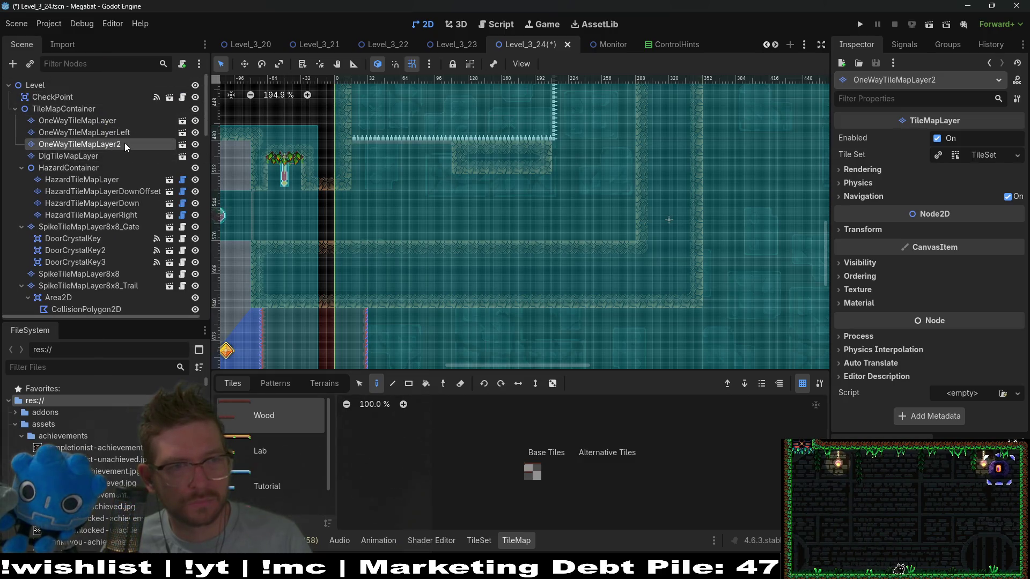
- Rename the new layer OneWayTileMapLayerRight and set its rotation to 90
{"action": "double_click", "coordinate": [124, 143]}
{"action": "key", "text": "End"}
{"action": "key", "text": "BackSpace"}
{"action": "type", "text": "R"}
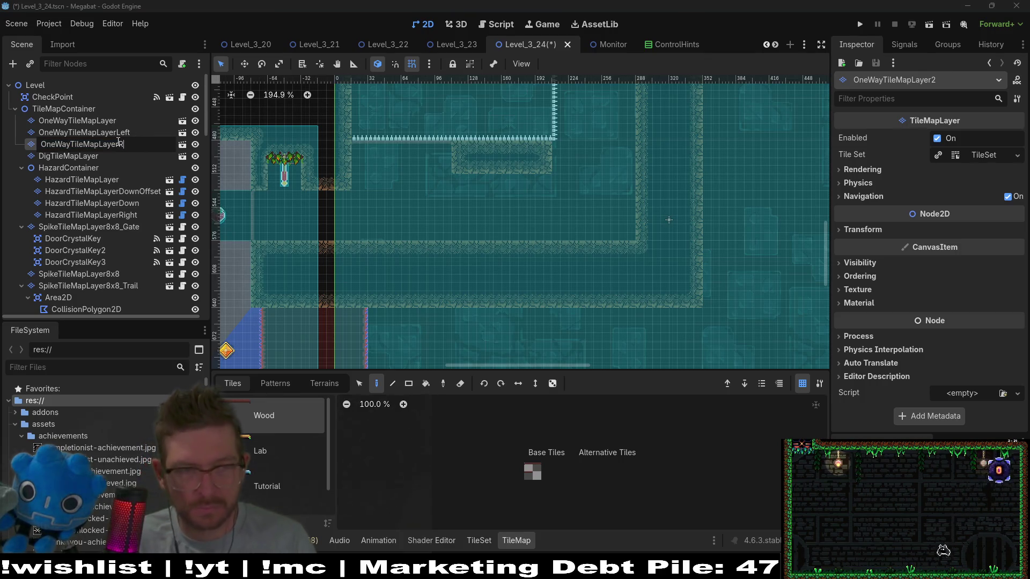
{"action": "type", "text": "ight"}
{"action": "key", "text": "Return"}
{"action": "left_click", "coordinate": [862, 229]}
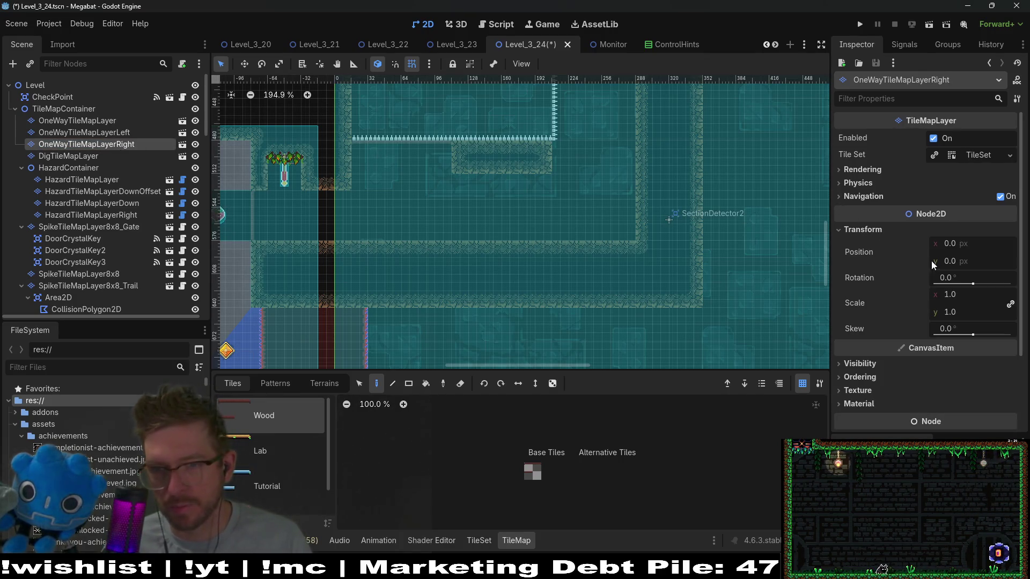
{"action": "left_click", "coordinate": [950, 277]}
{"action": "type", "text": "90"}
{"action": "key", "text": "Return"}
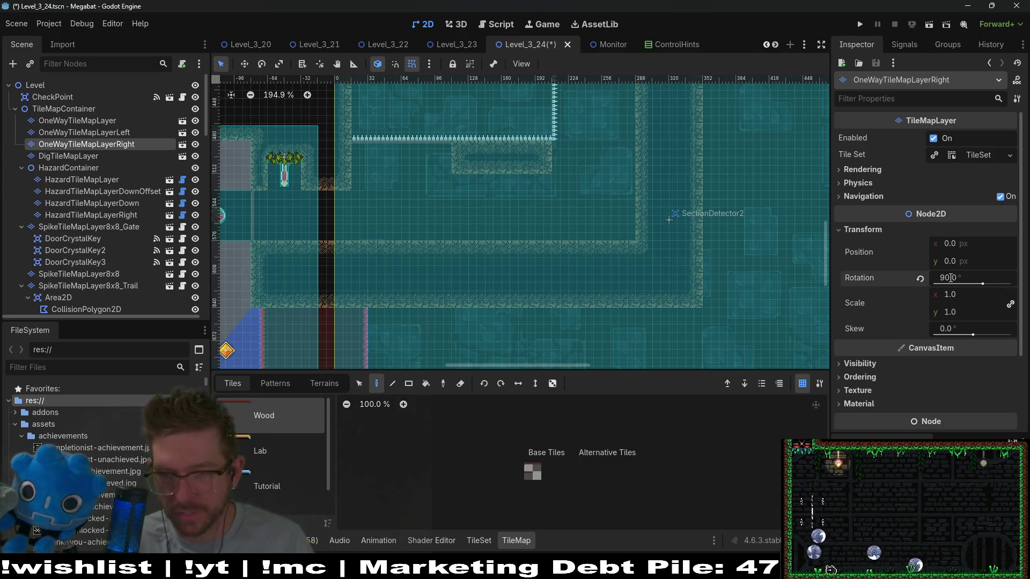
{"action": "left_click_drag", "start_coordinate": [582, 115], "coordinate": [590, 291]}
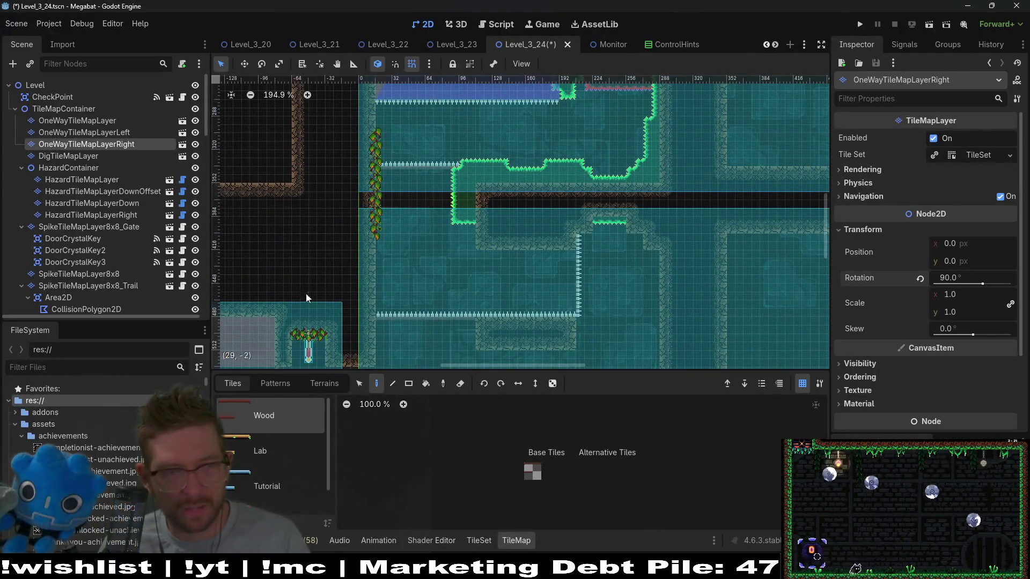
- Pick the second atlas tile and paint it into the spike-lined room
{"action": "left_click", "coordinate": [323, 383]}
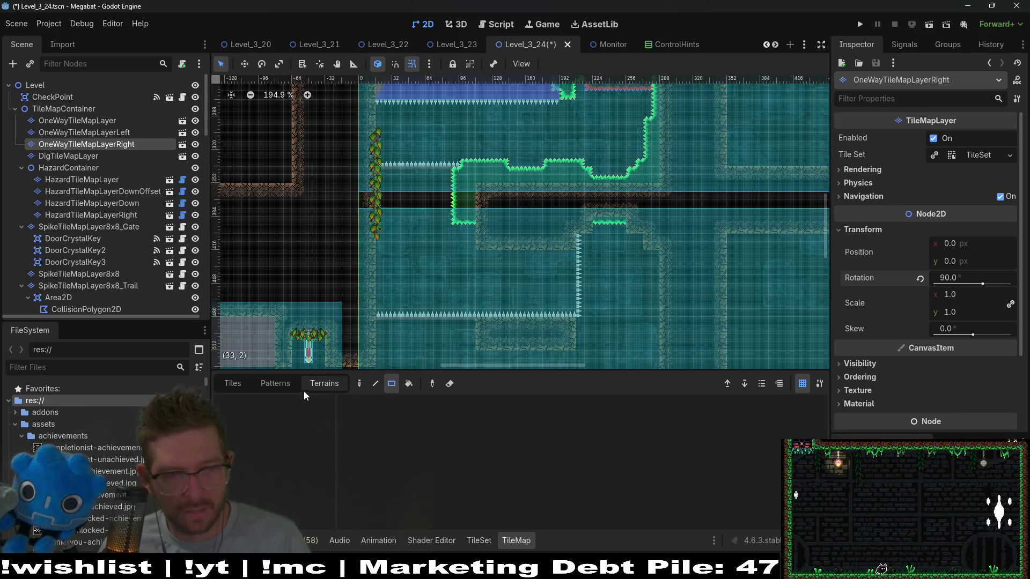
{"action": "left_click", "coordinate": [232, 384]}
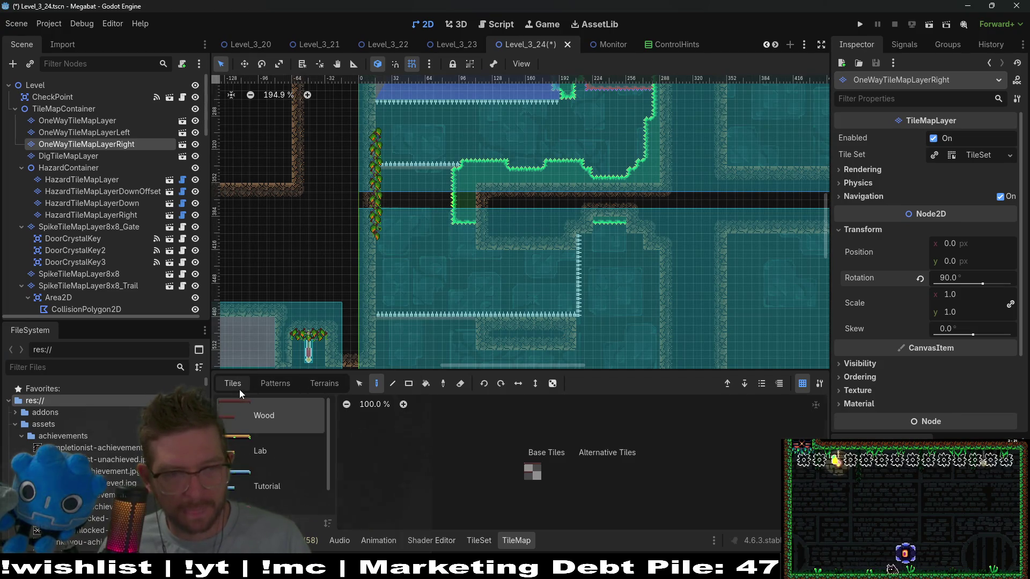
{"action": "left_click", "coordinate": [528, 467]}
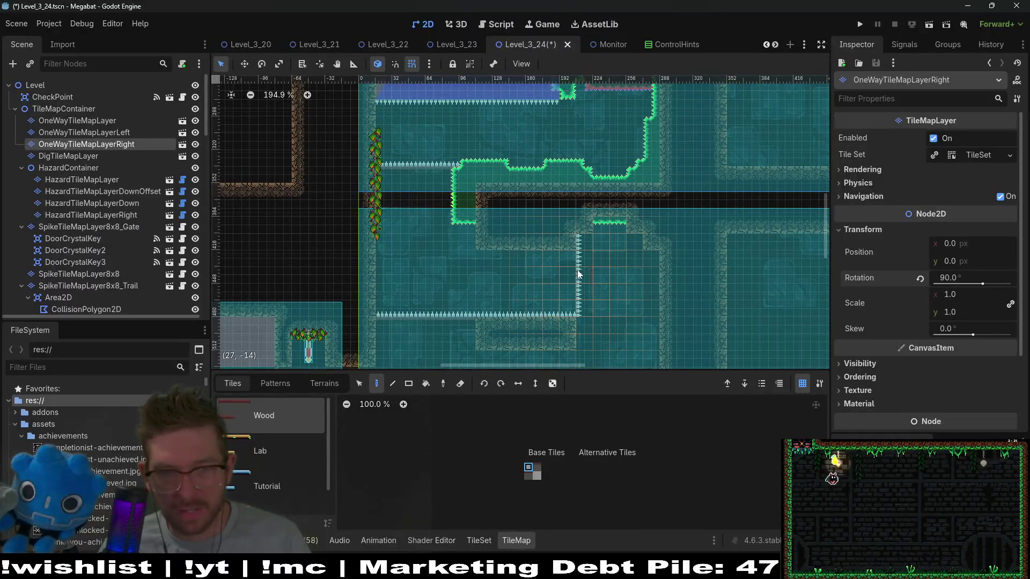
{"action": "scroll", "coordinate": [568, 261], "scroll_direction": "up", "scroll_amount": 5}
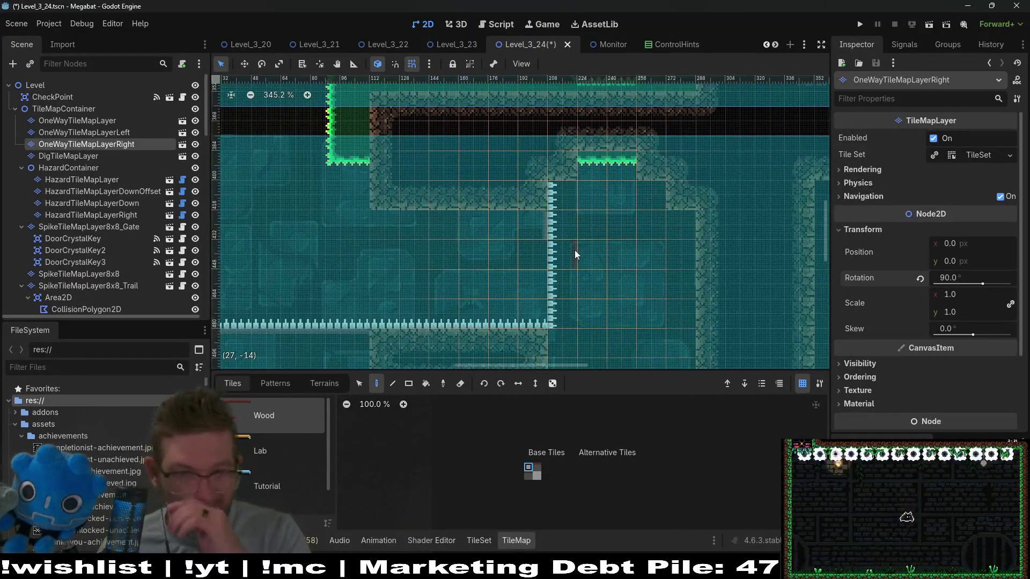
{"action": "left_click", "coordinate": [536, 467]}
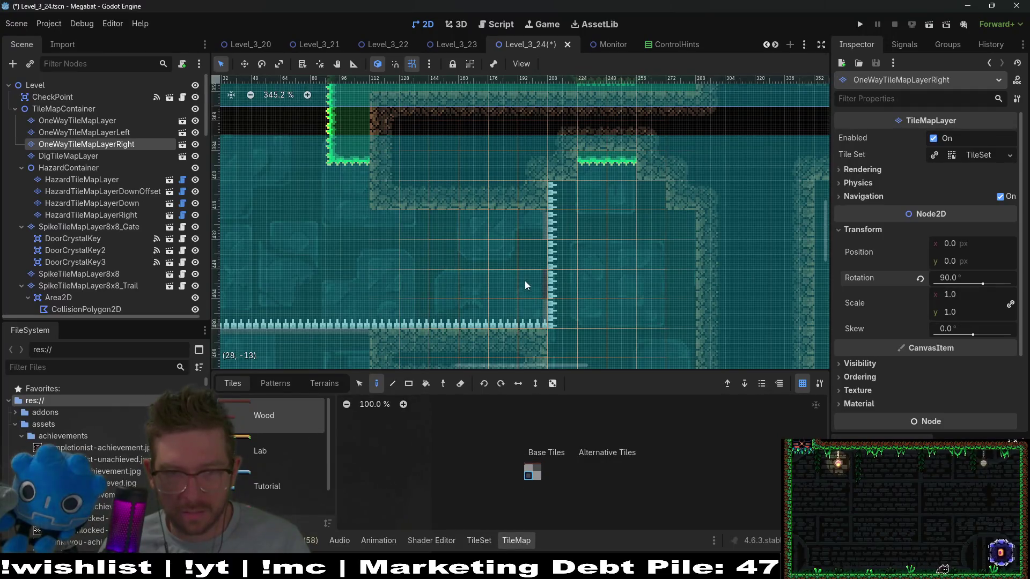
{"action": "left_click", "coordinate": [601, 284]}
{"action": "scroll", "coordinate": [649, 292], "scroll_direction": "down", "scroll_amount": 3}
- Save the Level_3_24 scene with Ctrl+S
{"action": "key", "text": "ctrl+s"}
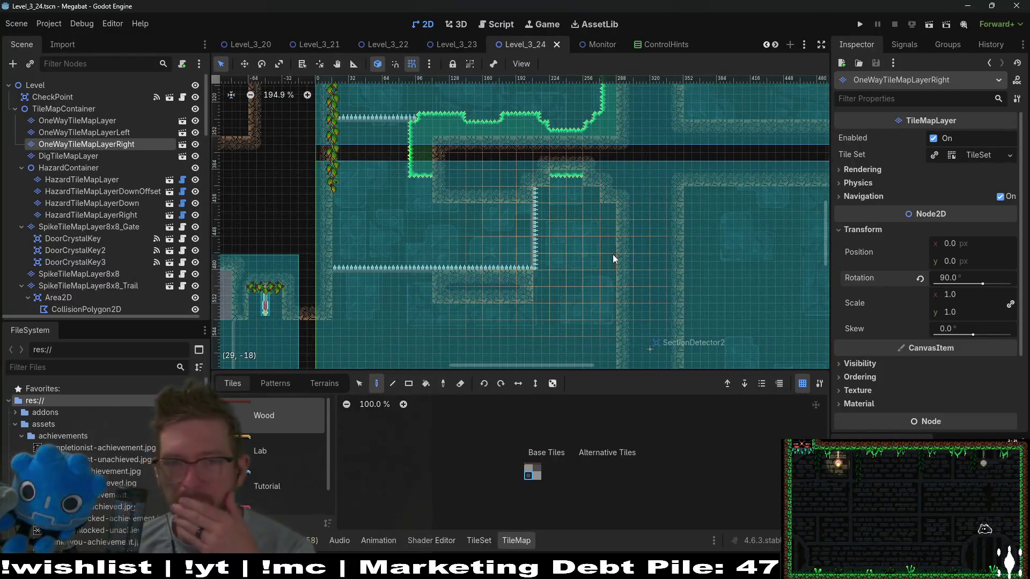
{"action": "scroll", "coordinate": [565, 191], "scroll_direction": "up", "scroll_amount": 3}
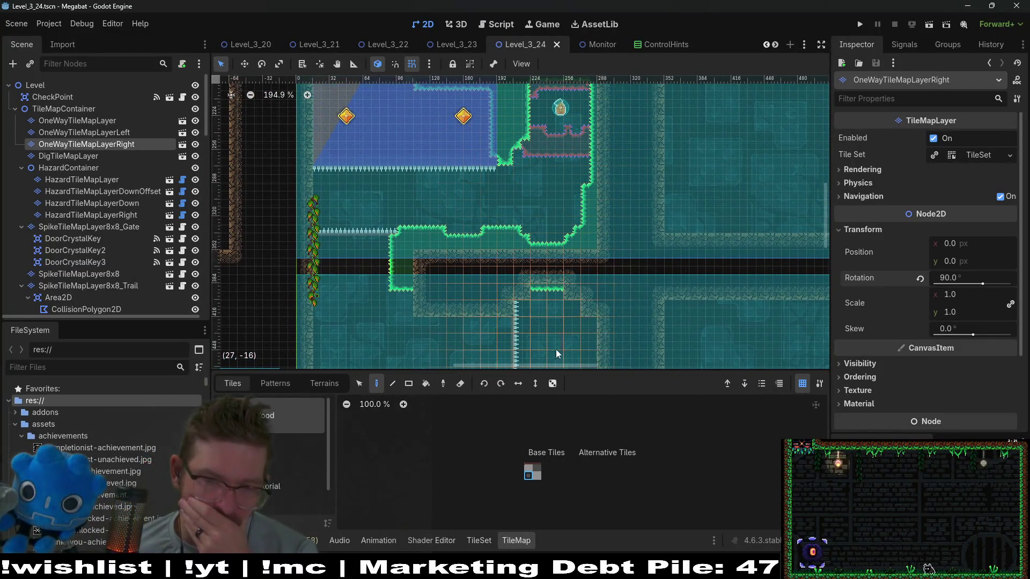
{"action": "scroll", "coordinate": [559, 196], "scroll_direction": "down", "scroll_amount": 3}
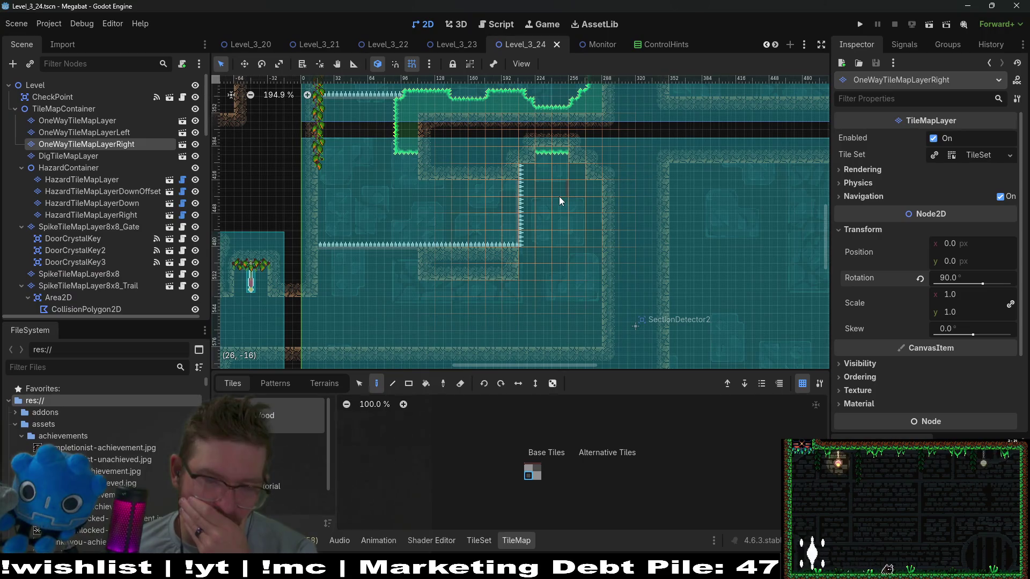
{"action": "scroll", "coordinate": [99, 262], "scroll_direction": "down", "scroll_amount": 5}
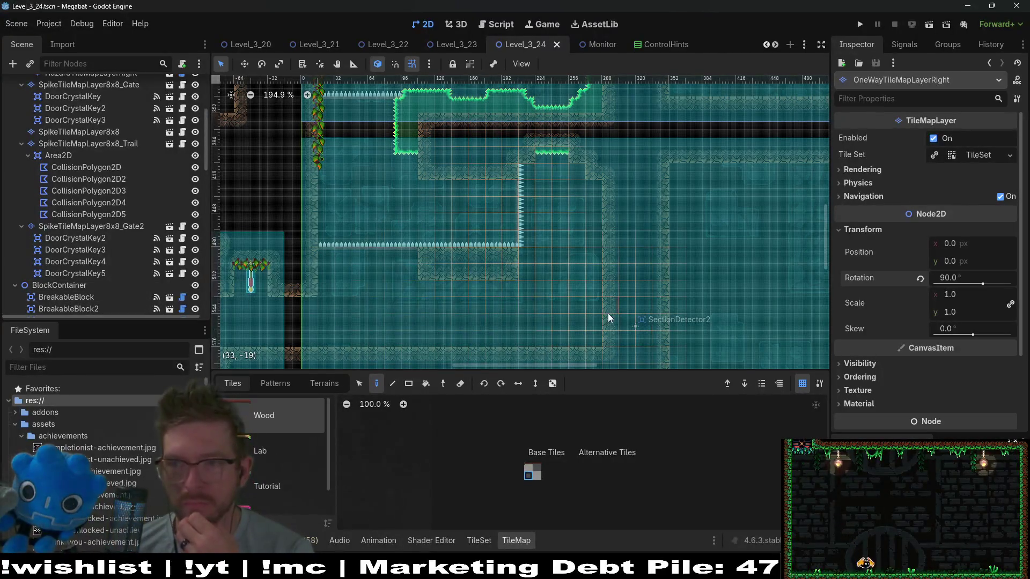
- Browse the Scene tree and select WallDoorEntrance to review its entrance settings in the Inspector
{"action": "scroll", "coordinate": [677, 188], "scroll_direction": "left", "scroll_amount": 3}
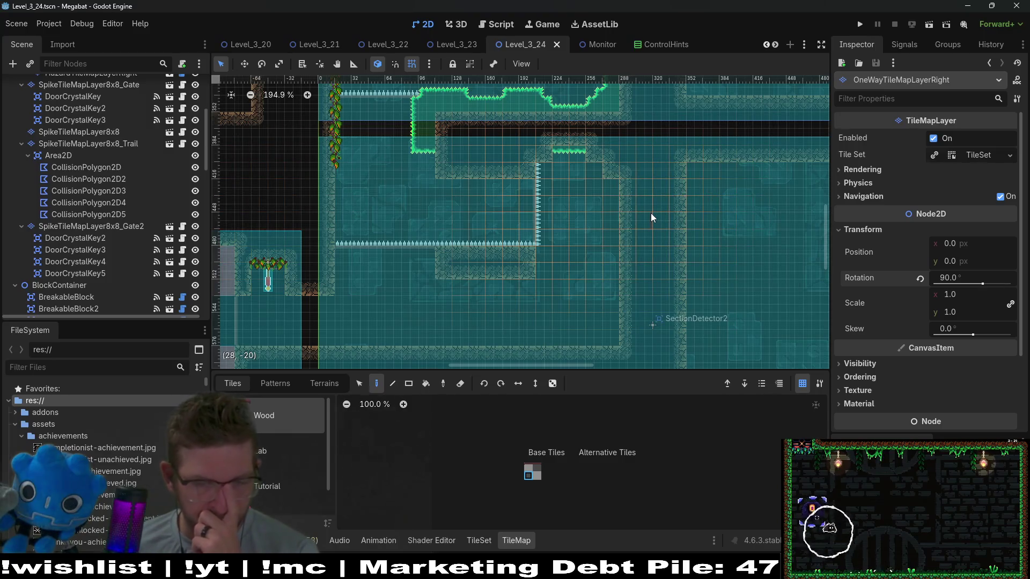
{"action": "scroll", "coordinate": [81, 237], "scroll_direction": "up", "scroll_amount": 5}
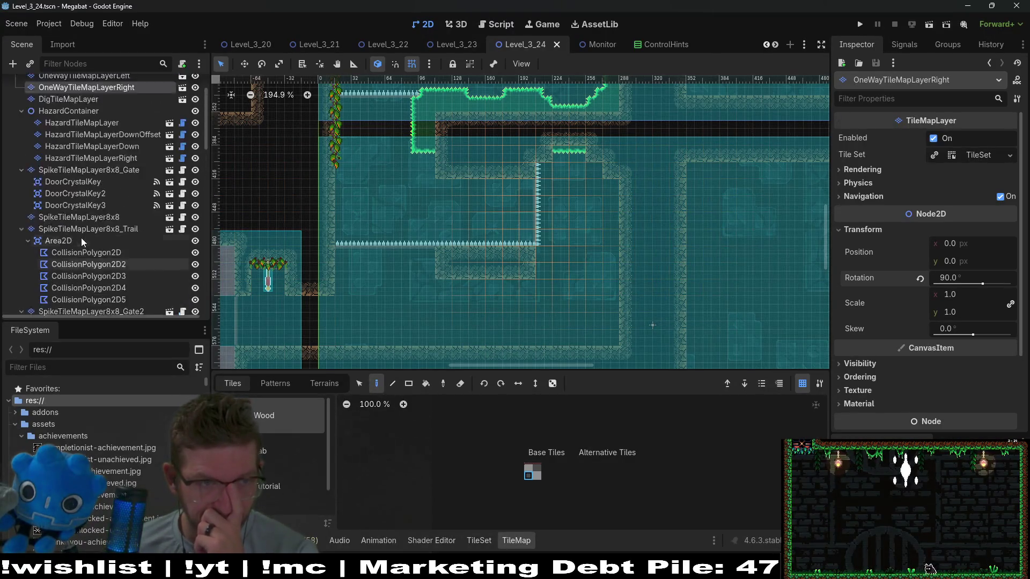
{"action": "scroll", "coordinate": [570, 229], "scroll_direction": "up", "scroll_amount": 3}
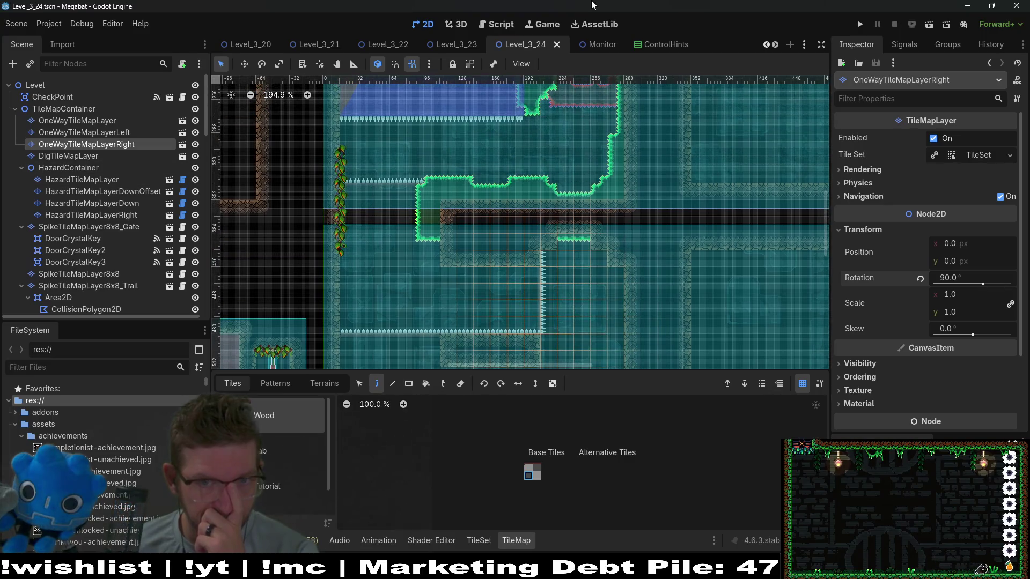
{"action": "scroll", "coordinate": [556, 247], "scroll_direction": "up", "scroll_amount": 3}
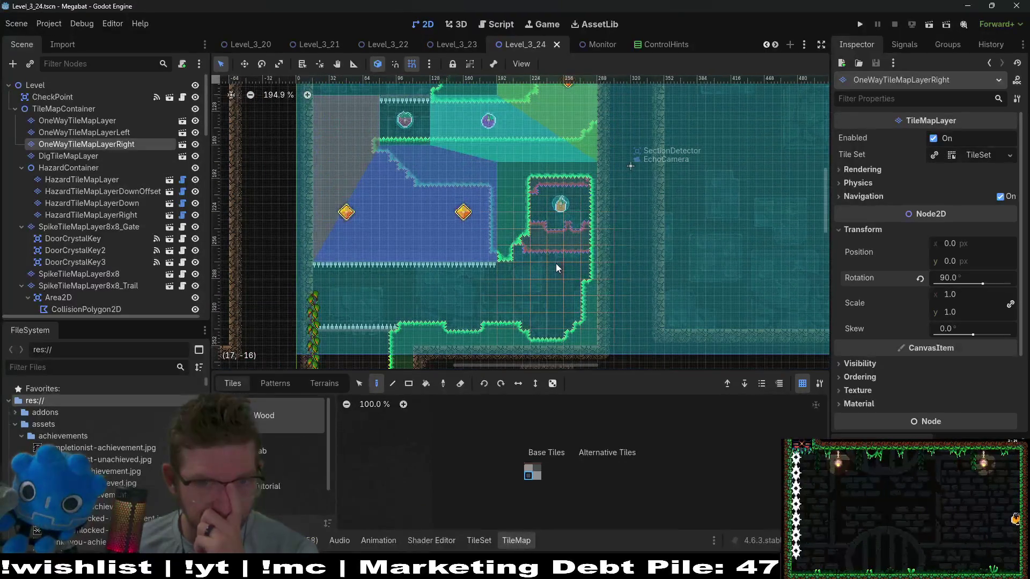
{"action": "scroll", "coordinate": [558, 241], "scroll_direction": "down", "scroll_amount": 6}
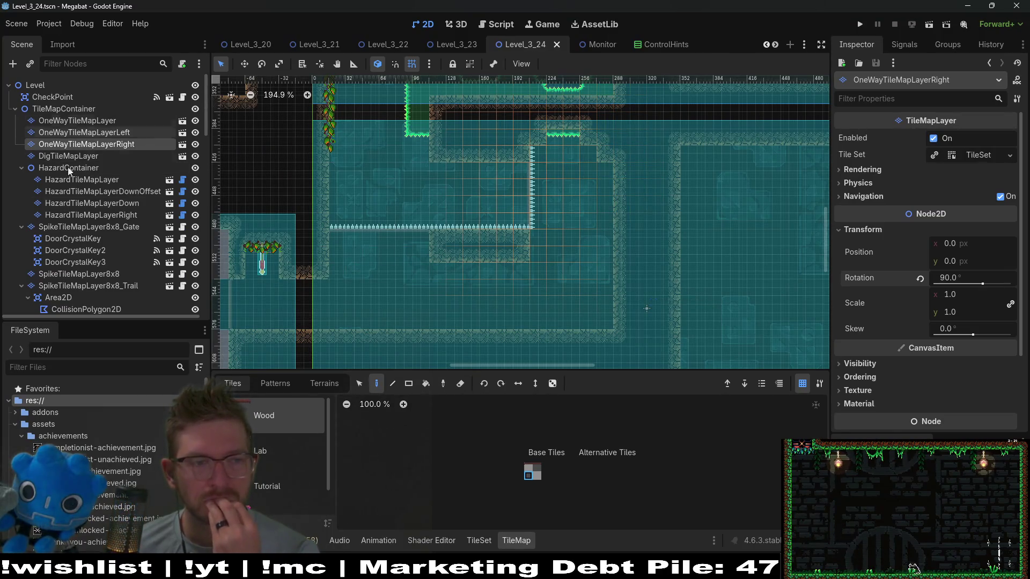
{"action": "scroll", "coordinate": [72, 252], "scroll_direction": "down", "scroll_amount": 10}
{"action": "scroll", "coordinate": [73, 250], "scroll_direction": "down", "scroll_amount": 6}
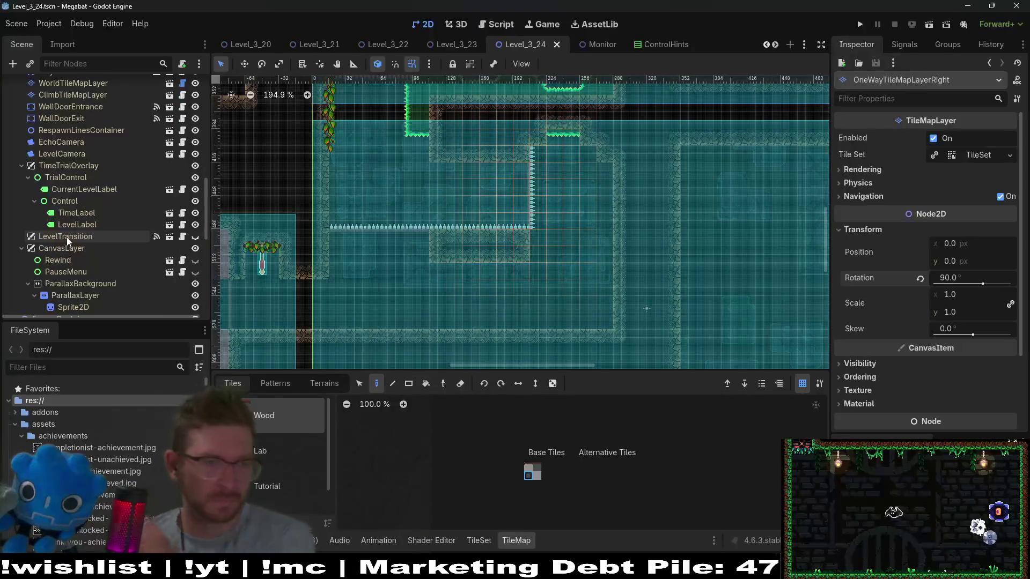
{"action": "scroll", "coordinate": [67, 240], "scroll_direction": "down", "scroll_amount": 2}
{"action": "right_click", "coordinate": [65, 237]}
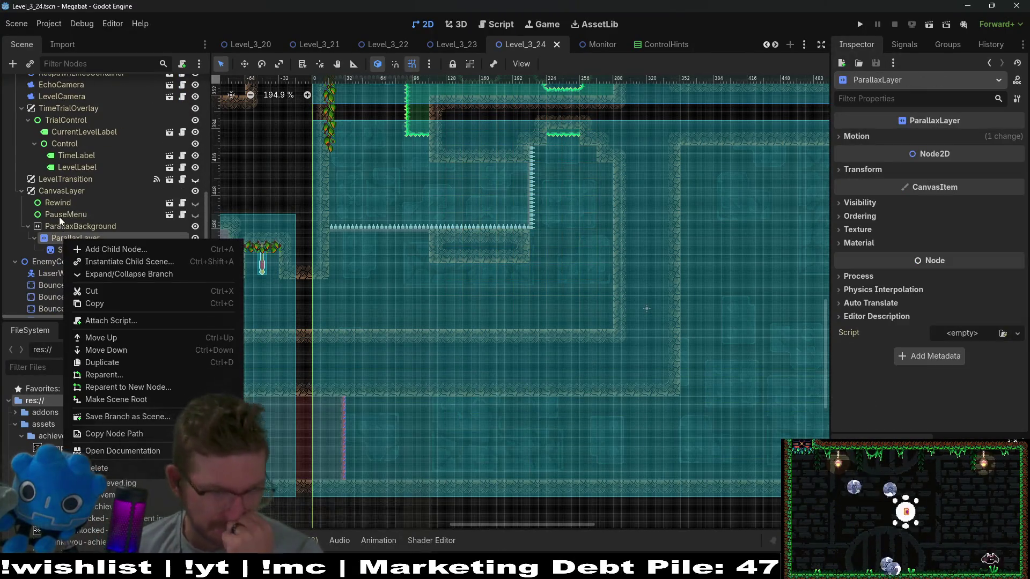
{"action": "left_click", "coordinate": [426, 331]}
{"action": "scroll", "coordinate": [42, 225], "scroll_direction": "down", "scroll_amount": 8}
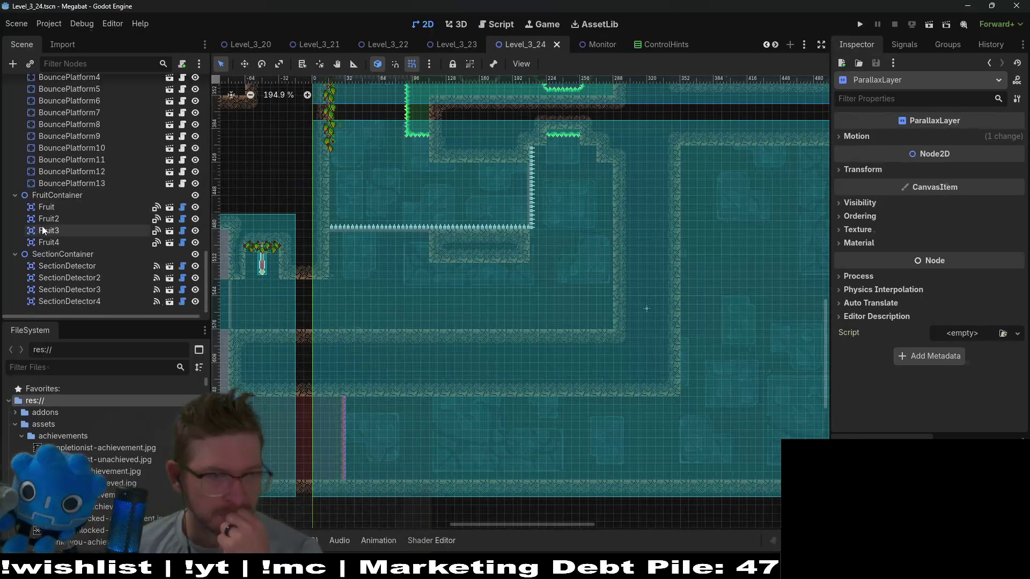
{"action": "scroll", "coordinate": [46, 224], "scroll_direction": "up", "scroll_amount": 9}
{"action": "scroll", "coordinate": [59, 221], "scroll_direction": "up", "scroll_amount": 3}
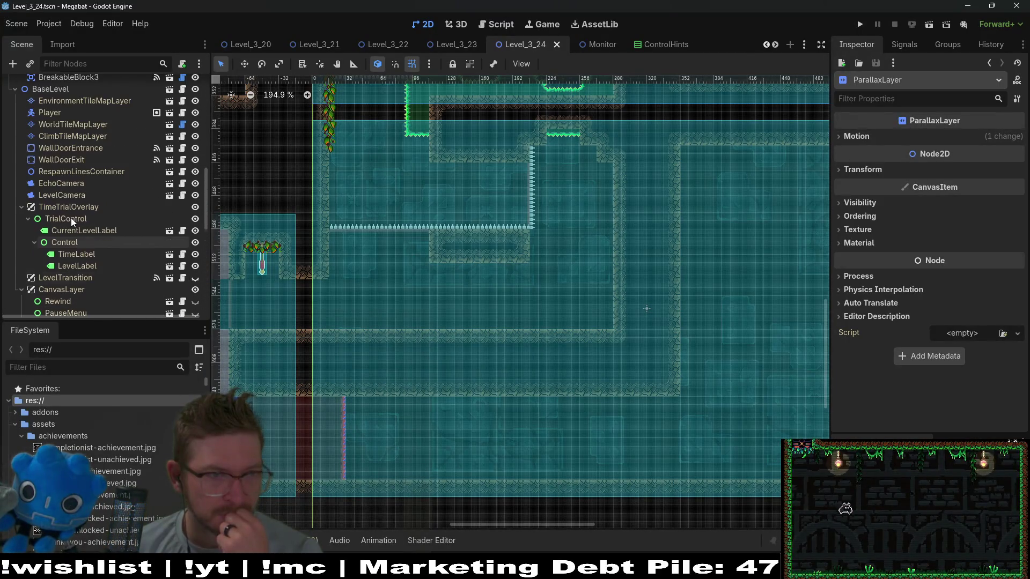
{"action": "left_click", "coordinate": [63, 148]}
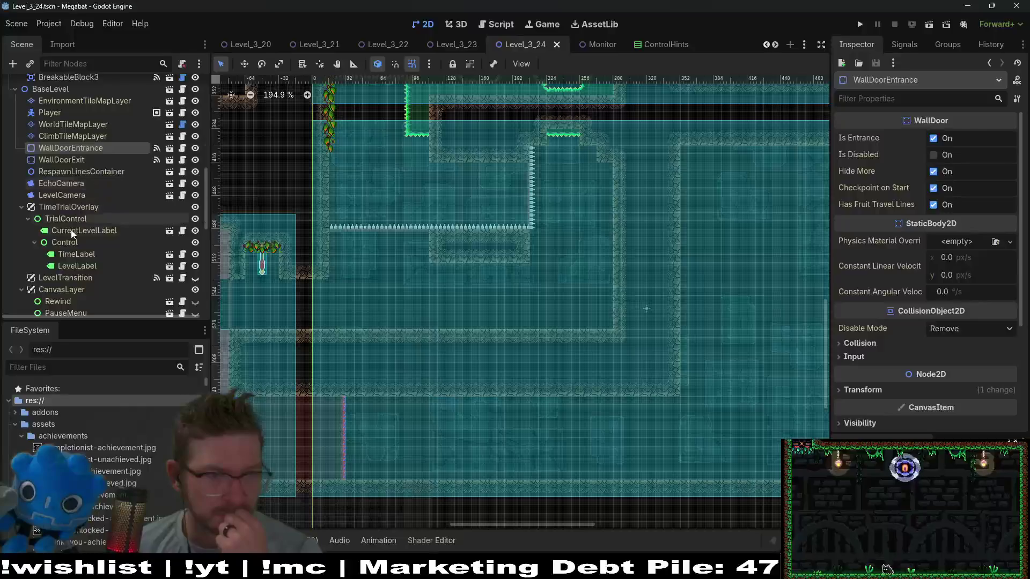
{"action": "scroll", "coordinate": [88, 201], "scroll_direction": "down", "scroll_amount": 1}
{"action": "scroll", "coordinate": [81, 182], "scroll_direction": "up", "scroll_amount": 2}
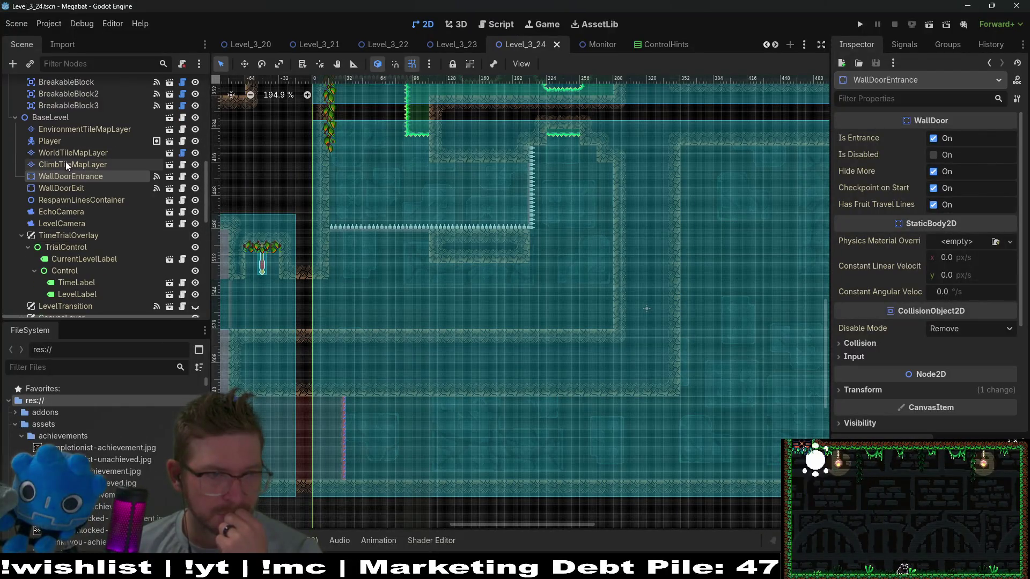
{"action": "scroll", "coordinate": [76, 145], "scroll_direction": "up", "scroll_amount": 5}
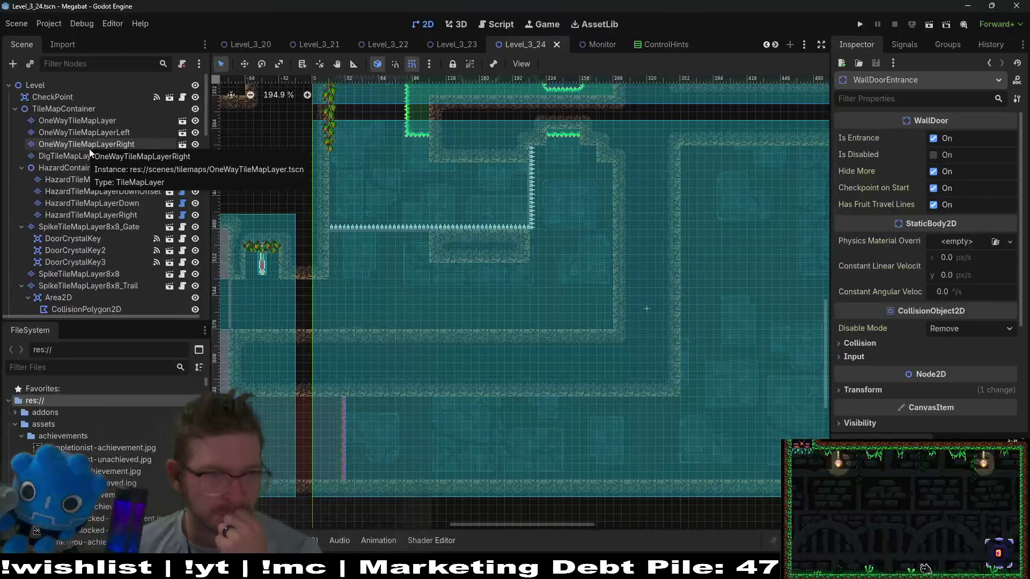
{"action": "left_click", "coordinate": [83, 158]}
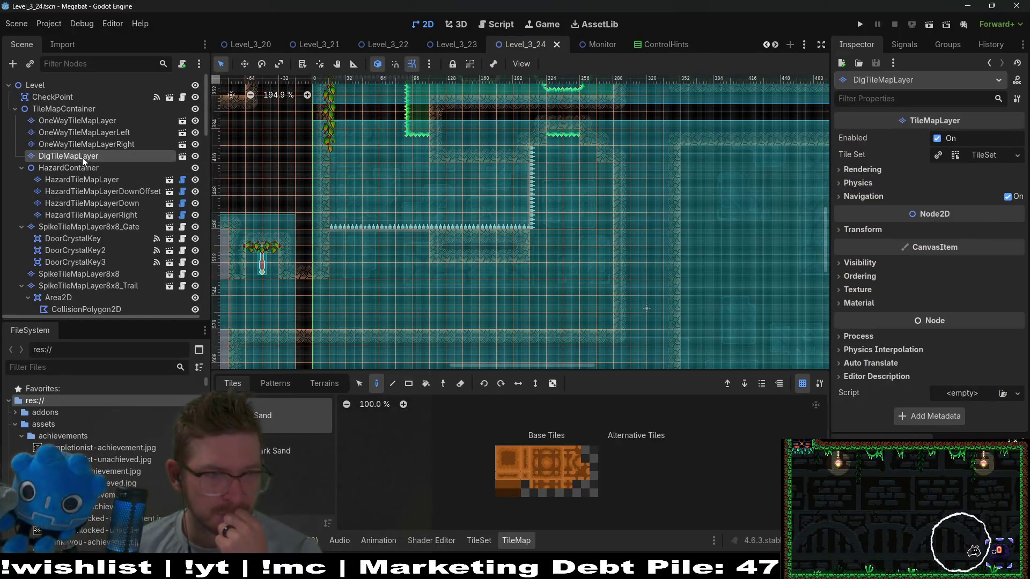
{"action": "left_click", "coordinate": [325, 383]}
{"action": "left_click", "coordinate": [253, 416]}
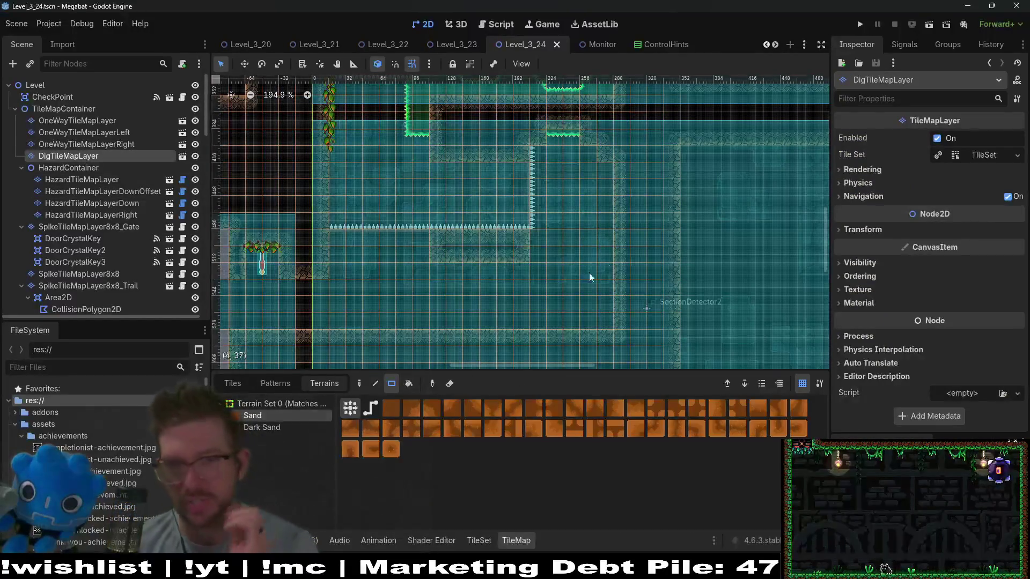
{"action": "left_click_drag", "start_coordinate": [588, 259], "coordinate": [597, 230]}
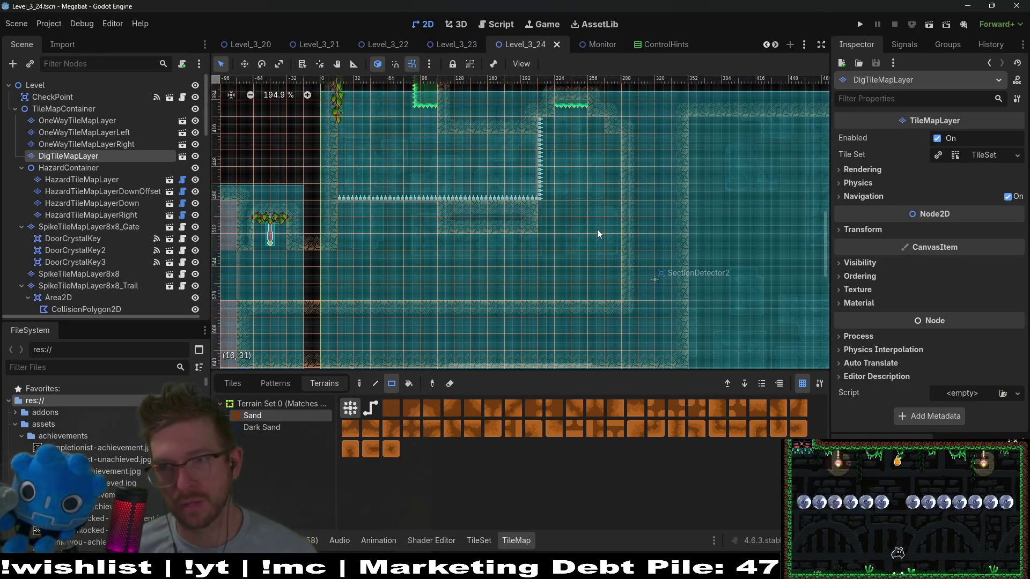
{"action": "mouse_move", "coordinate": [541, 206]}
{"action": "left_mouse_down"}
{"action": "mouse_move", "coordinate": [596, 294]}
{"action": "mouse_move", "coordinate": [616, 287]}
{"action": "left_mouse_up"}
{"action": "mouse_move", "coordinate": [448, 237]}
{"action": "left_mouse_down"}
{"action": "mouse_move", "coordinate": [465, 259]}
{"action": "mouse_move", "coordinate": [533, 286]}
{"action": "left_mouse_up"}
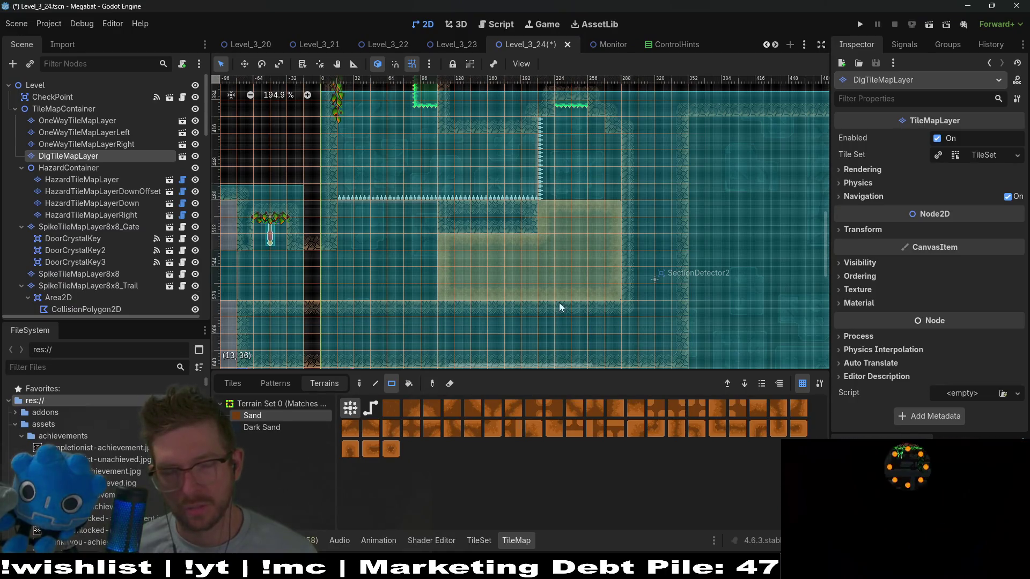
{"action": "mouse_move", "coordinate": [596, 232]}
{"action": "left_mouse_down"}
{"action": "mouse_move", "coordinate": [584, 262]}
{"action": "mouse_move", "coordinate": [573, 248]}
{"action": "left_mouse_up"}
{"action": "scroll", "coordinate": [575, 259], "scroll_direction": "down", "scroll_amount": 6}
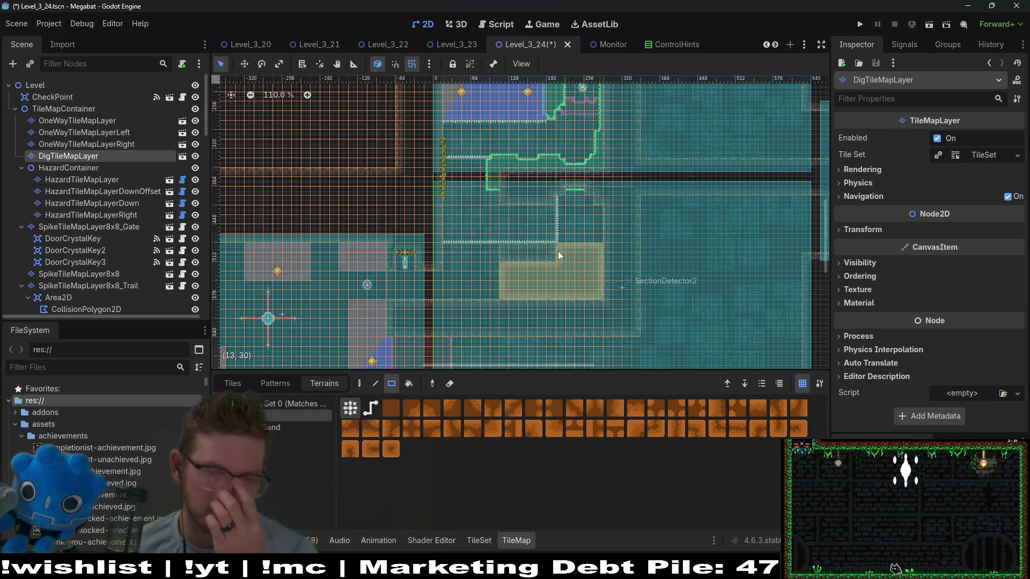
{"action": "scroll", "coordinate": [436, 265], "scroll_direction": "up", "scroll_amount": 6}
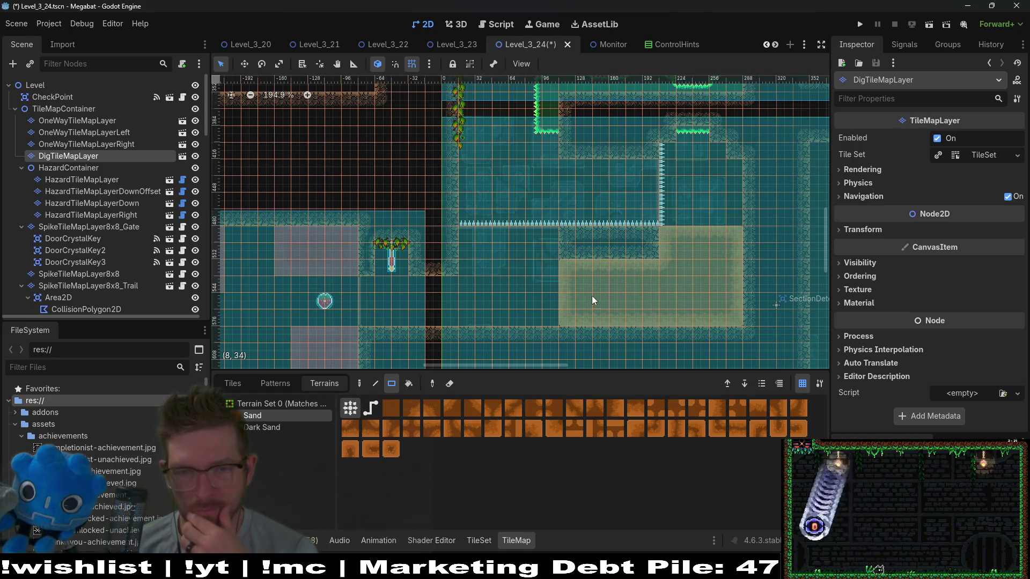
{"action": "mouse_move", "coordinate": [559, 267]}
{"action": "left_mouse_down"}
{"action": "mouse_move", "coordinate": [575, 306]}
{"action": "mouse_move", "coordinate": [662, 335]}
{"action": "mouse_move", "coordinate": [655, 324]}
{"action": "left_mouse_up"}
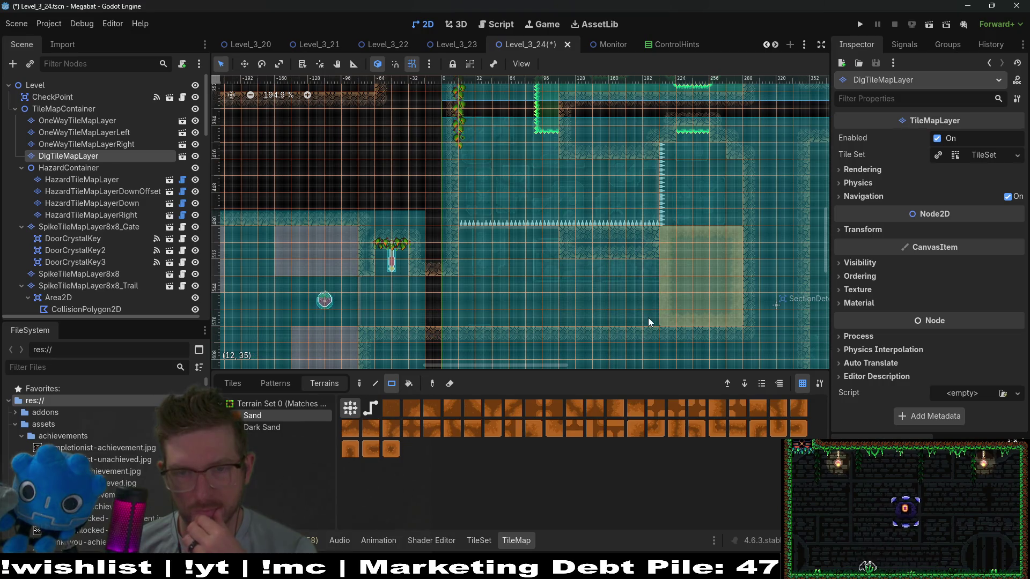
{"action": "left_click_drag", "start_coordinate": [480, 256], "coordinate": [548, 321]}
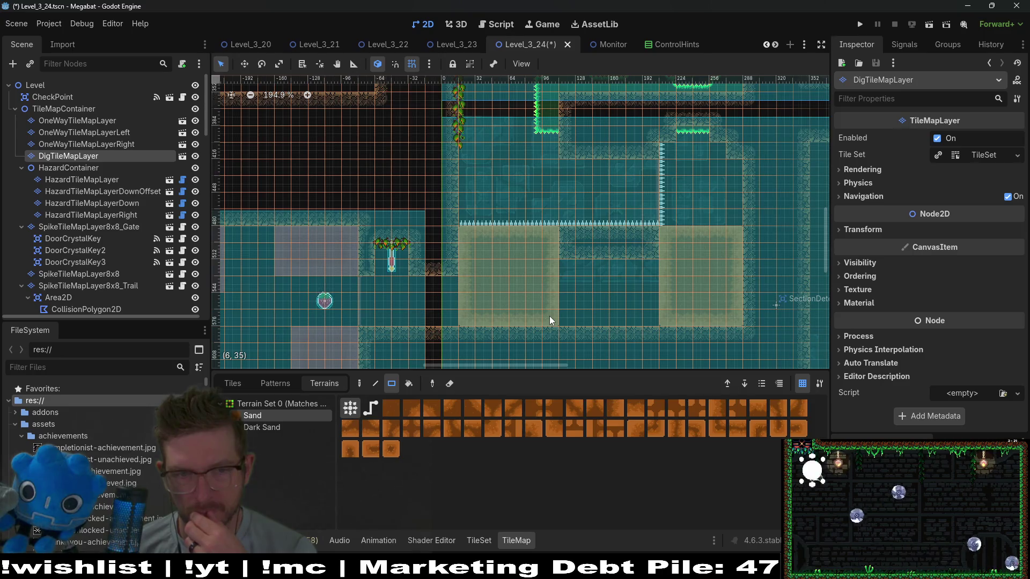
{"action": "scroll", "coordinate": [554, 272], "scroll_direction": "down", "scroll_amount": 6}
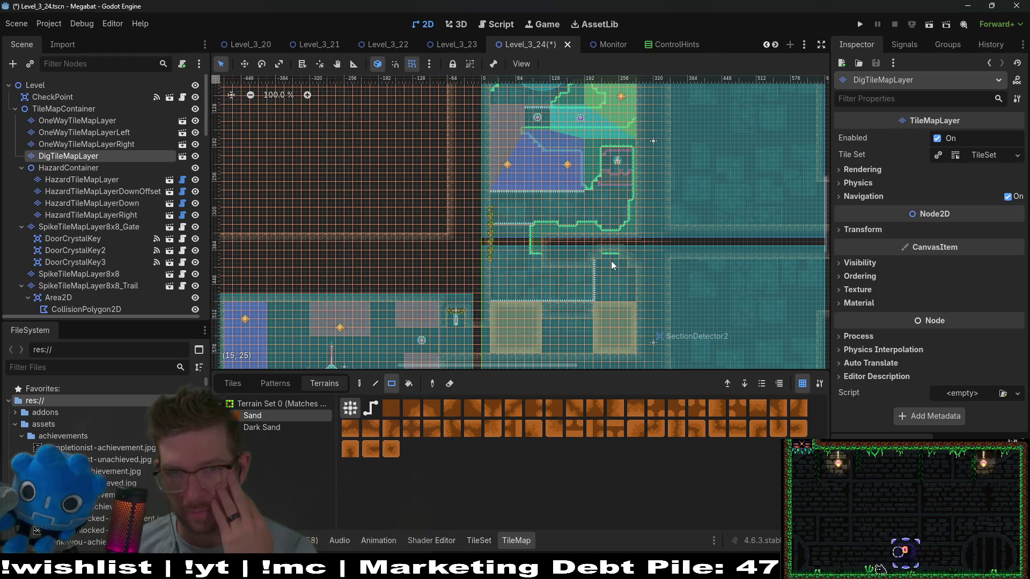
{"action": "scroll", "coordinate": [580, 282], "scroll_direction": "up", "scroll_amount": 3}
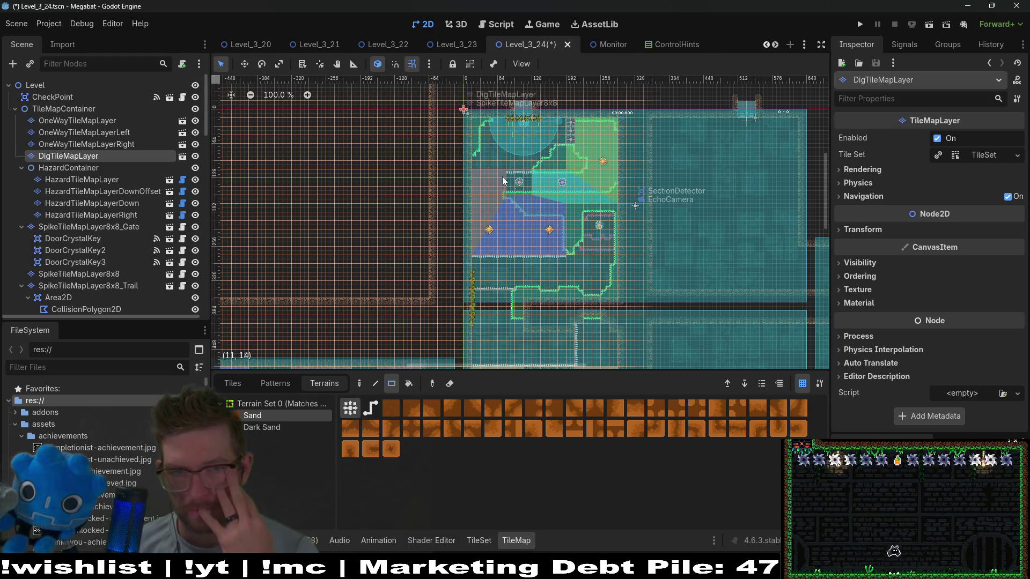
{"action": "scroll", "coordinate": [503, 180], "scroll_direction": "up", "scroll_amount": 11}
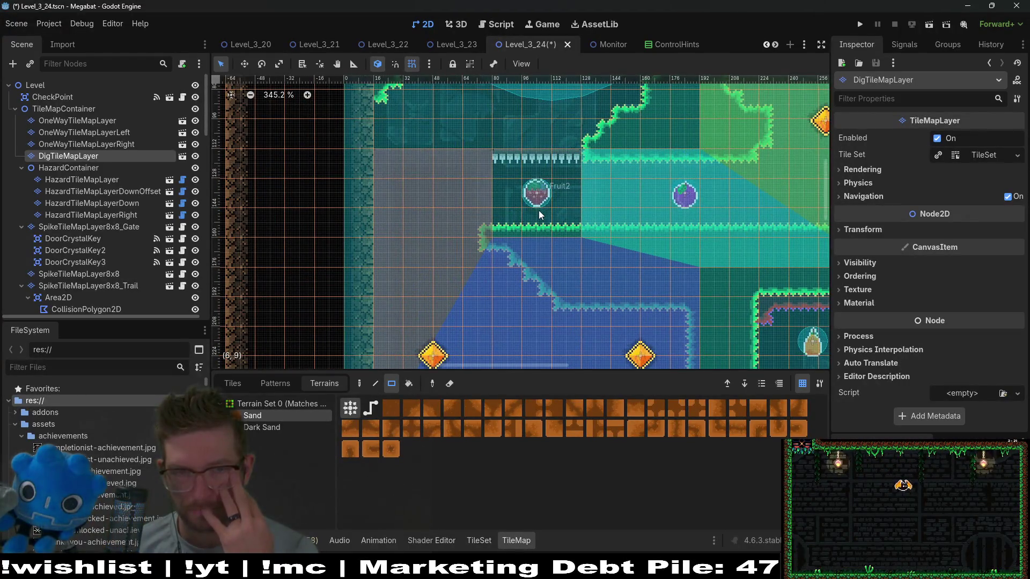
{"action": "scroll", "coordinate": [584, 184], "scroll_direction": "down", "scroll_amount": 6}
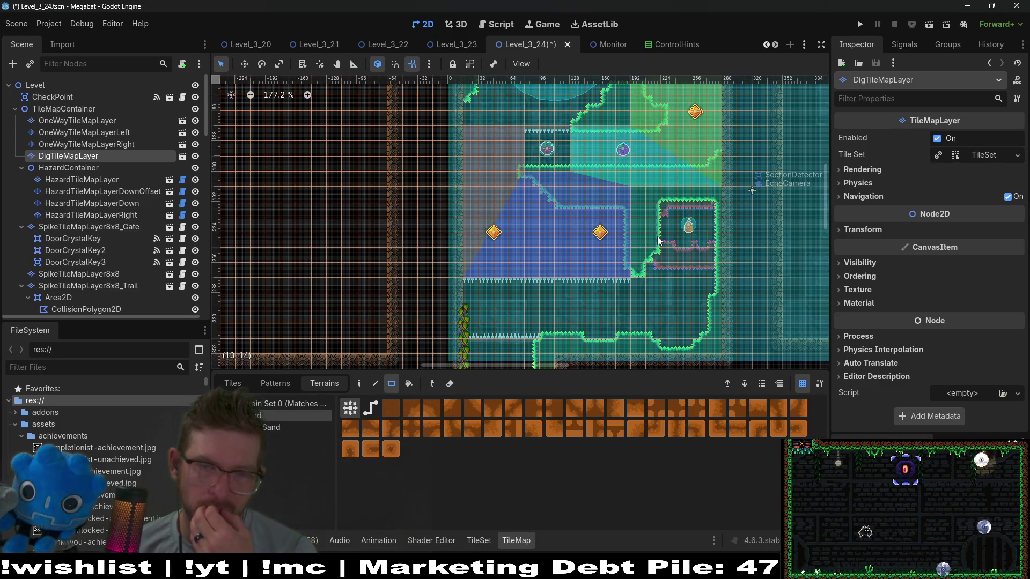
{"action": "left_click", "coordinate": [116, 134]}
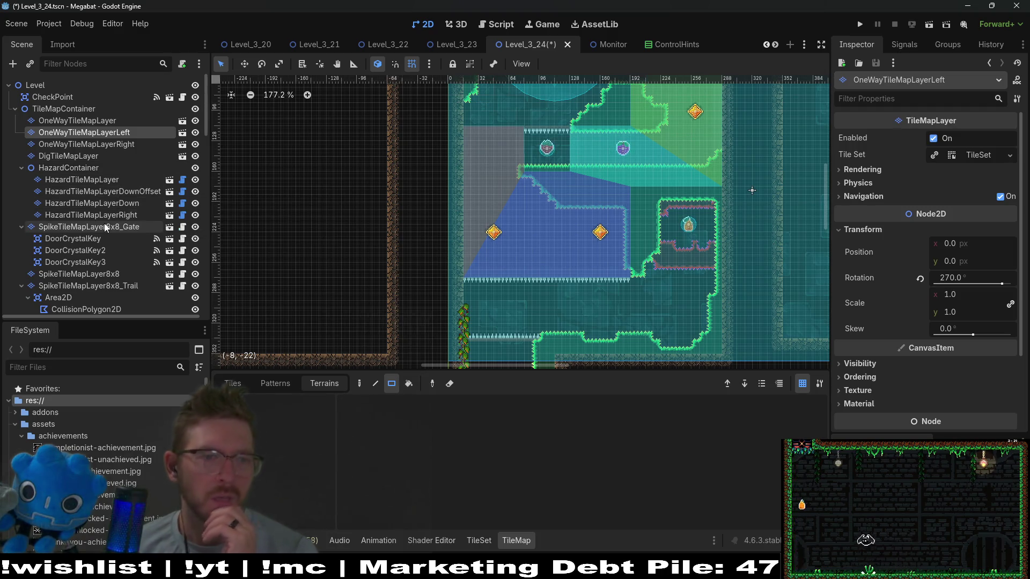
- On HazardTileMapLayerRight, paint a spike column down the strawberry alcove's left wall and save
{"action": "left_click", "coordinate": [145, 214]}
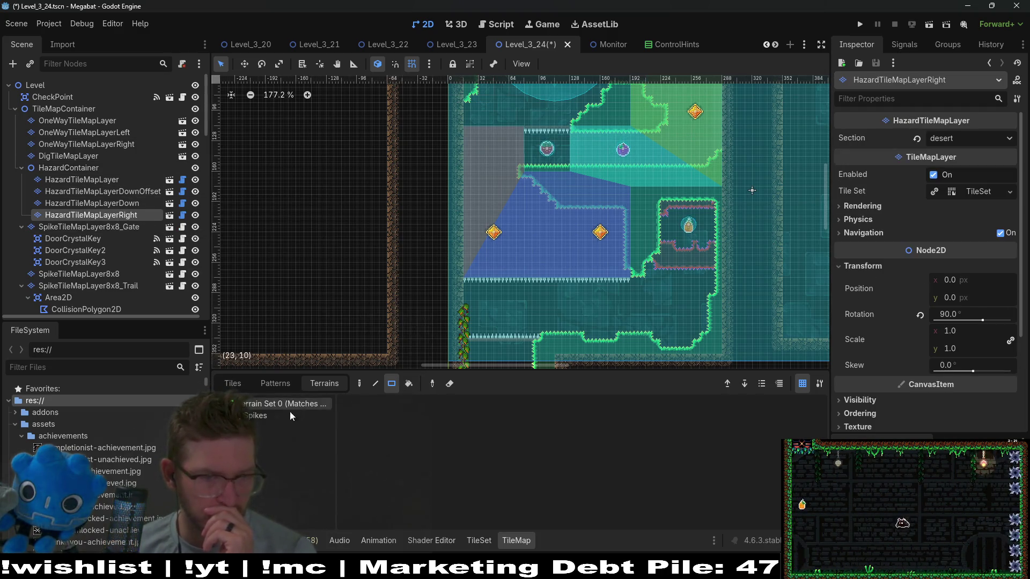
{"action": "scroll", "coordinate": [519, 149], "scroll_direction": "up", "scroll_amount": 10}
{"action": "scroll", "coordinate": [519, 149], "scroll_direction": "up", "scroll_amount": 3}
{"action": "left_click_drag", "start_coordinate": [465, 217], "coordinate": [479, 143]}
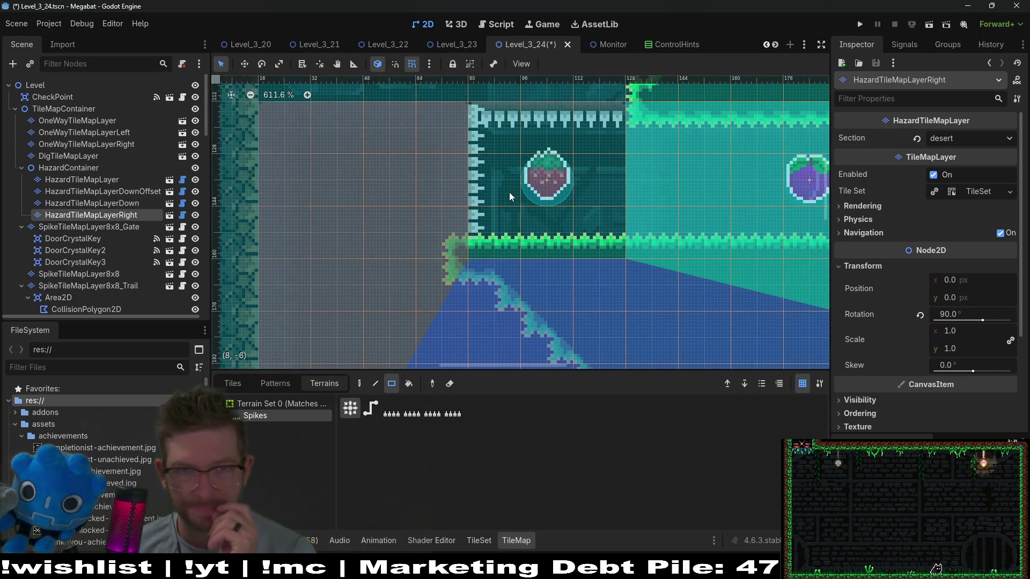
{"action": "key", "text": "ctrl+z"}
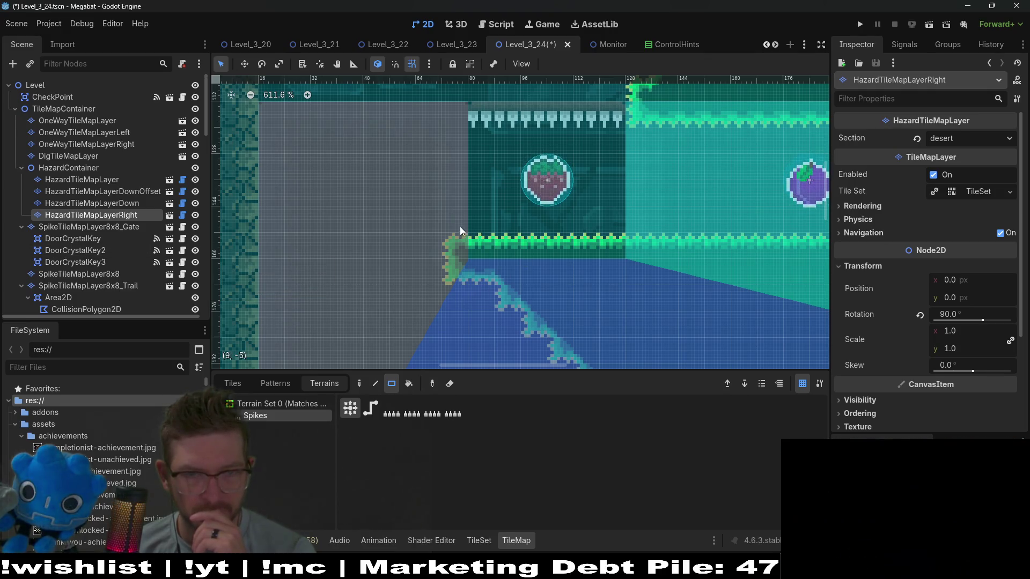
{"action": "left_click_drag", "start_coordinate": [475, 119], "coordinate": [475, 231]}
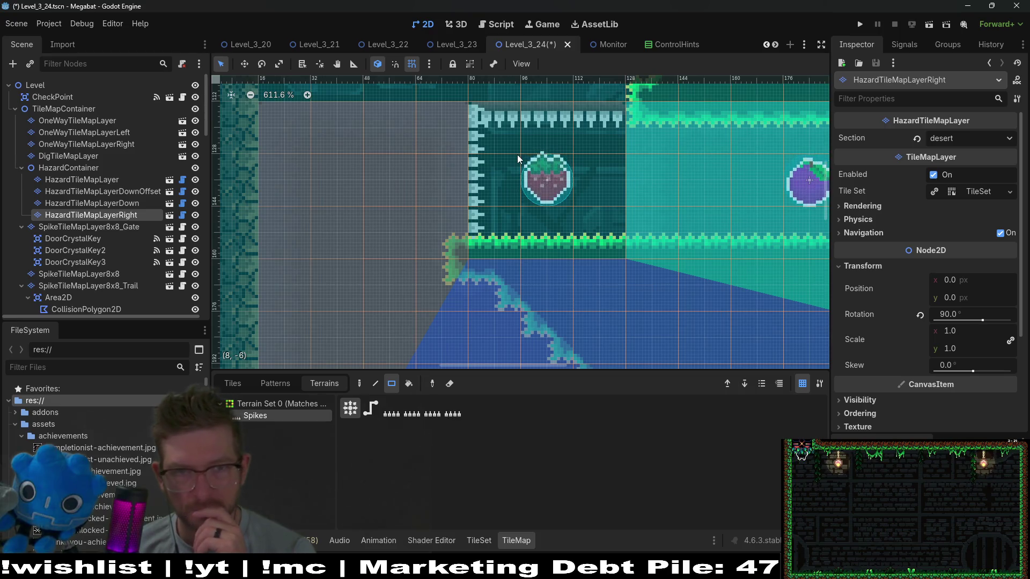
{"action": "scroll", "coordinate": [479, 230], "scroll_direction": "up", "scroll_amount": 3}
{"action": "scroll", "coordinate": [483, 242], "scroll_direction": "down", "scroll_amount": 5}
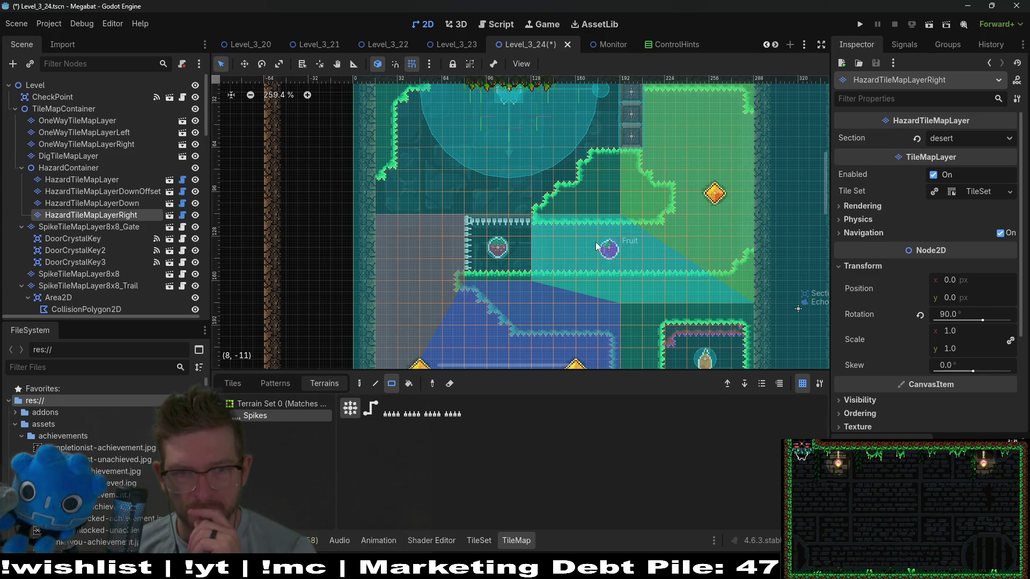
{"action": "scroll", "coordinate": [597, 245], "scroll_direction": "down", "scroll_amount": 2}
{"action": "key", "text": "ctrl+s"}
- Fix the corner spike tile and move HazardTileMapLayerRight up just under HazardTileMapLayer
{"action": "scroll", "coordinate": [511, 224], "scroll_direction": "up", "scroll_amount": 2}
{"action": "scroll", "coordinate": [511, 224], "scroll_direction": "up", "scroll_amount": 2}
{"action": "left_click_drag", "start_coordinate": [512, 241], "coordinate": [514, 242]}
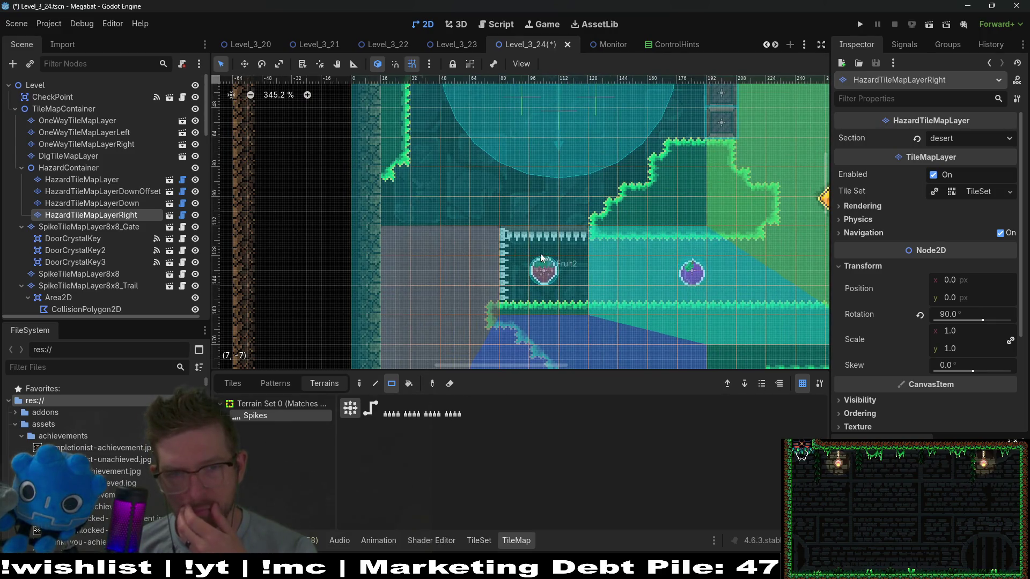
{"action": "scroll", "coordinate": [541, 258], "scroll_direction": "up", "scroll_amount": 4}
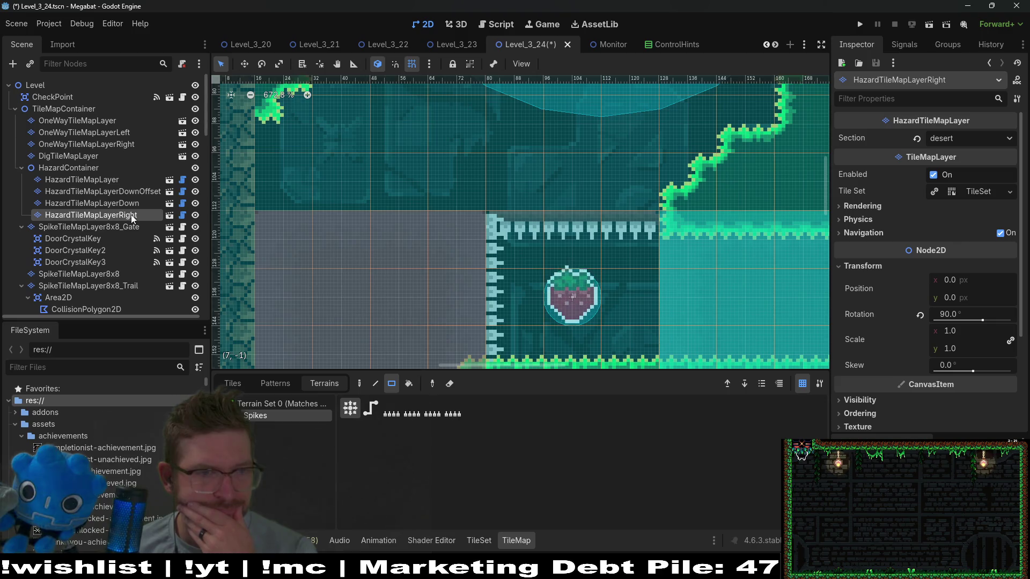
{"action": "left_click_drag", "start_coordinate": [133, 204], "coordinate": [118, 192]}
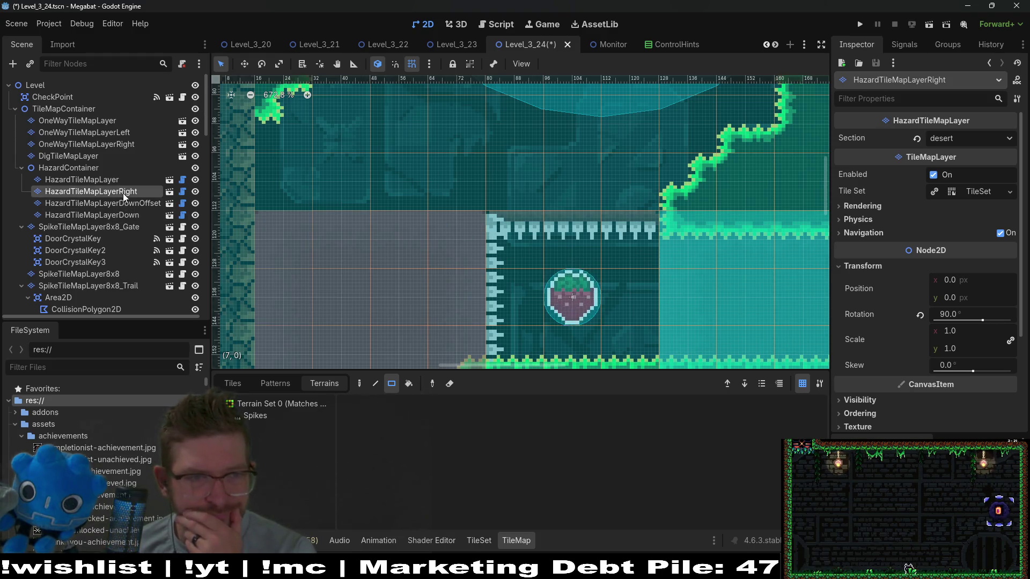
{"action": "left_click_drag", "start_coordinate": [129, 198], "coordinate": [124, 228]}
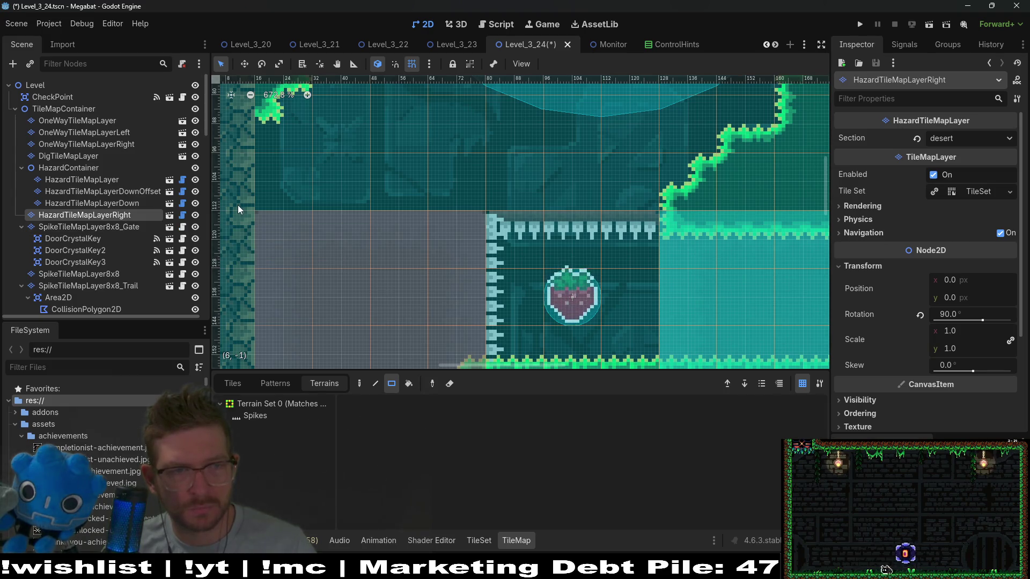
{"action": "key", "text": "ctrl+z"}
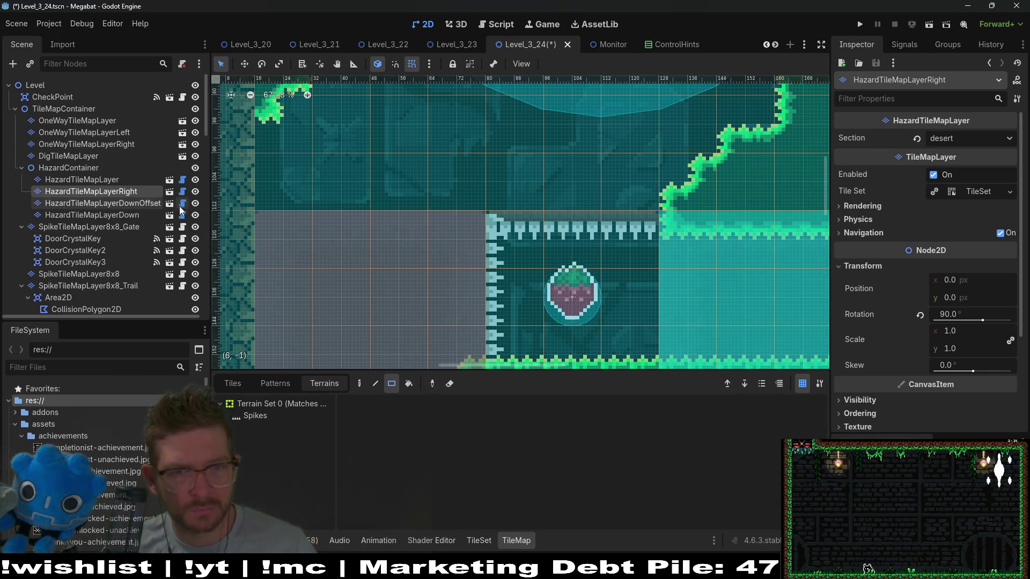
{"action": "left_click", "coordinate": [140, 203]}
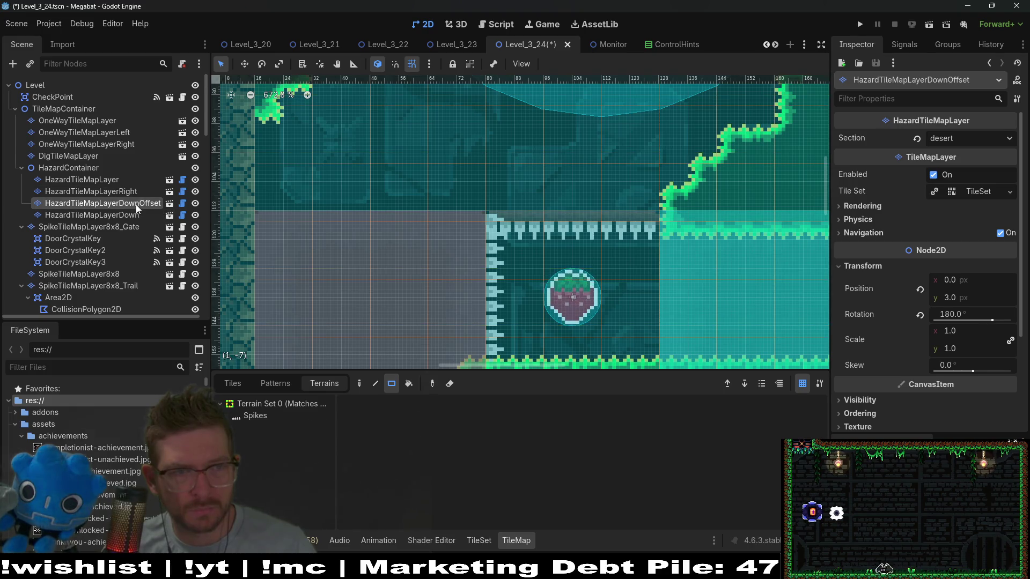
{"action": "left_click_drag", "start_coordinate": [129, 192], "coordinate": [128, 221]}
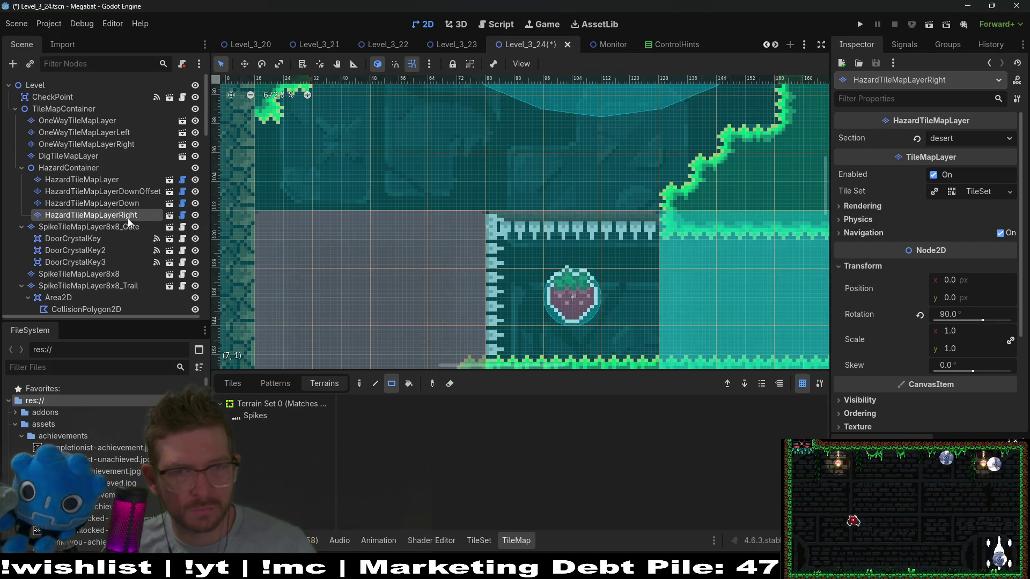
{"action": "key", "text": "ctrl+s"}
{"action": "scroll", "coordinate": [535, 247], "scroll_direction": "down", "scroll_amount": 2}
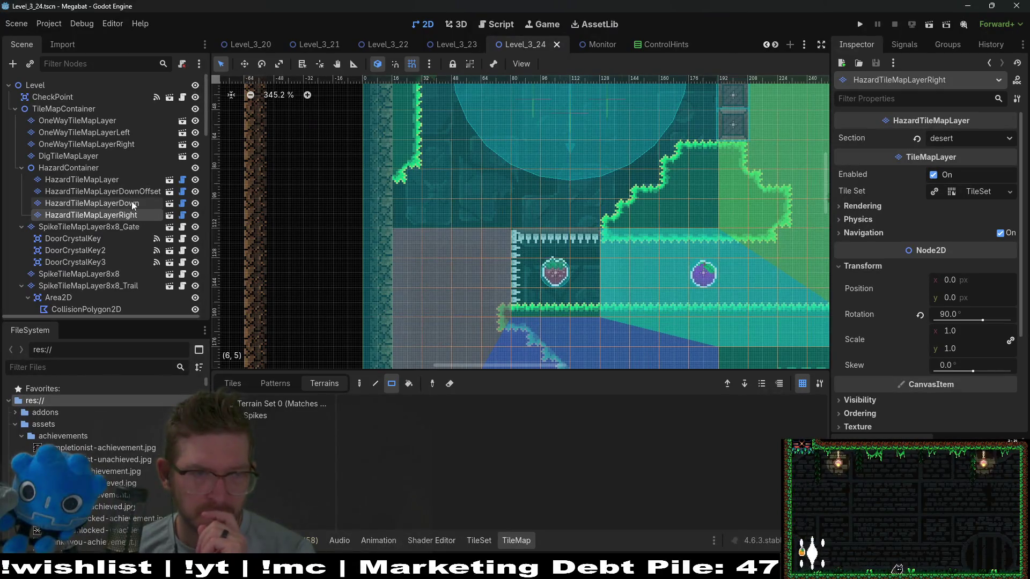
{"action": "left_click_drag", "start_coordinate": [119, 215], "coordinate": [118, 186]}
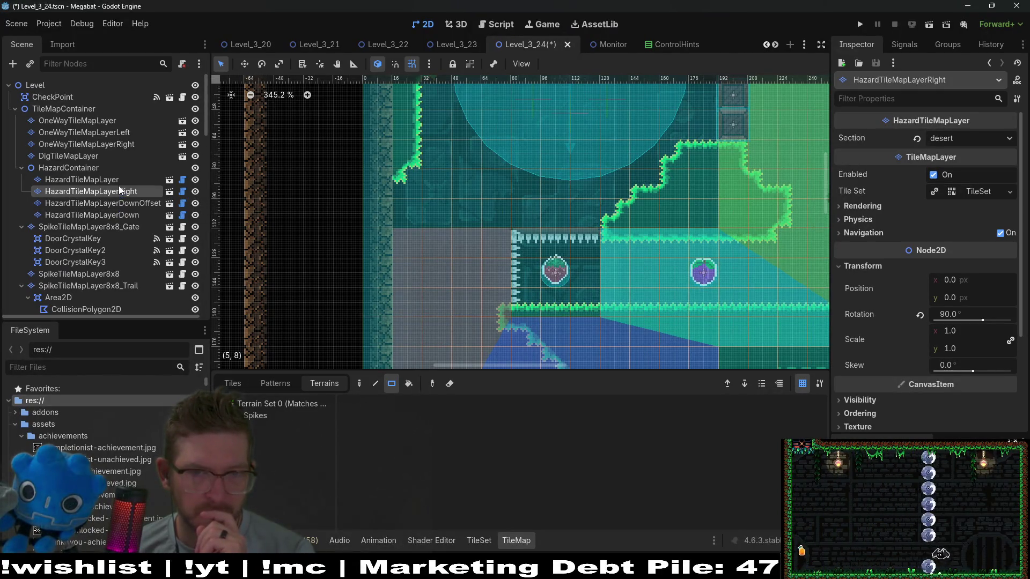
{"action": "scroll", "coordinate": [519, 226], "scroll_direction": "up", "scroll_amount": 5}
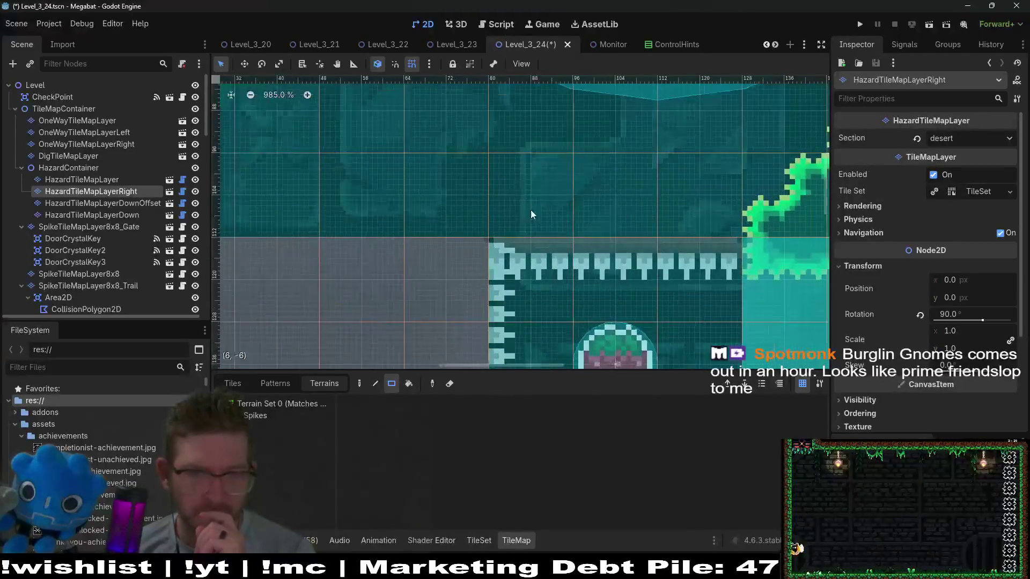
{"action": "scroll", "coordinate": [533, 222], "scroll_direction": "down", "scroll_amount": 4}
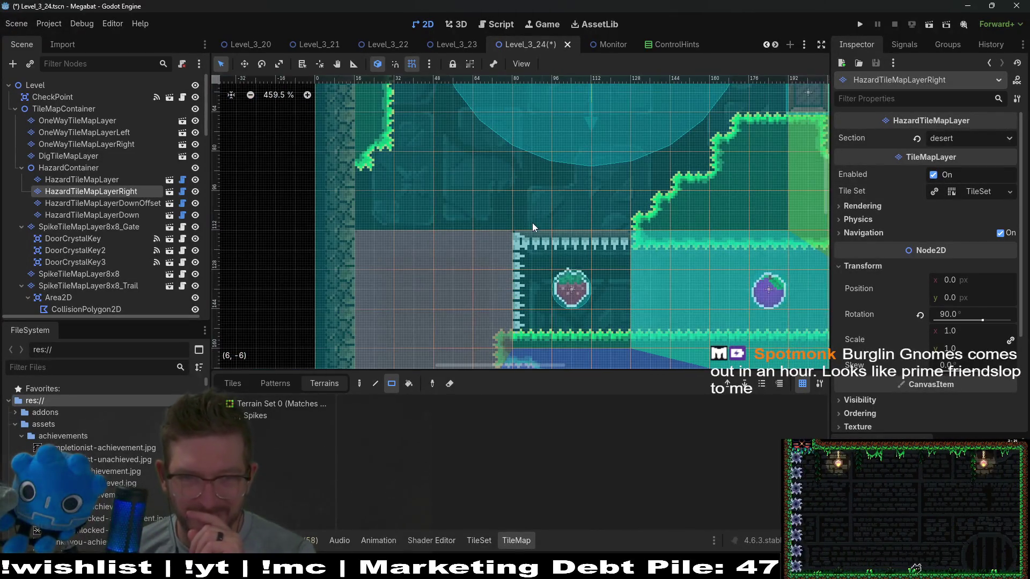
{"action": "scroll", "coordinate": [570, 230], "scroll_direction": "down", "scroll_amount": 1}
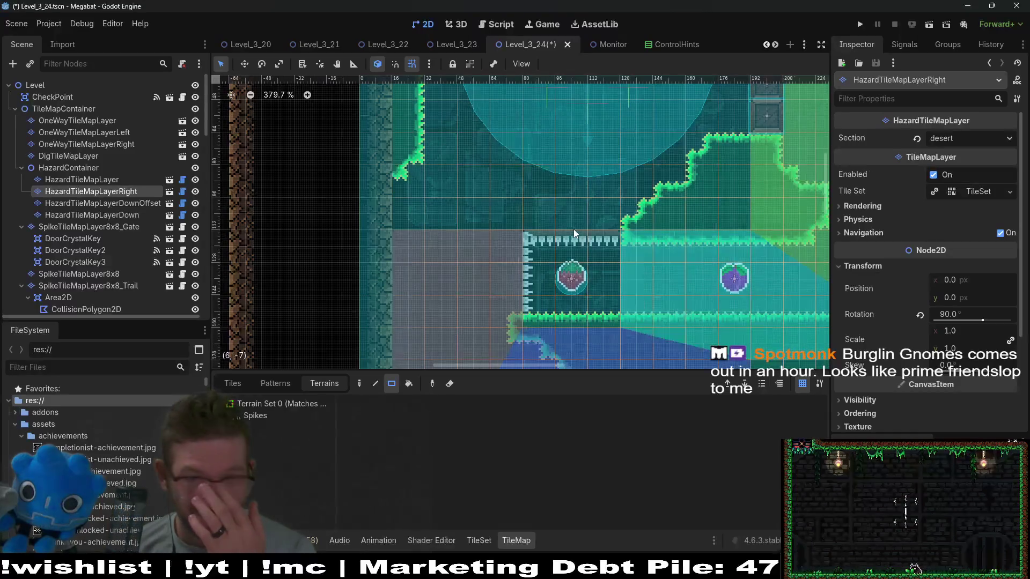
{"action": "scroll", "coordinate": [566, 247], "scroll_direction": "down", "scroll_amount": 2}
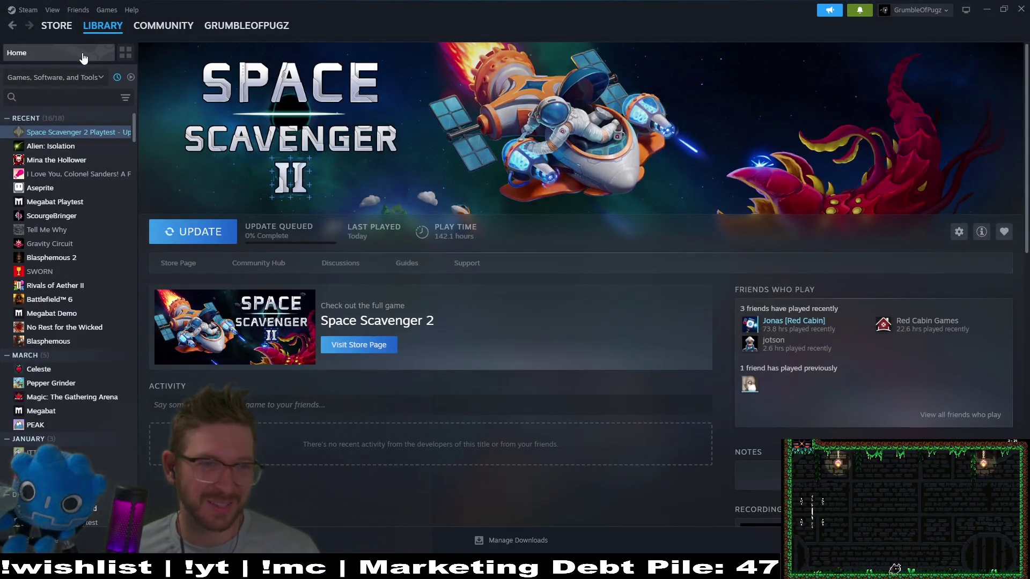
- Start the Space Scavenger 2 Playtest update and switch to the Steam Store front page
{"action": "left_click", "coordinate": [201, 237]}
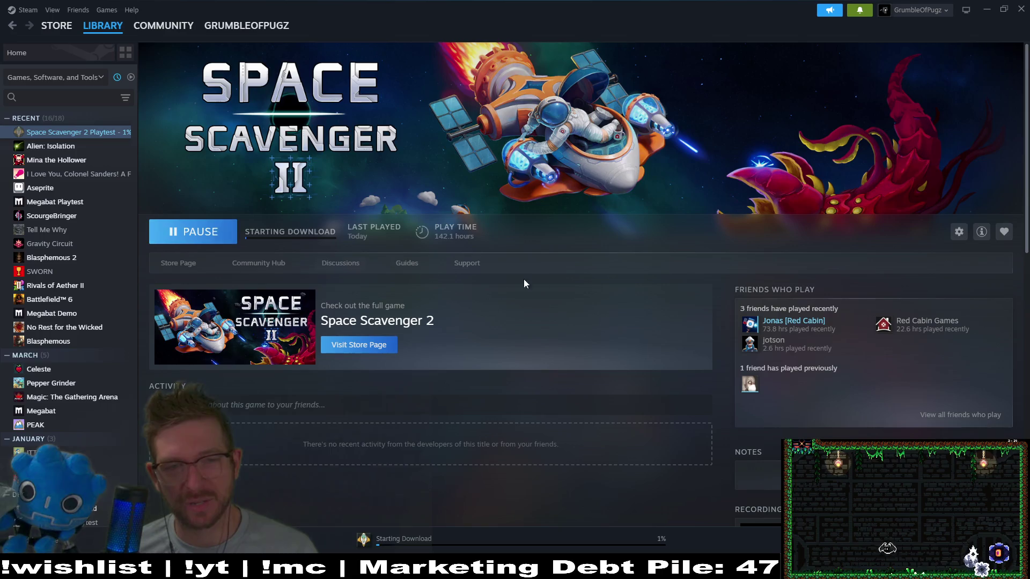
{"action": "left_click", "coordinate": [56, 25]}
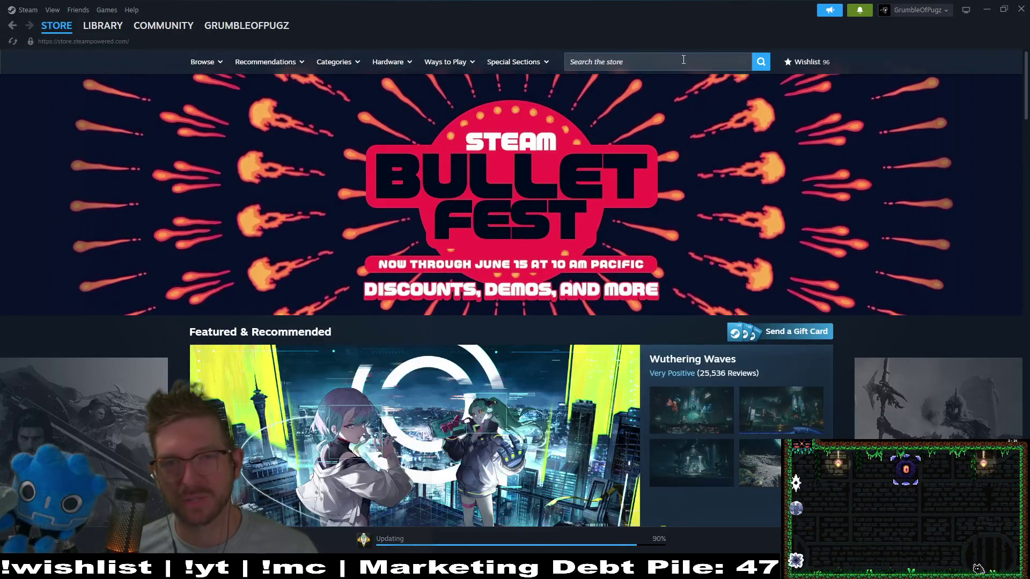
- Search the store for 'burglin' and open the Burglin' Gnomes page
{"action": "left_click", "coordinate": [683, 60]}
{"action": "type", "text": "burglin"}
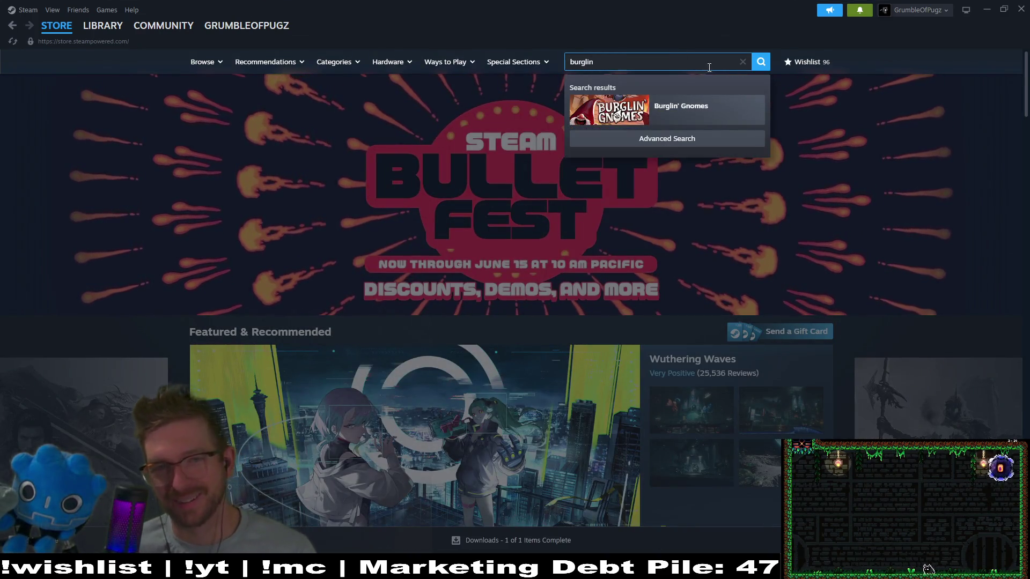
{"action": "left_click", "coordinate": [731, 118]}
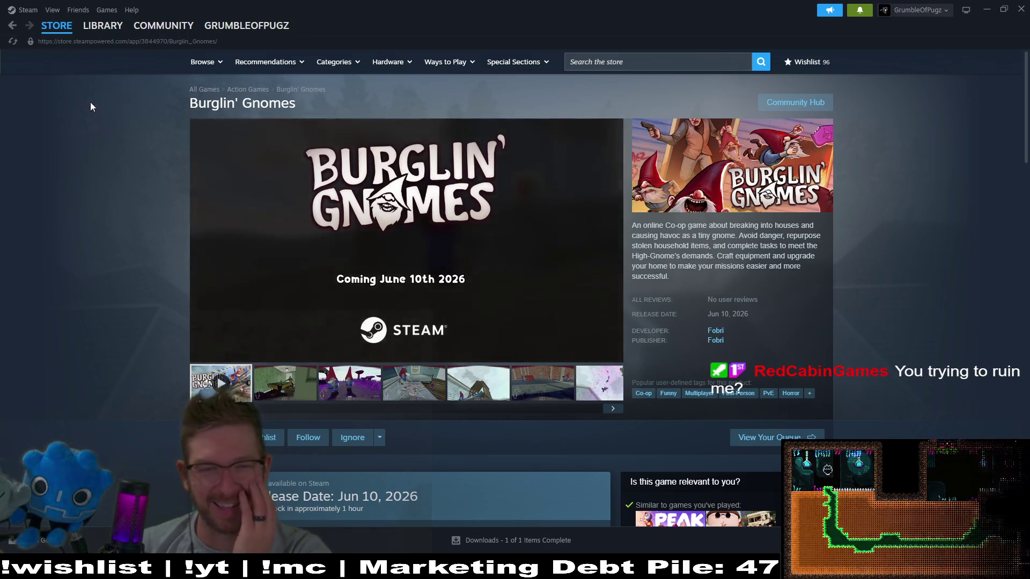
- Go back to the Steam library, then return to the Godot editor
{"action": "mouse_move", "coordinate": [479, 176]}
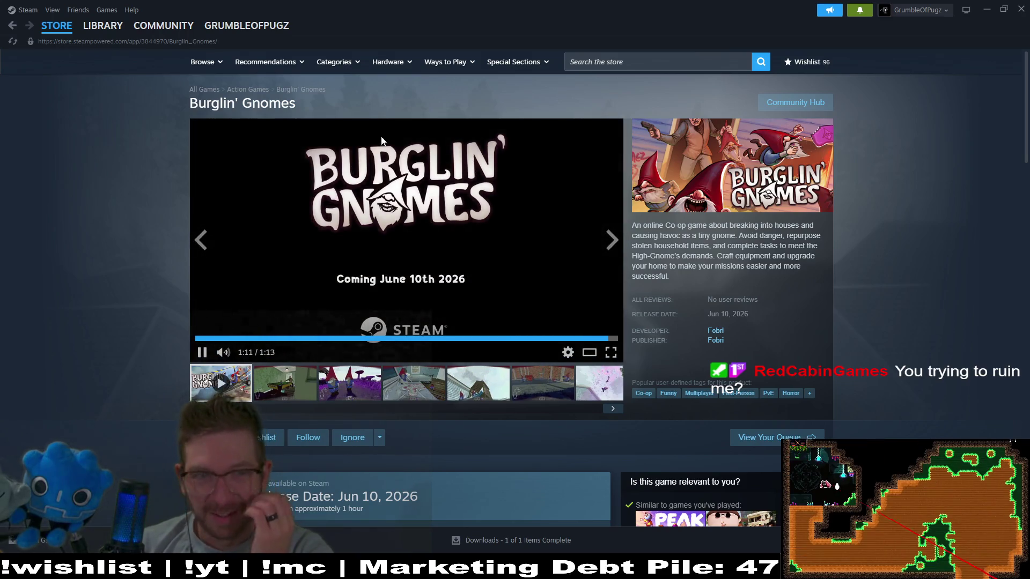
{"action": "left_click", "coordinate": [102, 27]}
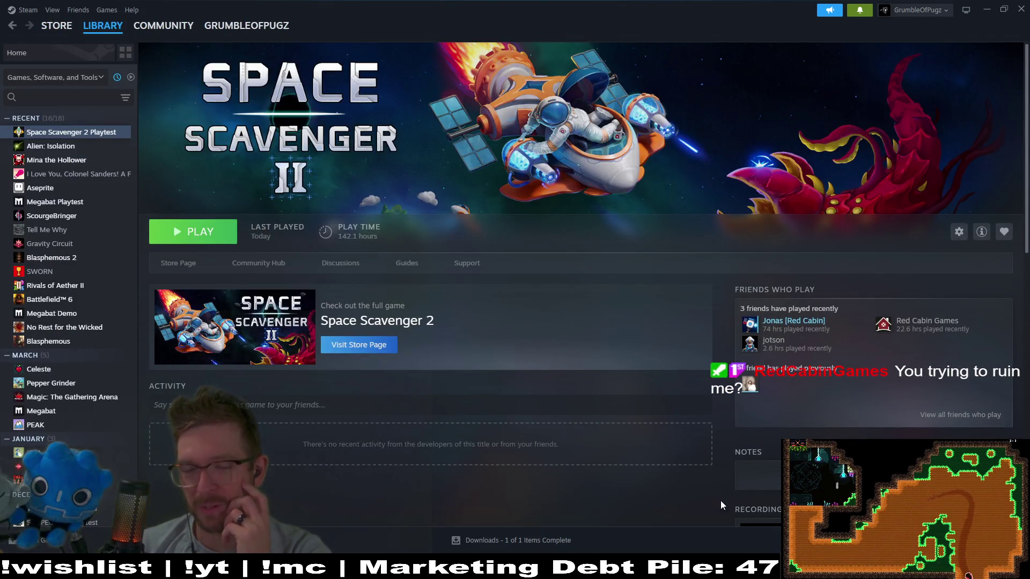
{"action": "mouse_move", "coordinate": [751, 568]}
{"action": "left_click", "coordinate": [739, 531]}
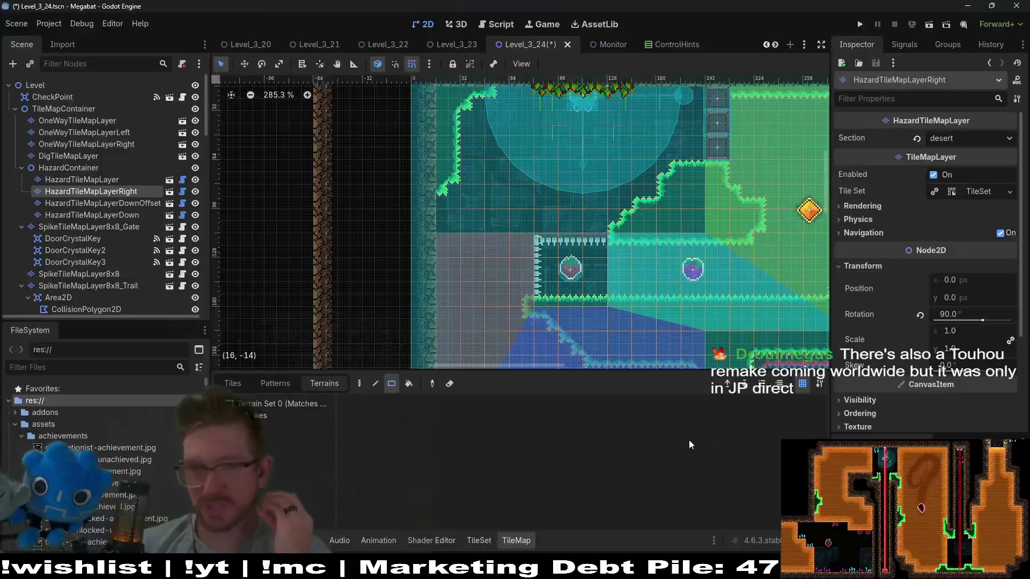
{"action": "left_click_drag", "start_coordinate": [680, 252], "coordinate": [564, 268]}
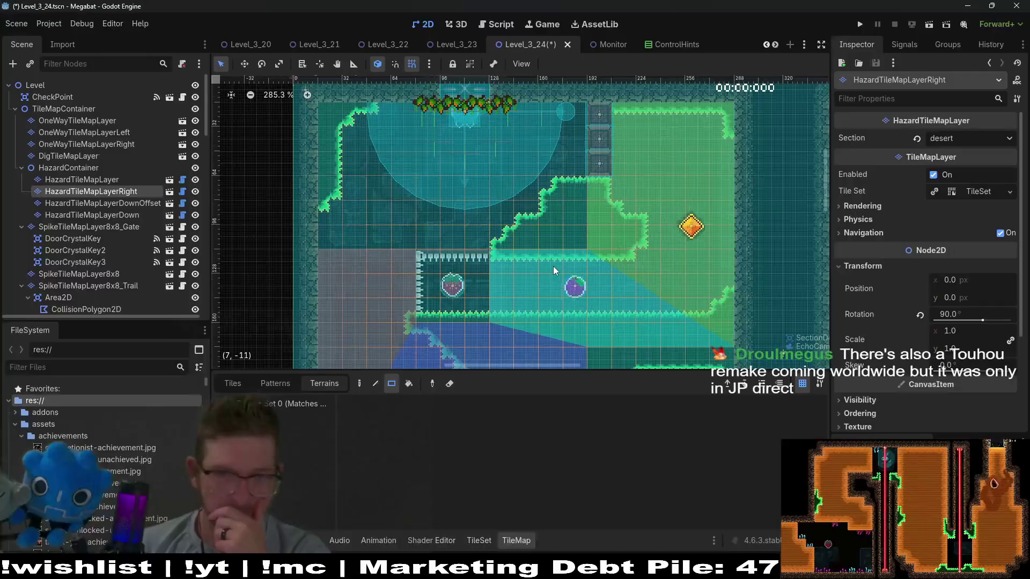
{"action": "scroll", "coordinate": [552, 266], "scroll_direction": "down", "scroll_amount": 4}
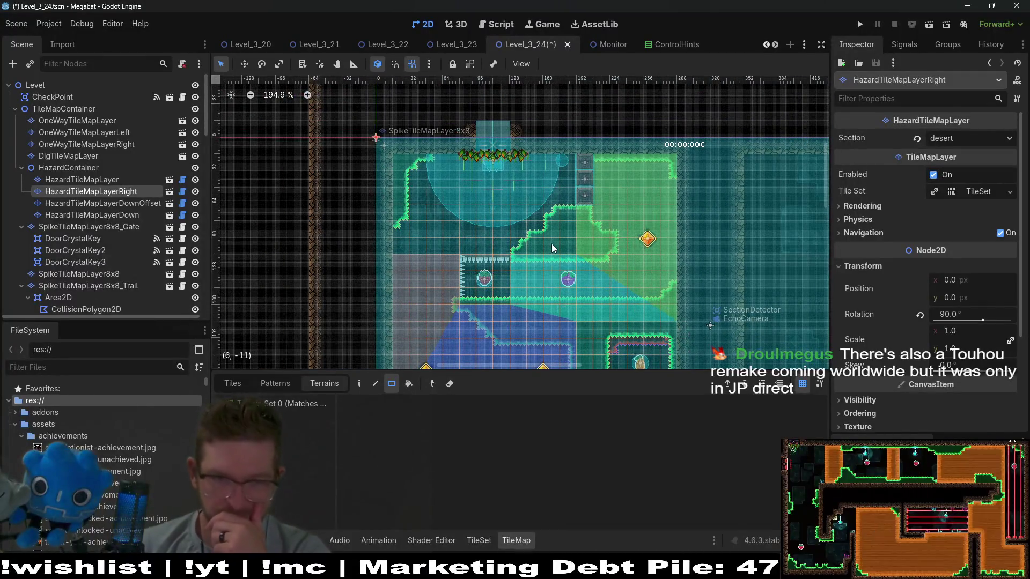
{"action": "scroll", "coordinate": [555, 241], "scroll_direction": "down", "scroll_amount": 3}
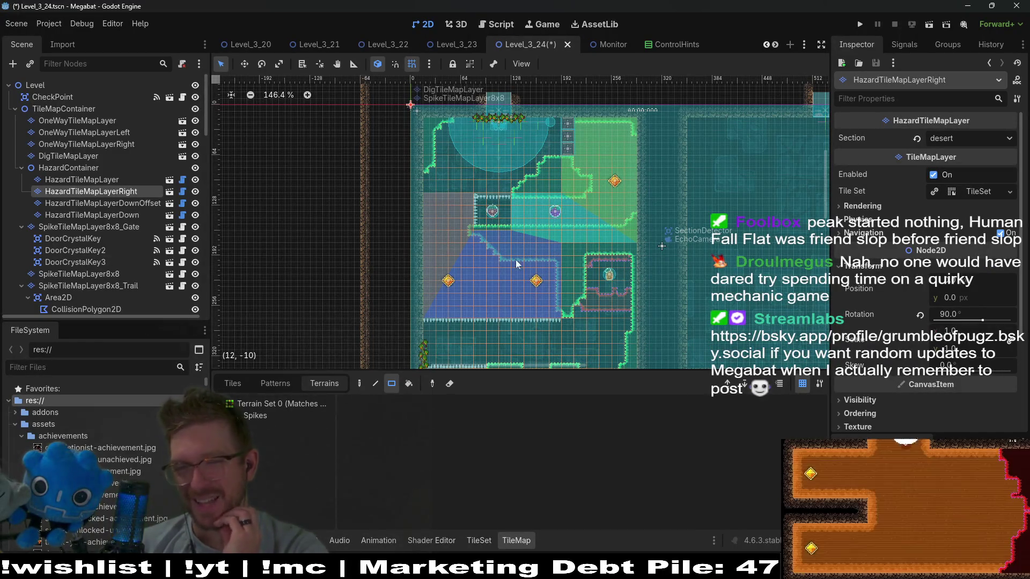
{"action": "scroll", "coordinate": [554, 210], "scroll_direction": "up", "scroll_amount": 5}
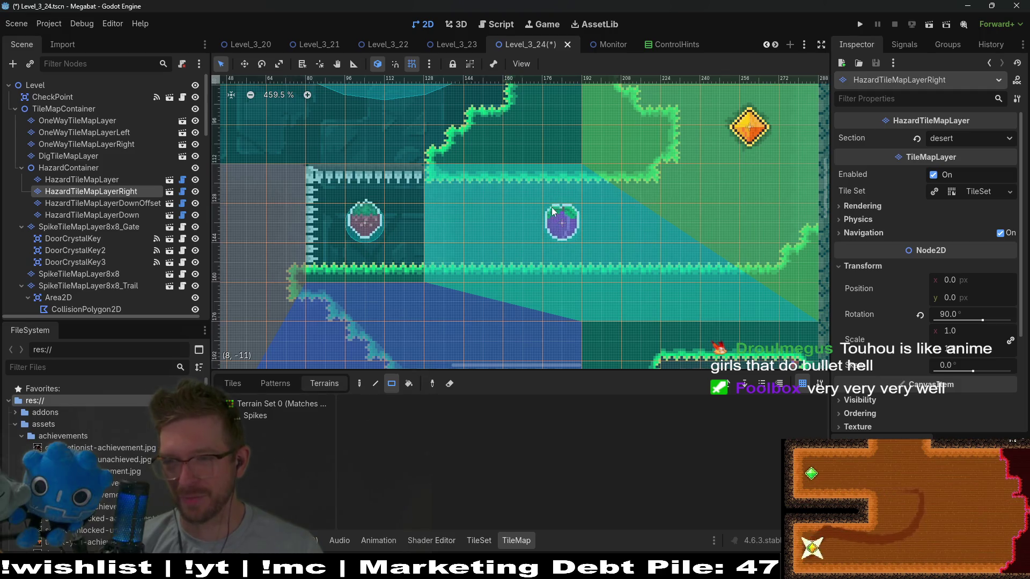
{"action": "scroll", "coordinate": [524, 218], "scroll_direction": "down", "scroll_amount": 5}
{"action": "scroll", "coordinate": [519, 207], "scroll_direction": "down", "scroll_amount": 2}
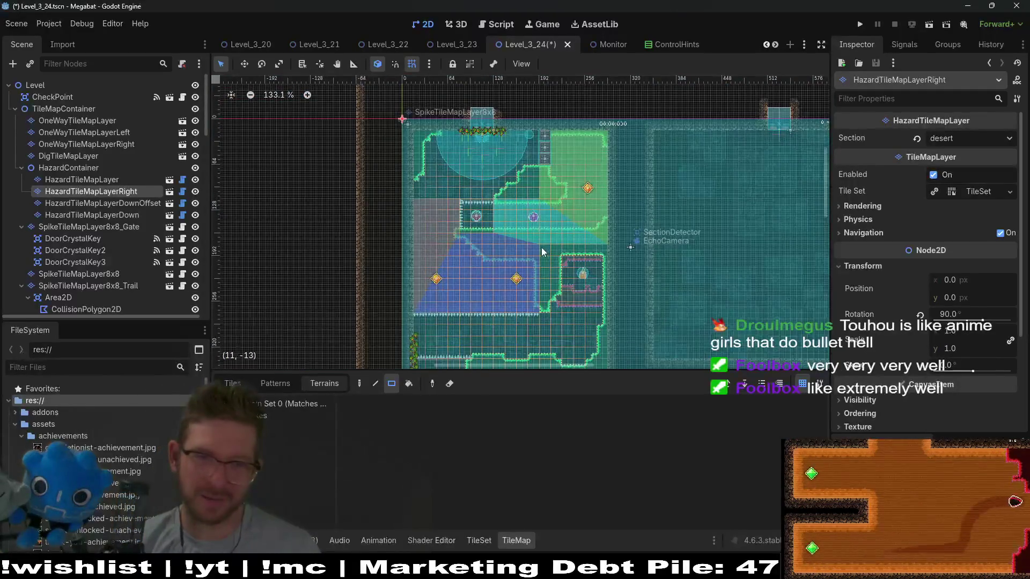
{"action": "scroll", "coordinate": [548, 197], "scroll_direction": "down", "scroll_amount": 2}
{"action": "scroll", "coordinate": [448, 194], "scroll_direction": "up", "scroll_amount": 7}
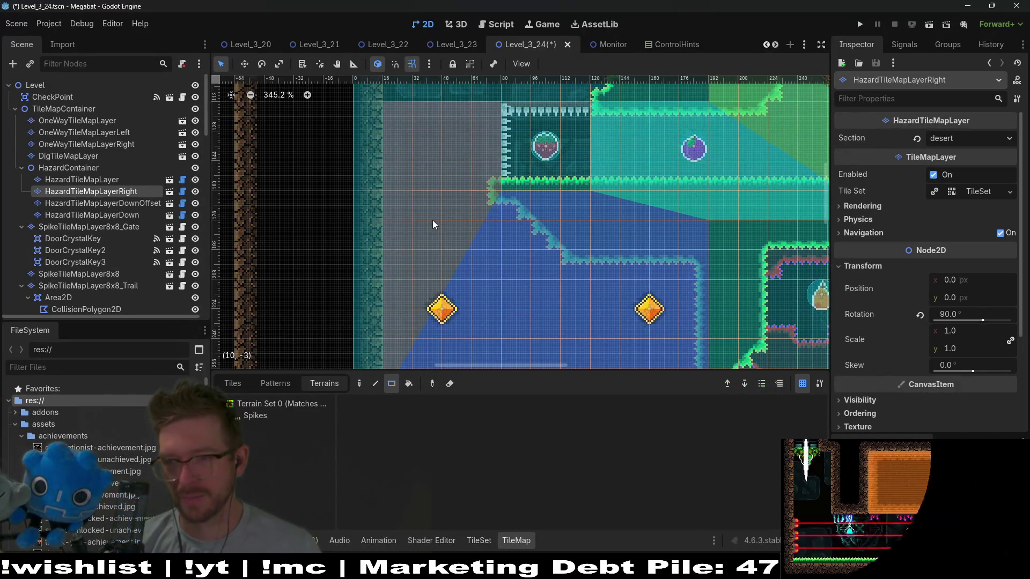
{"action": "scroll", "coordinate": [550, 218], "scroll_direction": "down", "scroll_amount": 3}
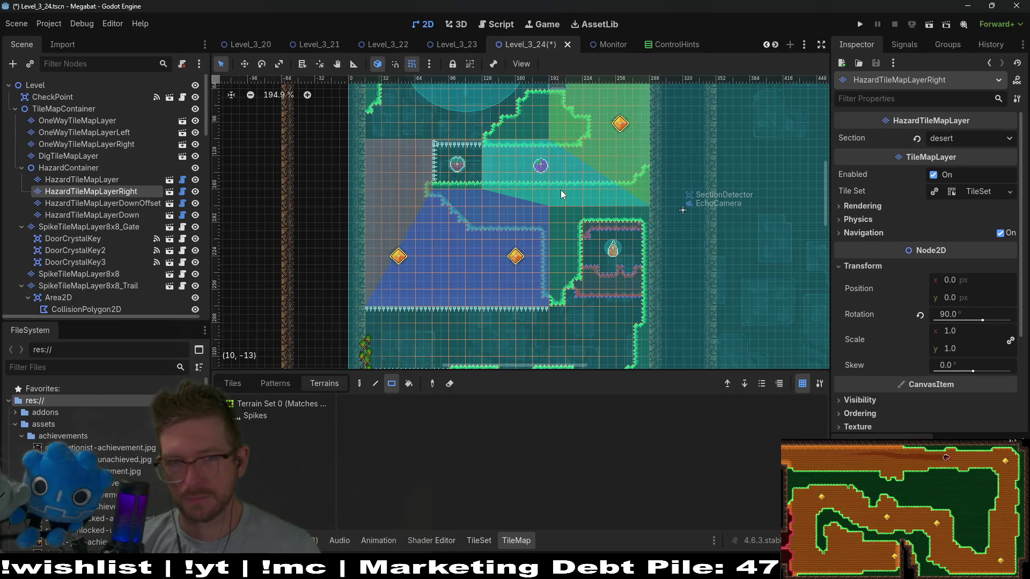
{"action": "left_click_drag", "start_coordinate": [493, 163], "coordinate": [513, 222]}
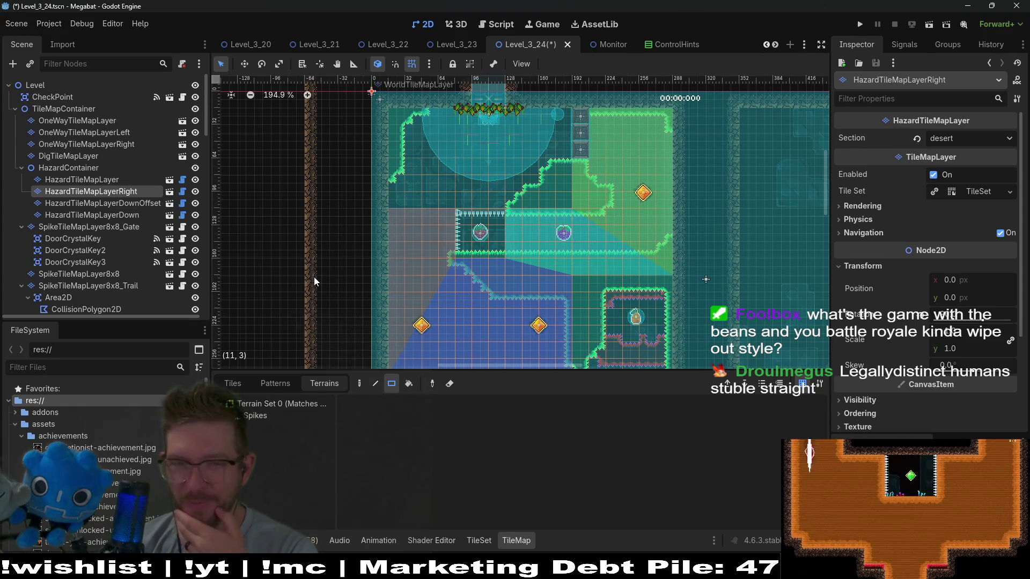
{"action": "scroll", "coordinate": [532, 291], "scroll_direction": "down", "scroll_amount": 6}
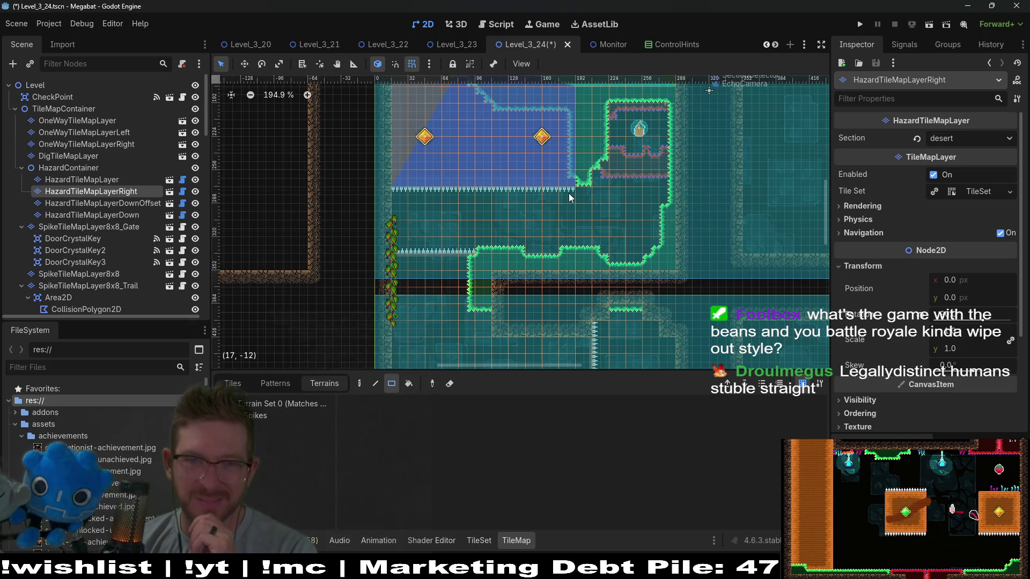
{"action": "scroll", "coordinate": [590, 161], "scroll_direction": "up", "scroll_amount": 2}
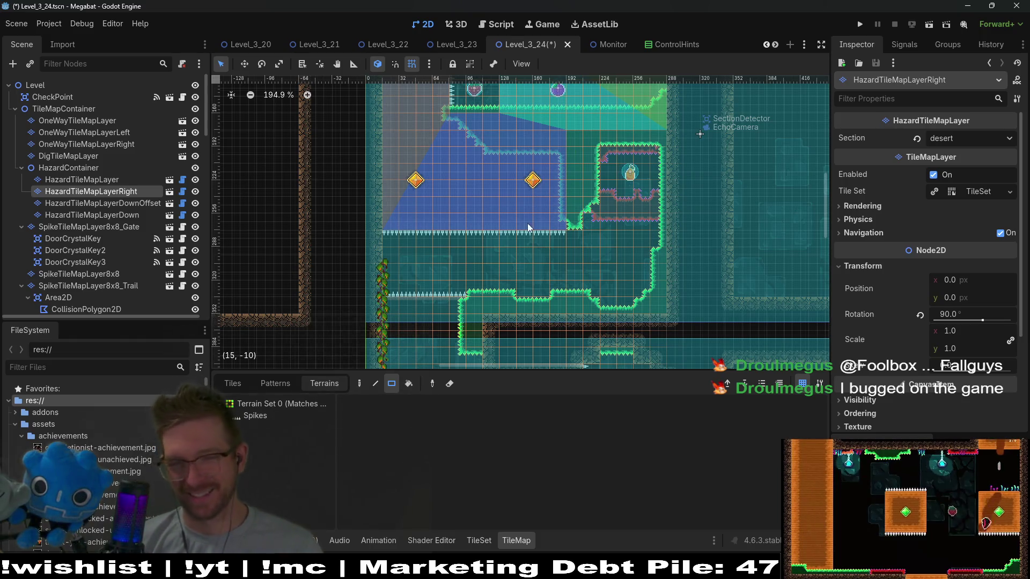
{"action": "scroll", "coordinate": [528, 228], "scroll_direction": "down", "scroll_amount": 5}
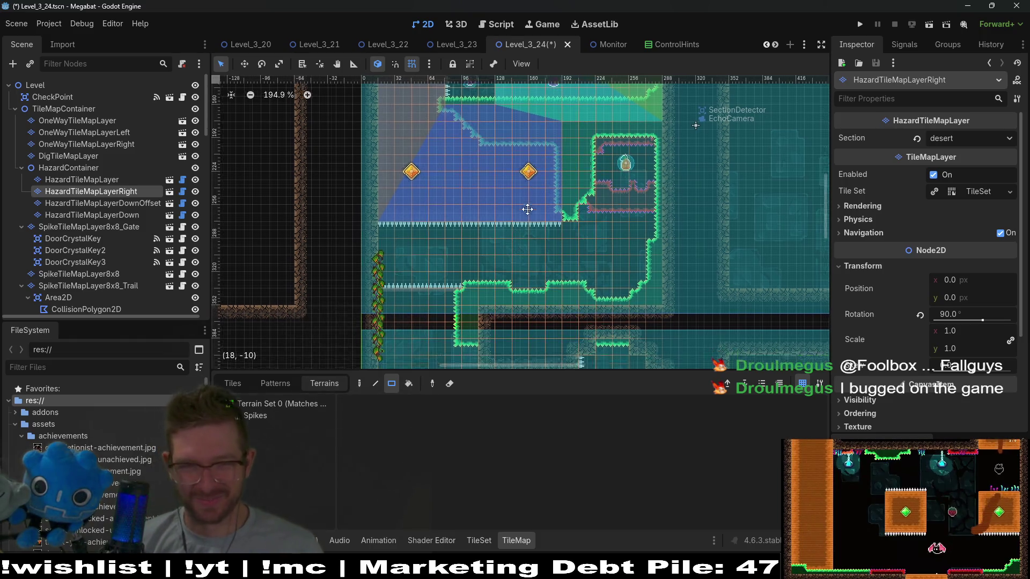
{"action": "left_click_drag", "start_coordinate": [627, 258], "coordinate": [583, 186]}
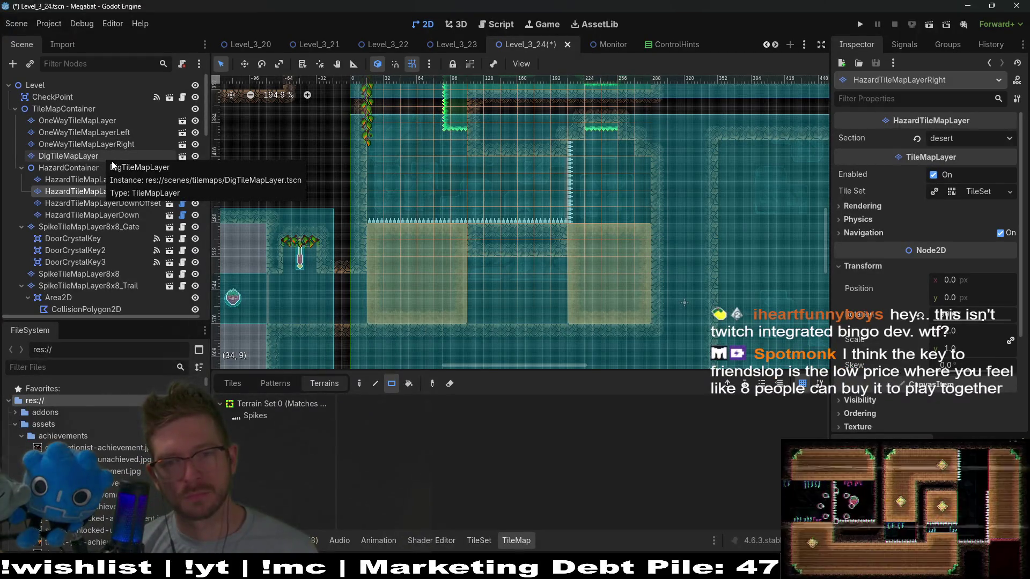
{"action": "scroll", "coordinate": [95, 165], "scroll_direction": "down", "scroll_amount": 2}
{"action": "scroll", "coordinate": [95, 165], "scroll_direction": "down", "scroll_amount": 10}
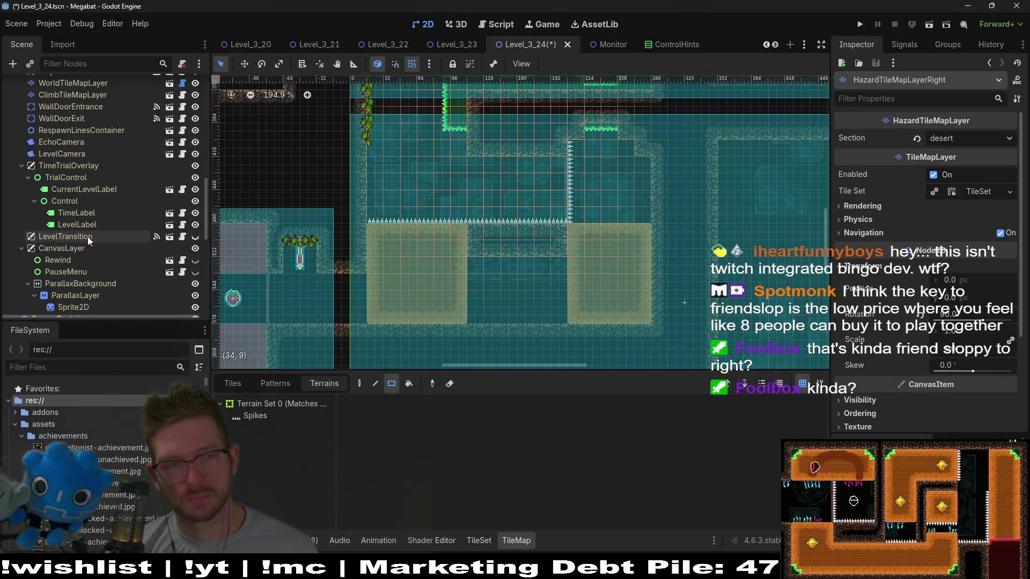
{"action": "scroll", "coordinate": [86, 238], "scroll_direction": "up", "scroll_amount": 3}
{"action": "scroll", "coordinate": [85, 237], "scroll_direction": "up", "scroll_amount": 1}
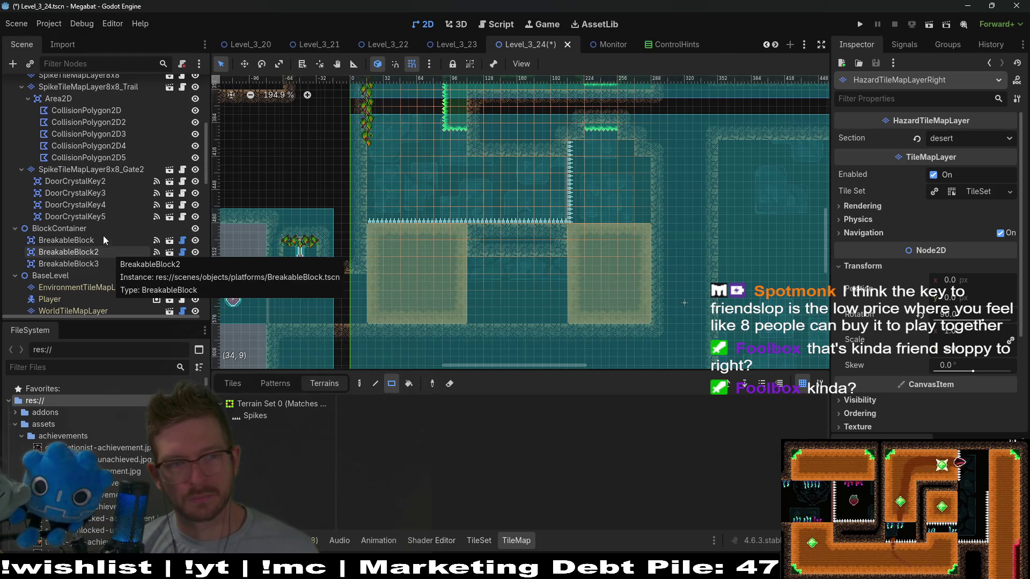
- Move the Fruit4 pickup into the alcove above the sand blocks
{"action": "scroll", "coordinate": [102, 239], "scroll_direction": "down", "scroll_amount": 10}
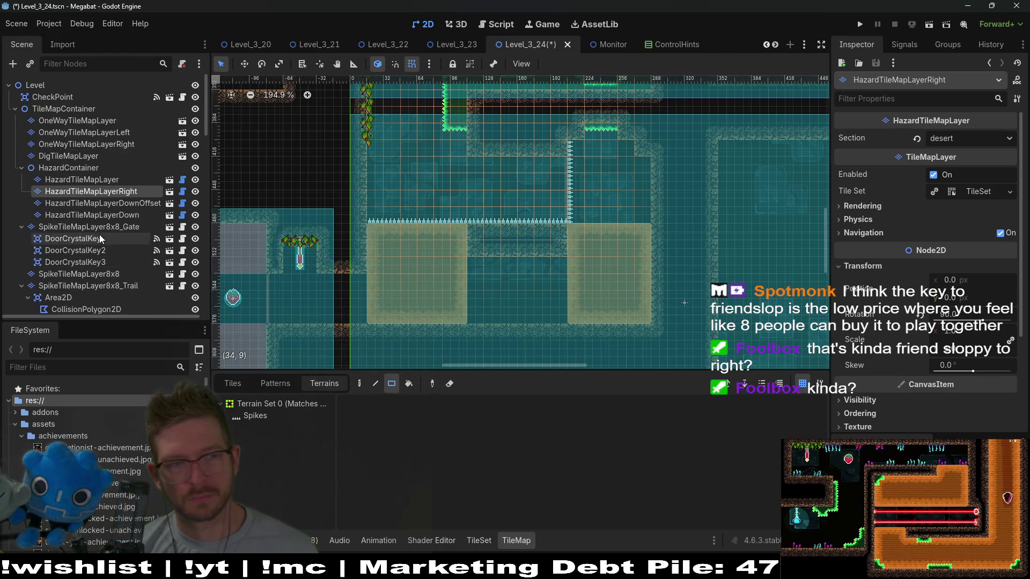
{"action": "scroll", "coordinate": [117, 243], "scroll_direction": "down", "scroll_amount": 1}
{"action": "left_click", "coordinate": [59, 241]}
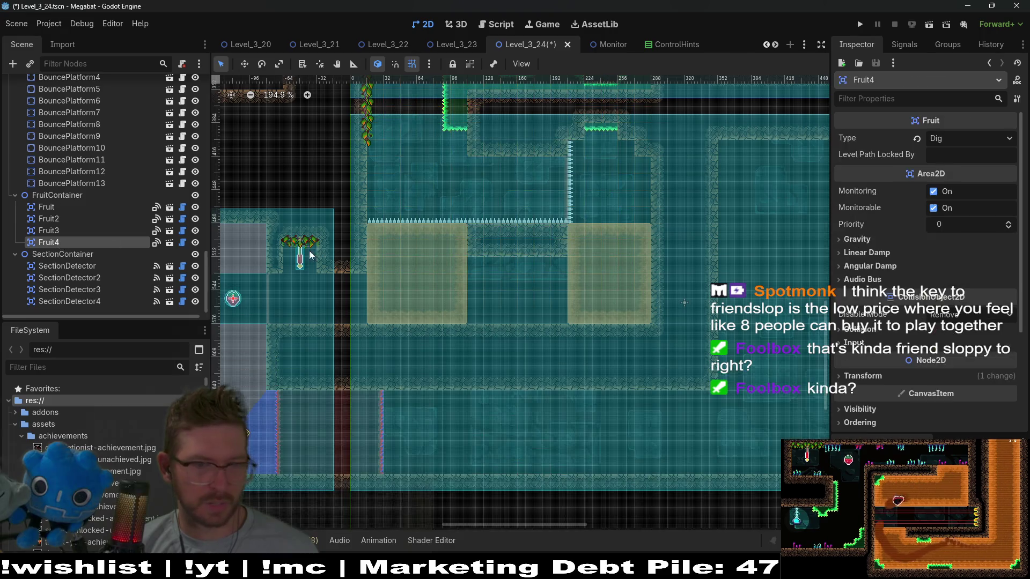
{"action": "scroll", "coordinate": [483, 290], "scroll_direction": "down", "scroll_amount": 3}
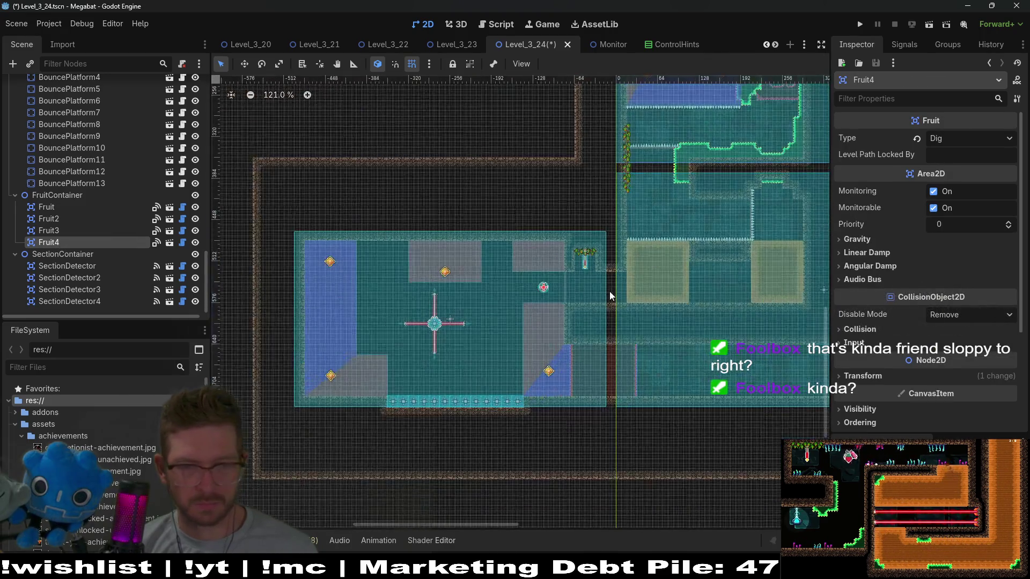
{"action": "key", "text": "w"}
{"action": "mouse_move", "coordinate": [435, 290]}
{"action": "left_mouse_down"}
{"action": "mouse_move", "coordinate": [667, 281]}
{"action": "mouse_move", "coordinate": [674, 216]}
{"action": "mouse_move", "coordinate": [677, 227]}
{"action": "mouse_move", "coordinate": [547, 271]}
{"action": "mouse_move", "coordinate": [436, 294]}
{"action": "left_mouse_up"}
- Duplicate Fruit4 to leave a copy behind, then save and run the current scene
{"action": "key", "text": "ctrl+d"}
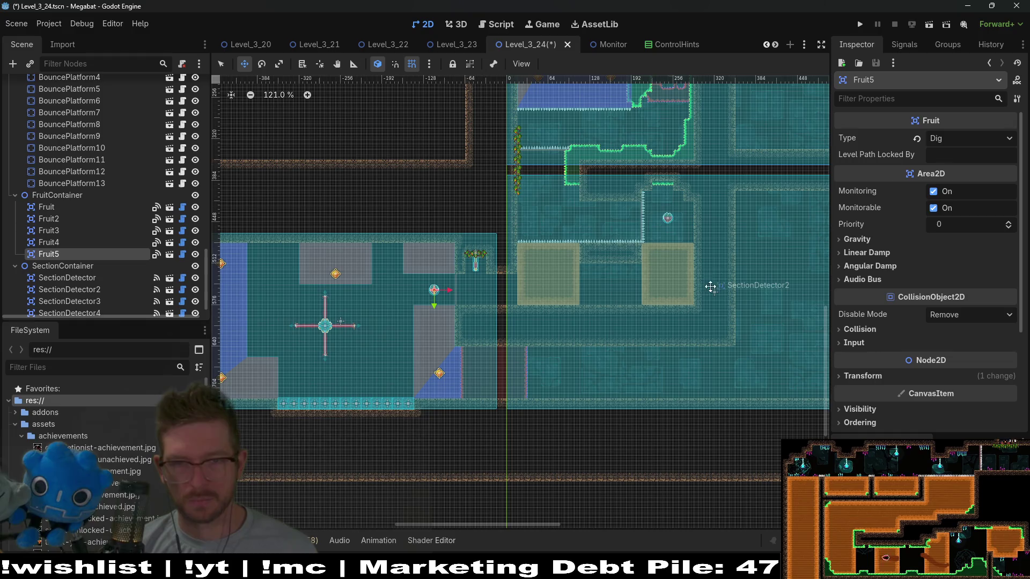
{"action": "left_click", "coordinate": [54, 244]}
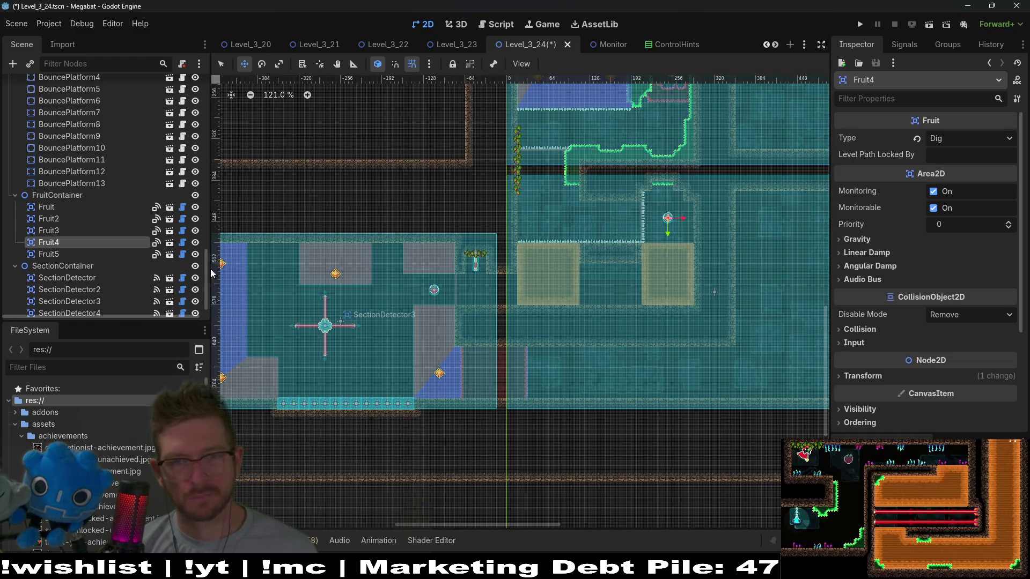
{"action": "left_click", "coordinate": [910, 25]}
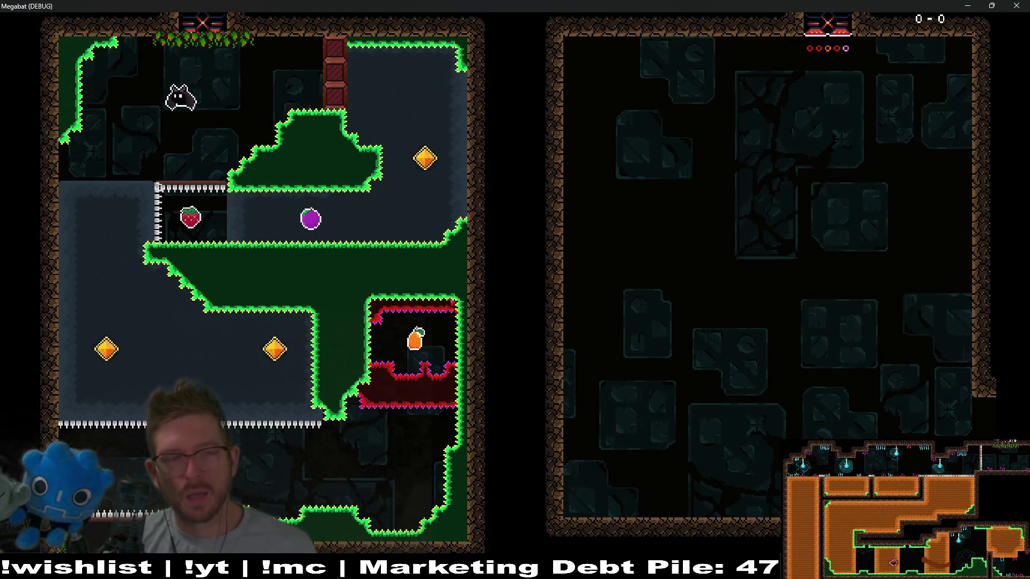
- Dash the bat right and fly it around the fruit room's top passage, then restart the room
{"action": "key", "text": "Right"}
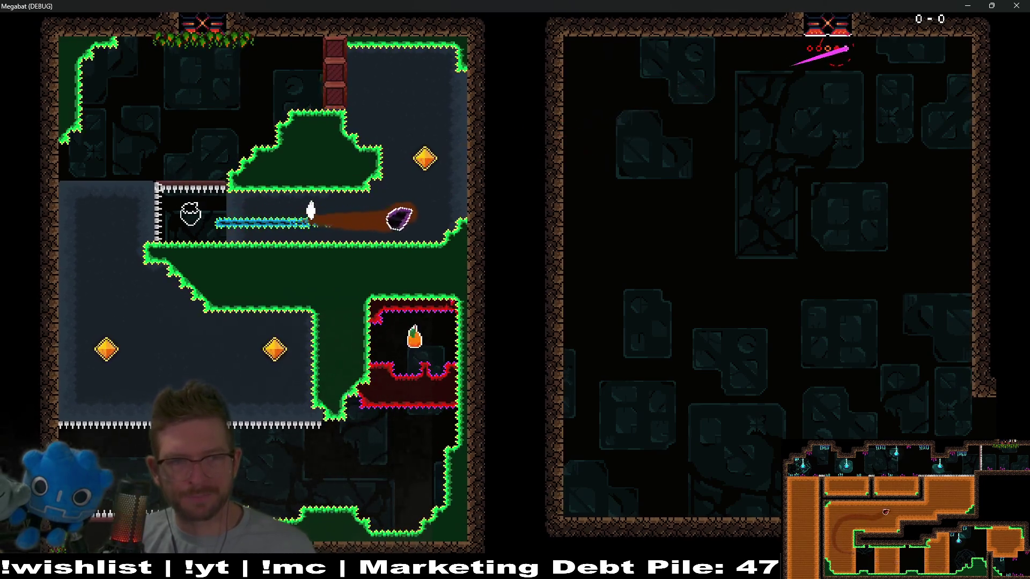
{"action": "key", "text": "Left"}
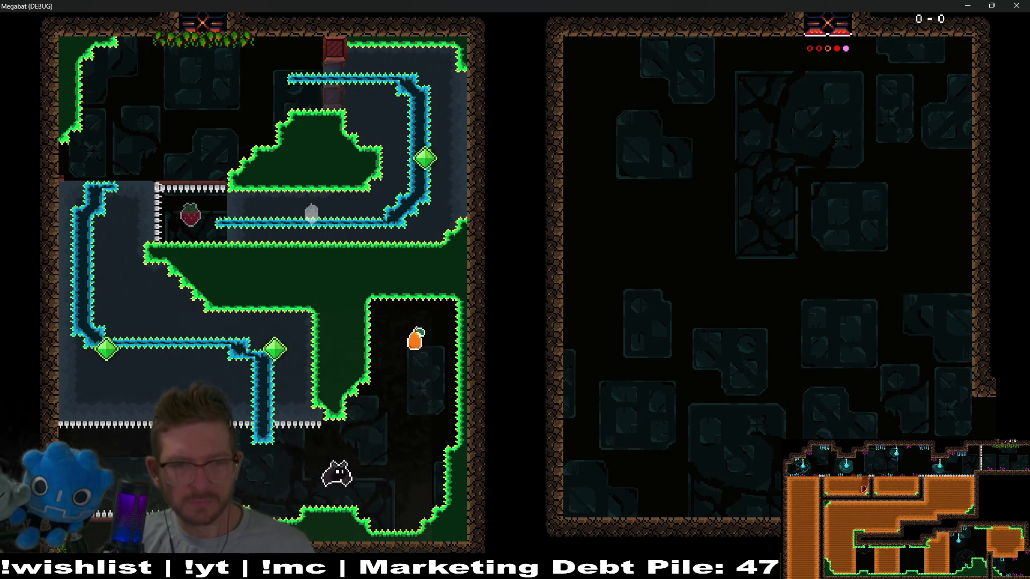
{"action": "key", "text": "r"}
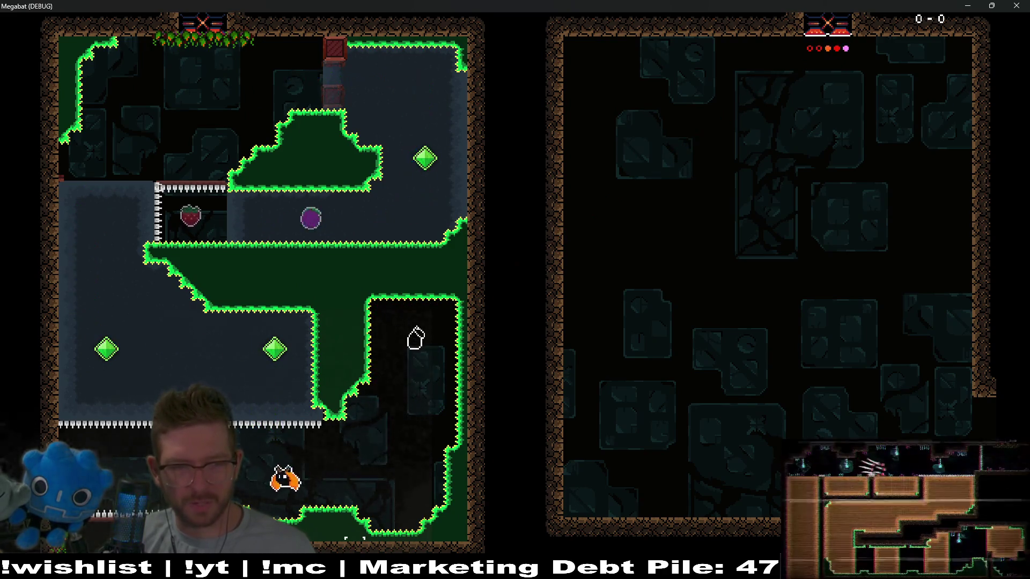
- In the sand-block room, grab the strawberry, dig down through the sand, then close the game
{"action": "key", "text": "n"}
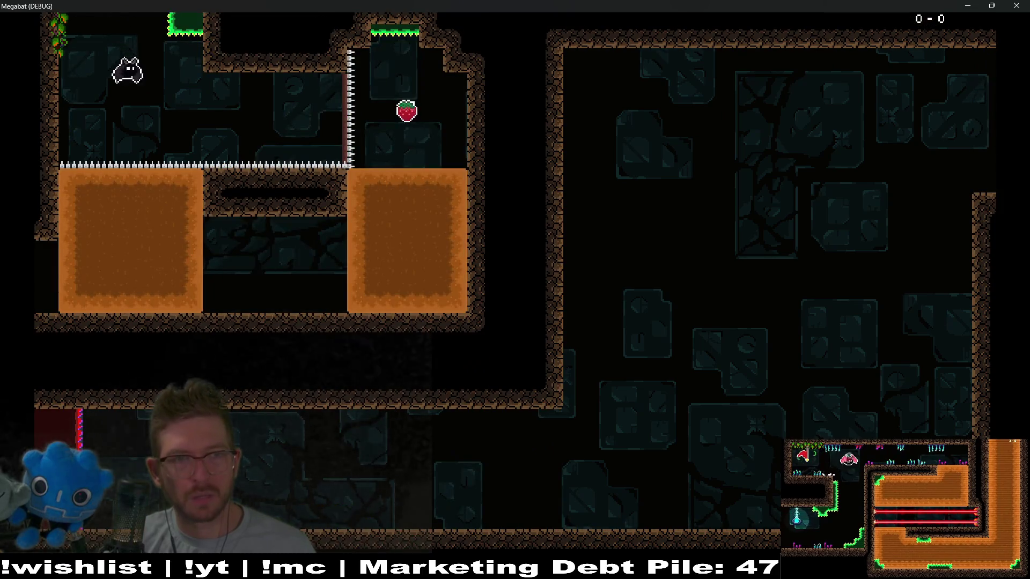
{"action": "key", "text": "Down"}
{"action": "key", "text": "Left"}
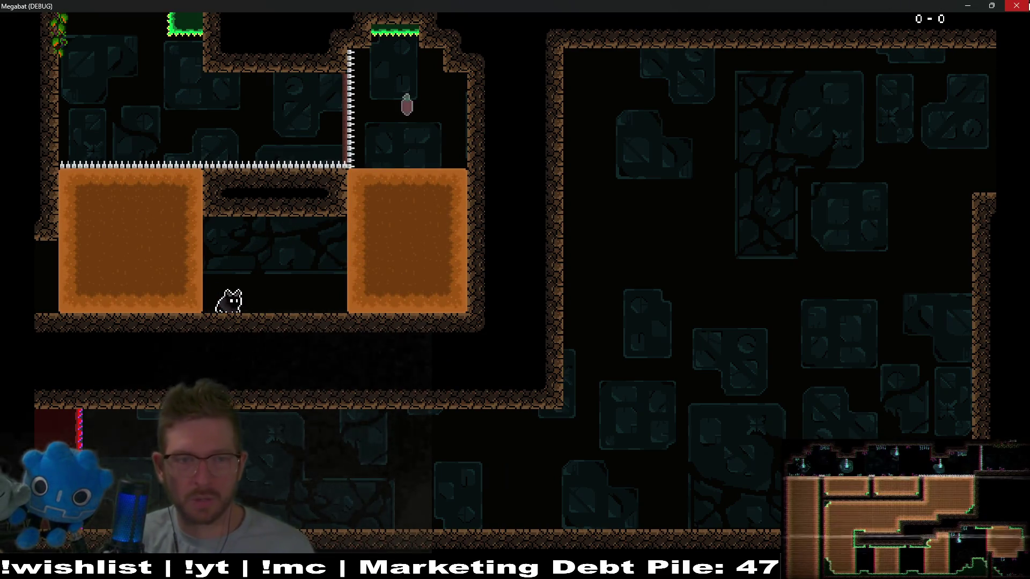
{"action": "left_click", "coordinate": [1015, 6]}
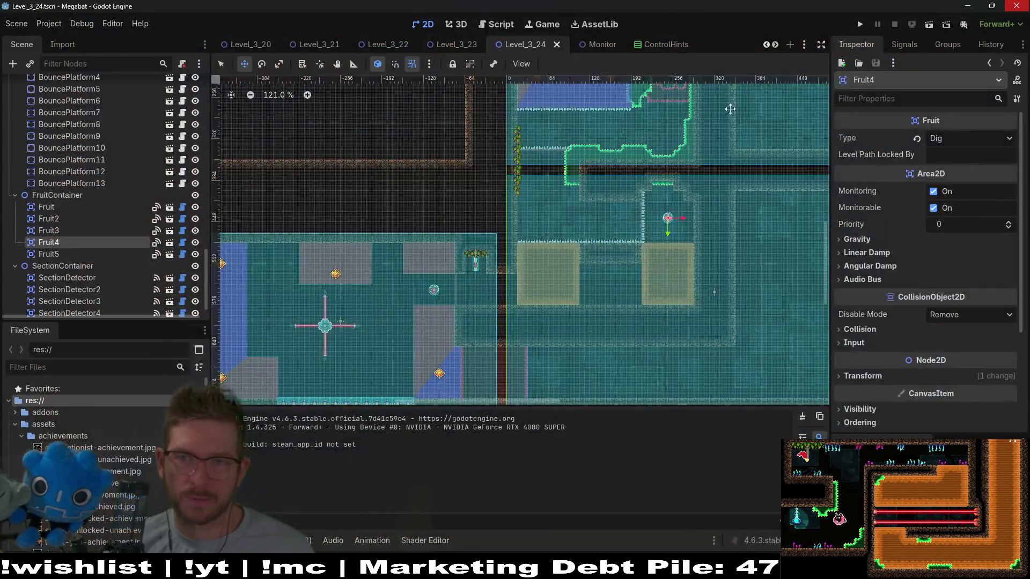
{"action": "left_click", "coordinate": [929, 25]}
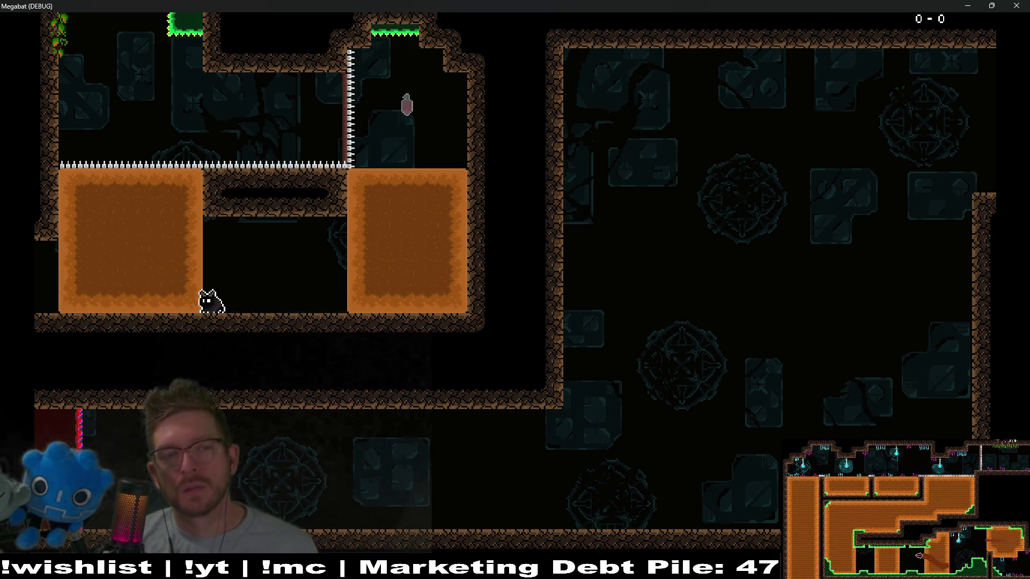
{"action": "left_click", "coordinate": [1015, 5]}
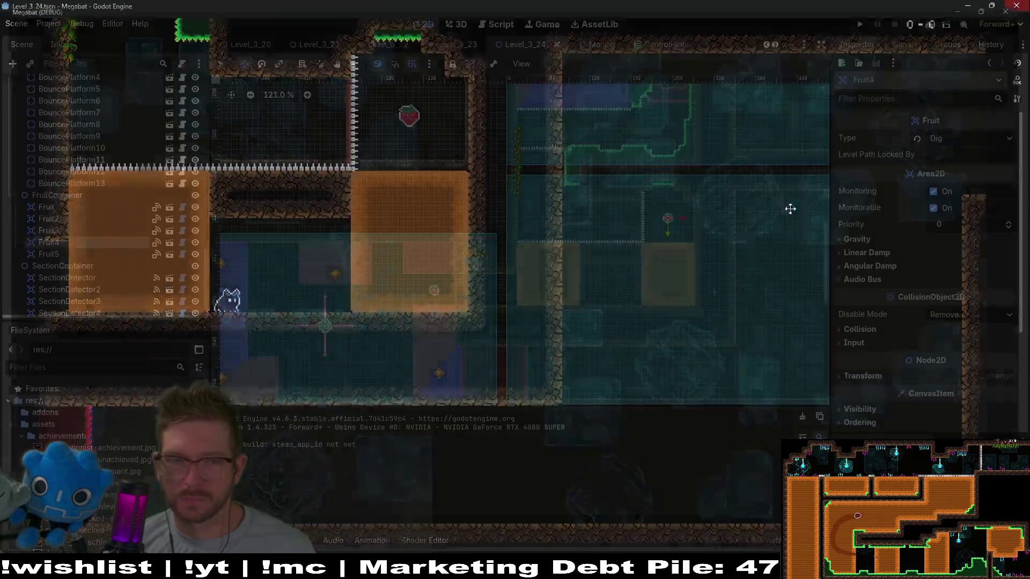
- Paint a 7x2 strip of Spikes terrain on HazardTileMapLayer between the sand blocks, then save and run
{"action": "scroll", "coordinate": [89, 234], "scroll_direction": "up", "scroll_amount": 10}
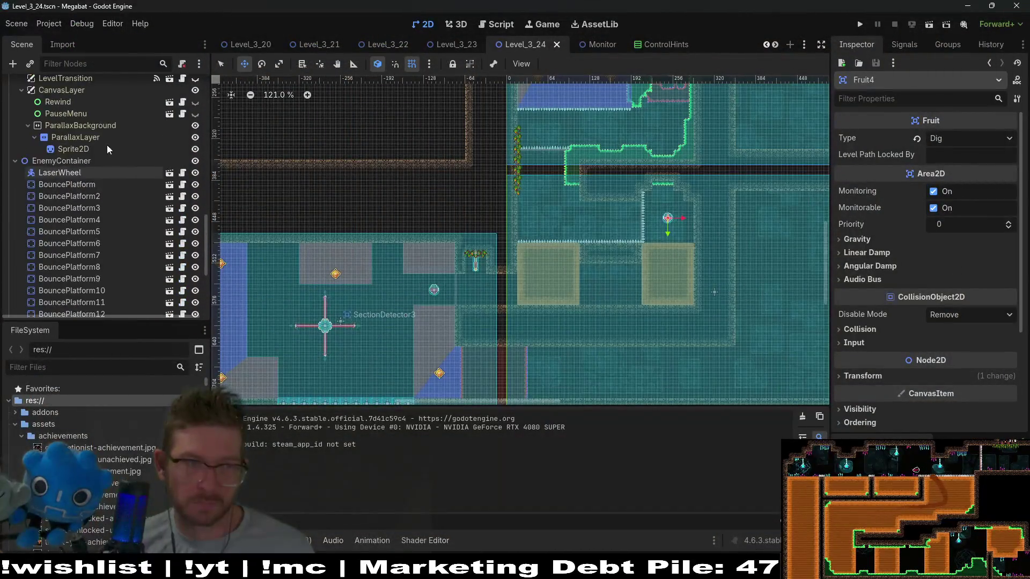
{"action": "scroll", "coordinate": [90, 234], "scroll_direction": "up", "scroll_amount": 4}
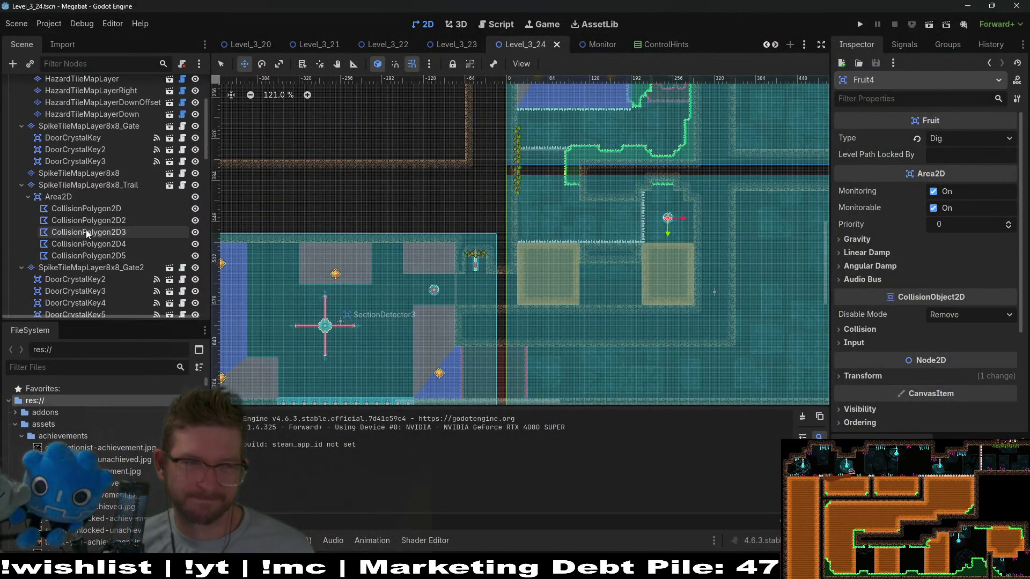
{"action": "left_click", "coordinate": [114, 107]}
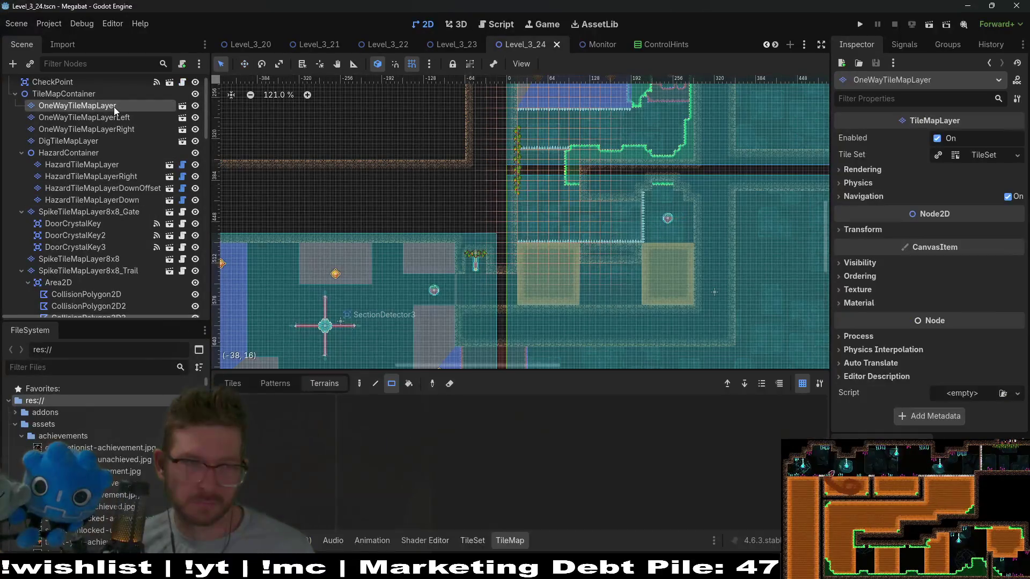
{"action": "left_click", "coordinate": [110, 164]}
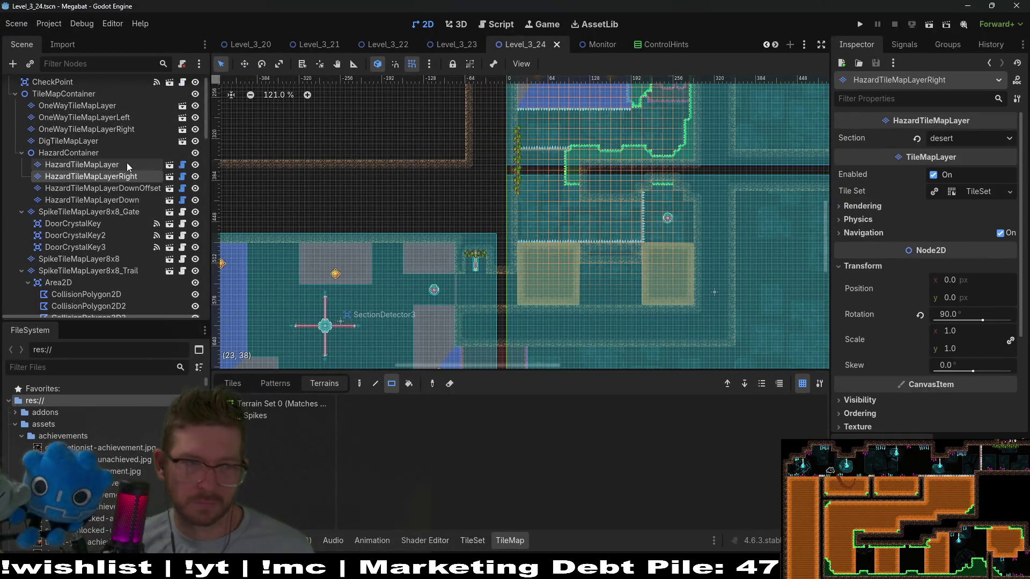
{"action": "left_click", "coordinate": [283, 420]}
{"action": "scroll", "coordinate": [399, 232], "scroll_direction": "up", "scroll_amount": 5}
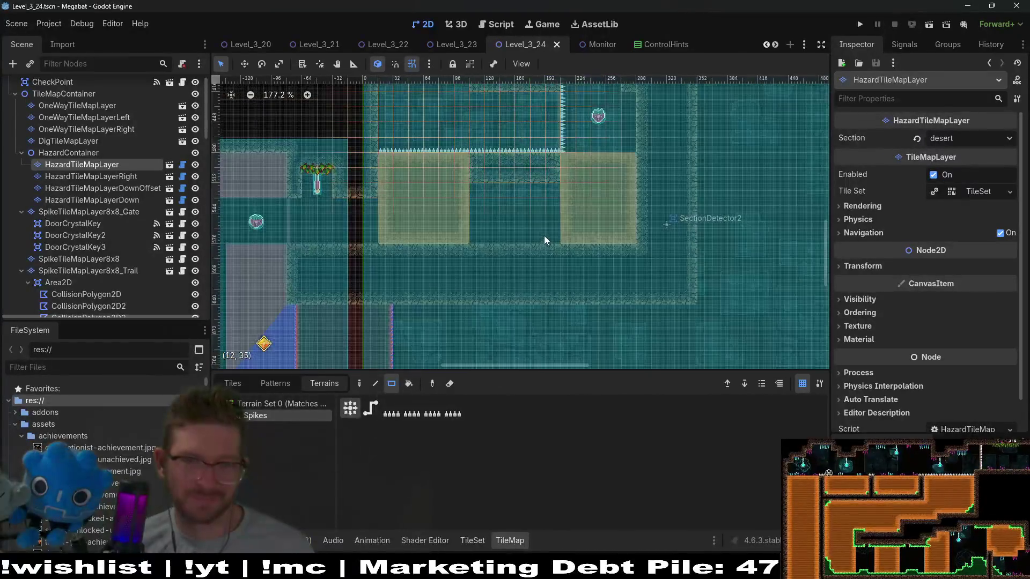
{"action": "mouse_move", "coordinate": [433, 246]}
{"action": "left_mouse_down"}
{"action": "mouse_move", "coordinate": [589, 256]}
{"action": "mouse_move", "coordinate": [552, 249]}
{"action": "left_mouse_up"}
{"action": "scroll", "coordinate": [553, 248], "scroll_direction": "down", "scroll_amount": 2}
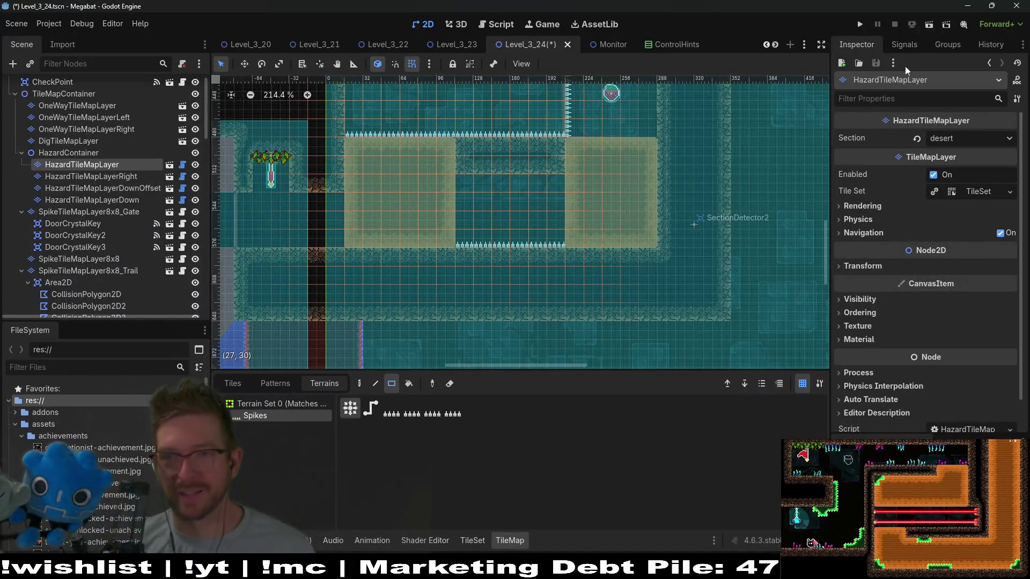
{"action": "left_click", "coordinate": [928, 26]}
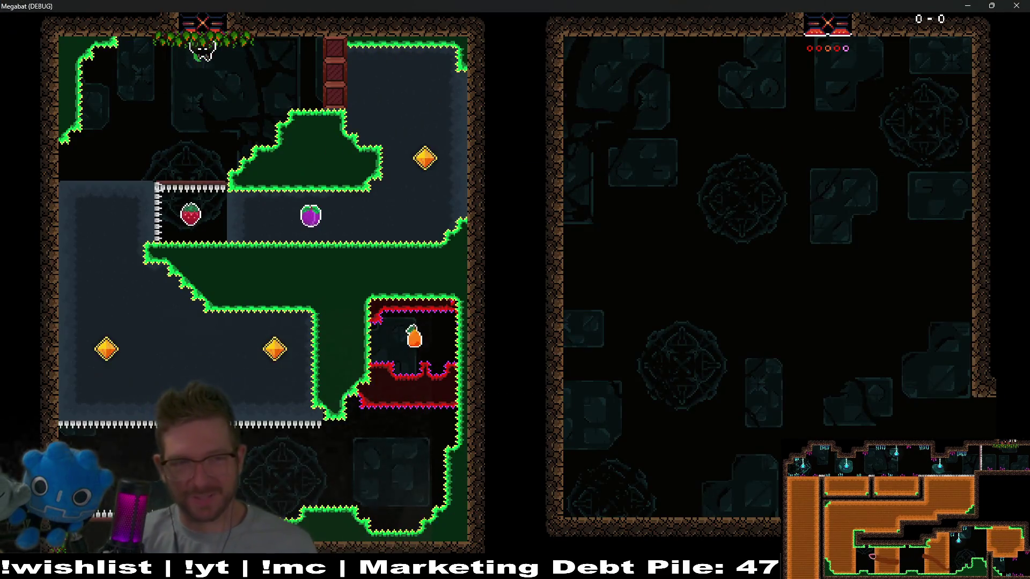
- Dash the bat right, swing up to collect the alcove fruit, then run left along the wall
{"action": "key", "text": "Right"}
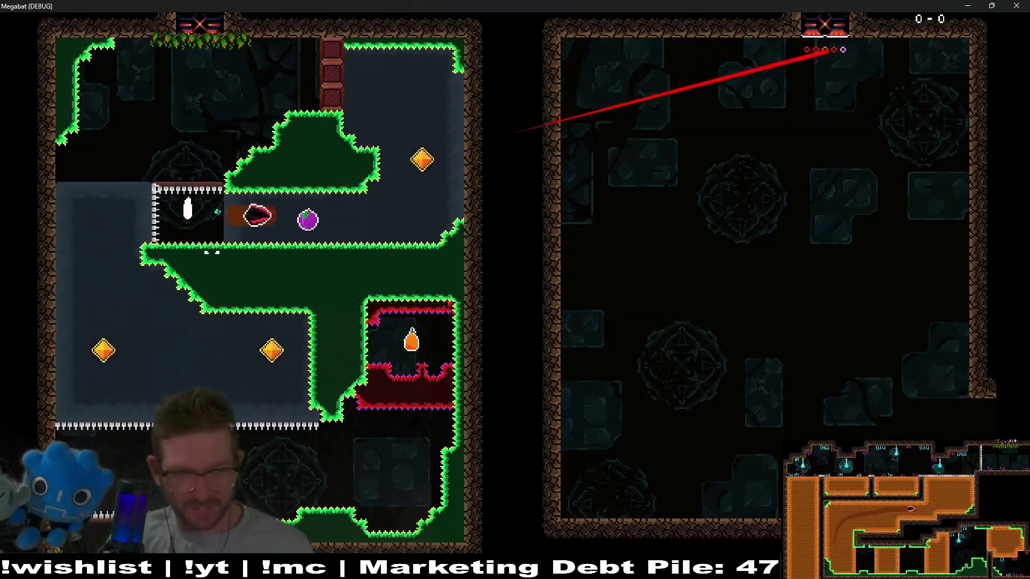
{"action": "key", "text": "Up"}
{"action": "key", "text": "Left"}
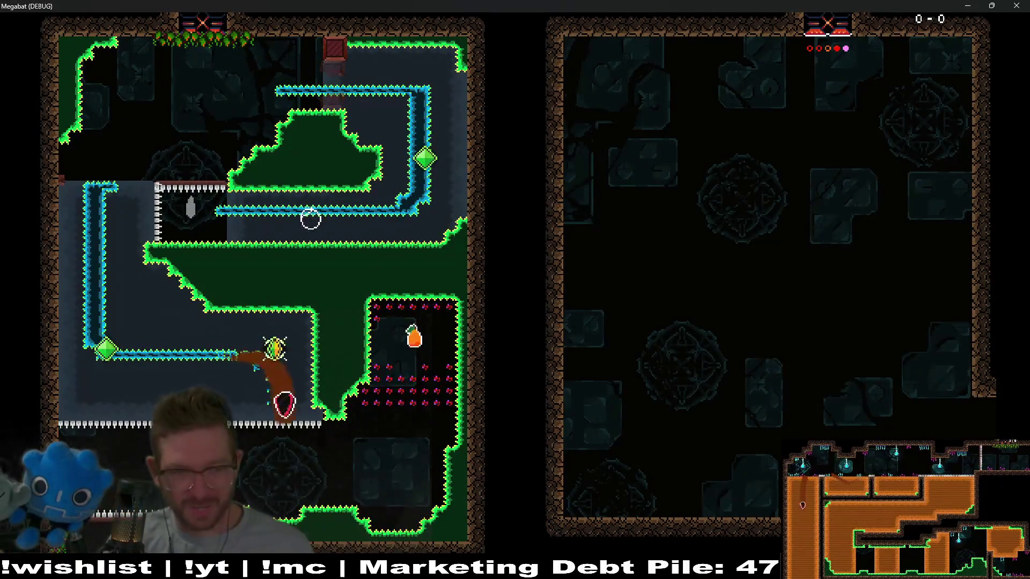
{"action": "key", "text": "Up"}
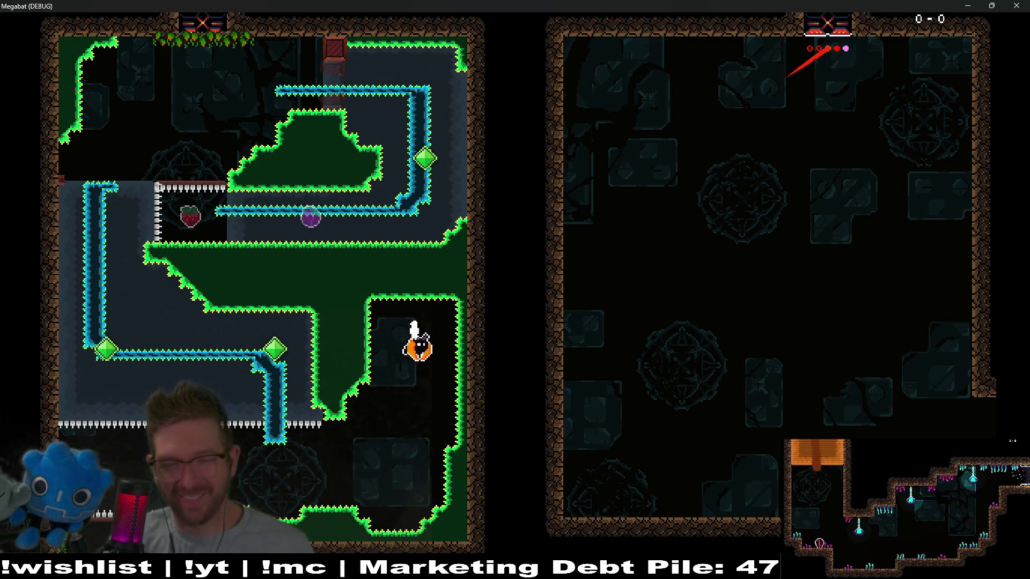
- Carry the bat into the next room and dig down and left through the sand block
{"action": "key", "text": "Up"}
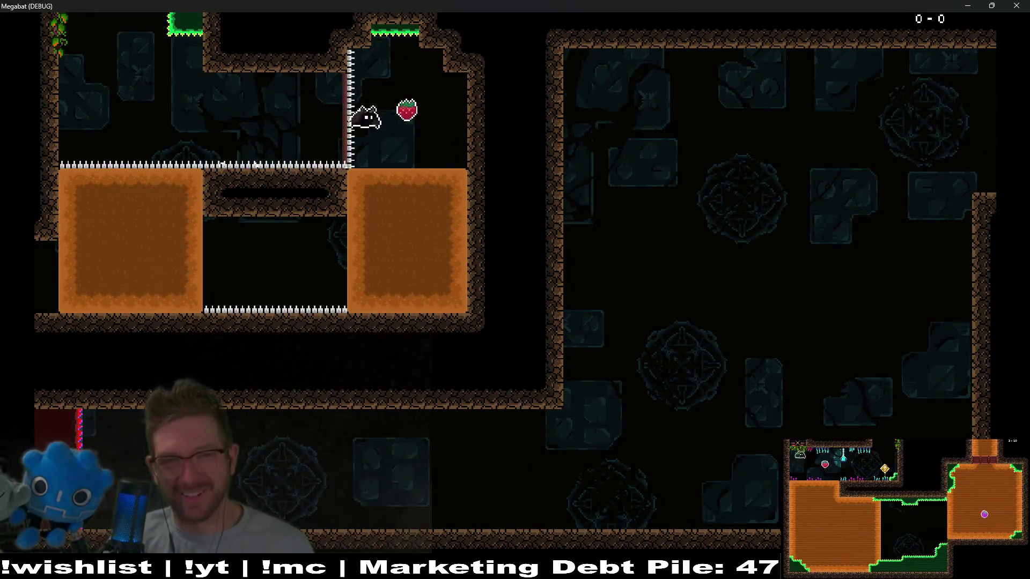
{"action": "key", "text": "Up"}
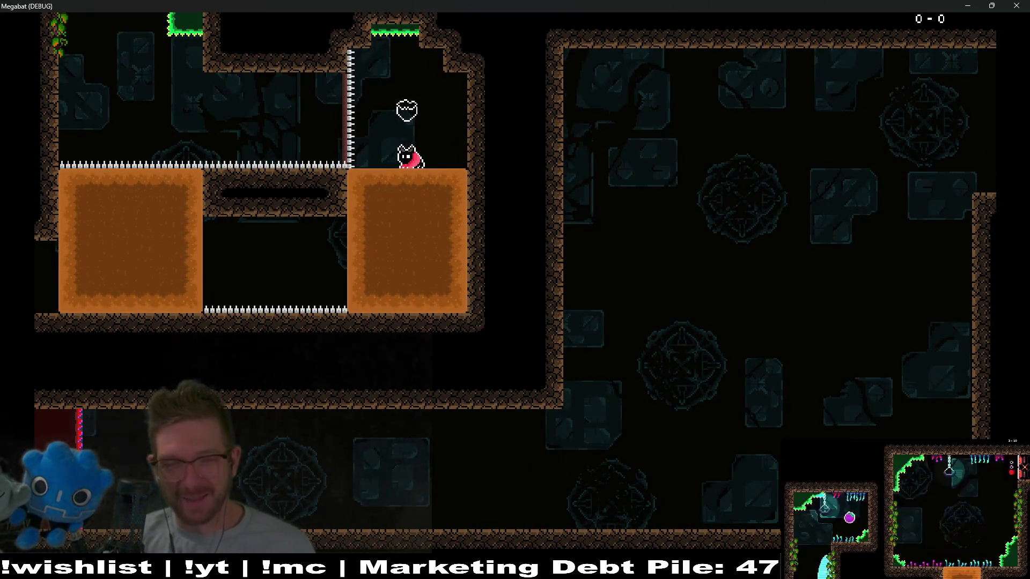
{"action": "key", "text": "Down"}
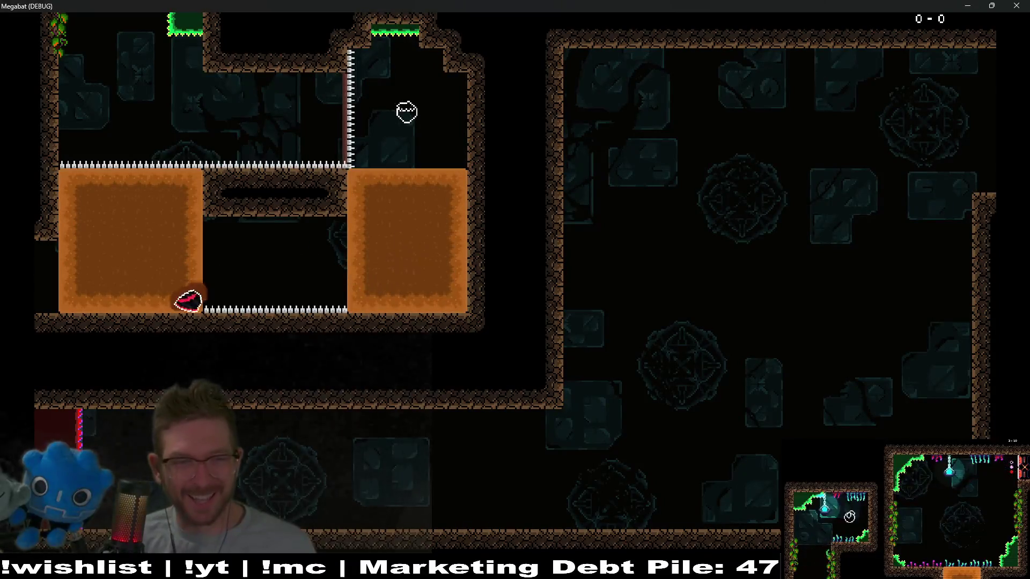
{"action": "key", "text": "Left"}
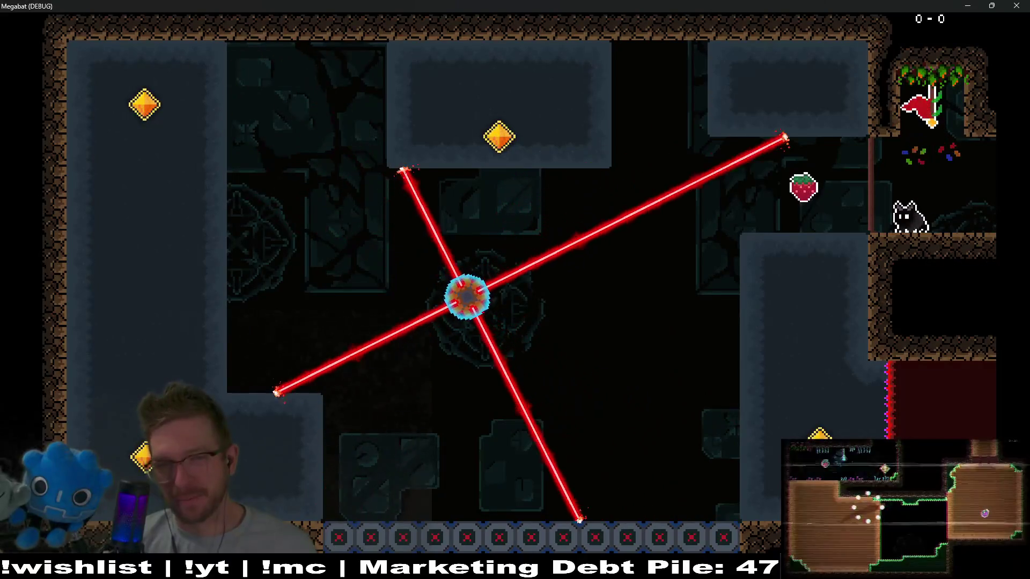
- Make two runs at the laser-wheel room, grabbing the strawberry and circling the bottom and left wall
{"action": "key", "text": "Left"}
{"action": "key", "text": "Down"}
{"action": "key", "text": "Left"}
{"action": "key", "text": "Up"}
{"action": "key", "text": "Right"}
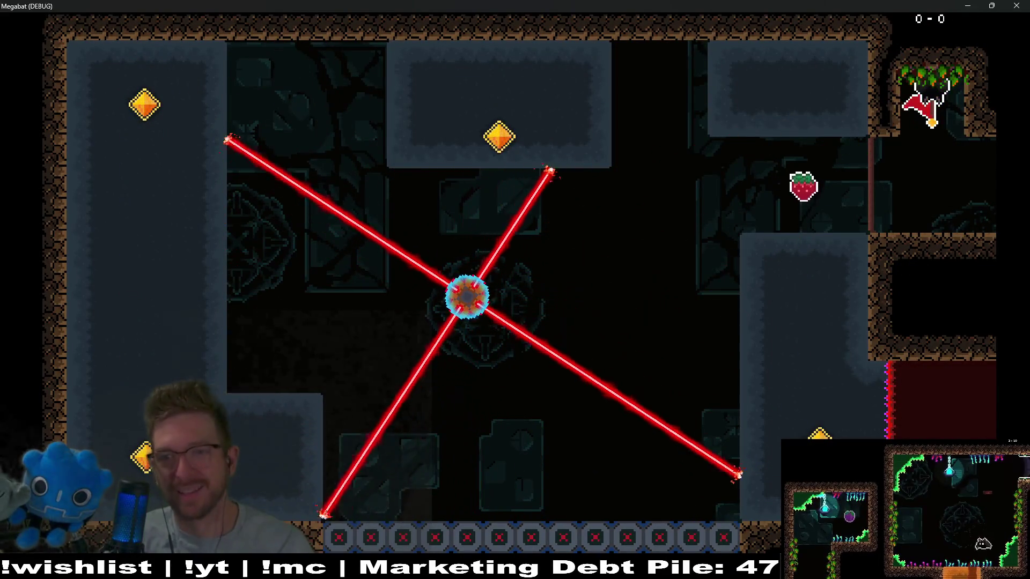
{"action": "key", "text": "Left"}
{"action": "key", "text": "Down"}
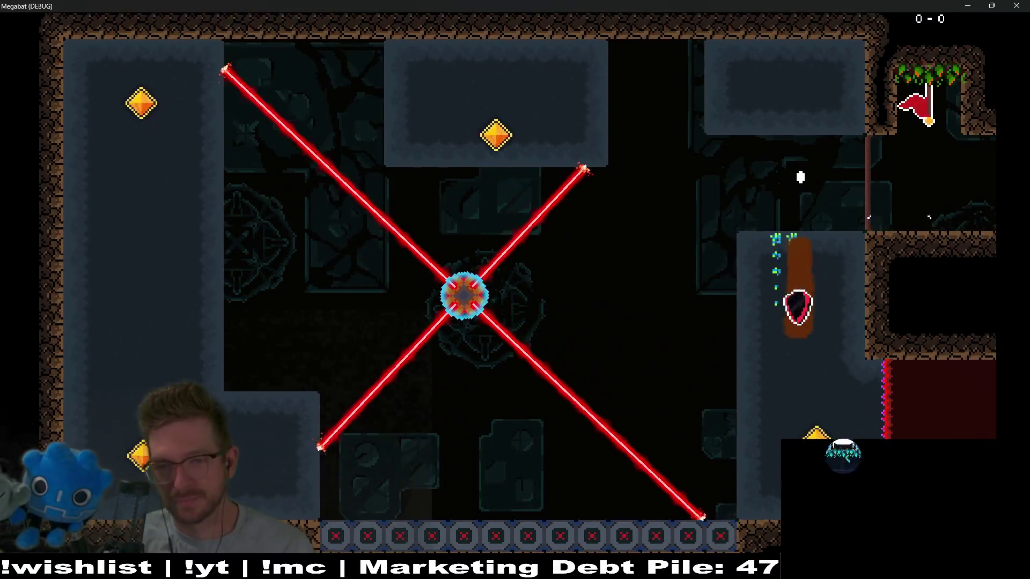
{"action": "key", "text": "Left"}
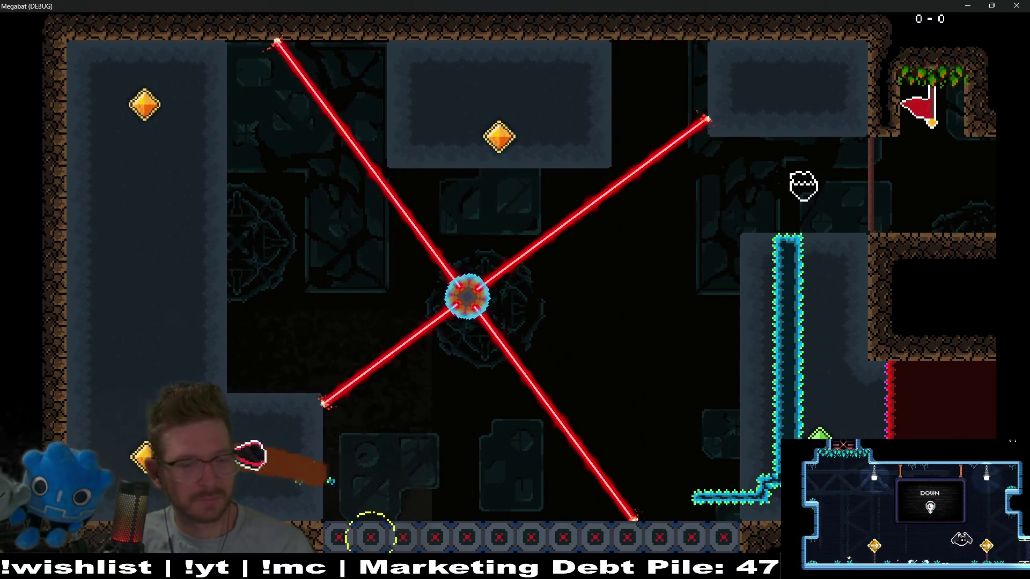
{"action": "key", "text": "Up"}
{"action": "key", "text": "Right"}
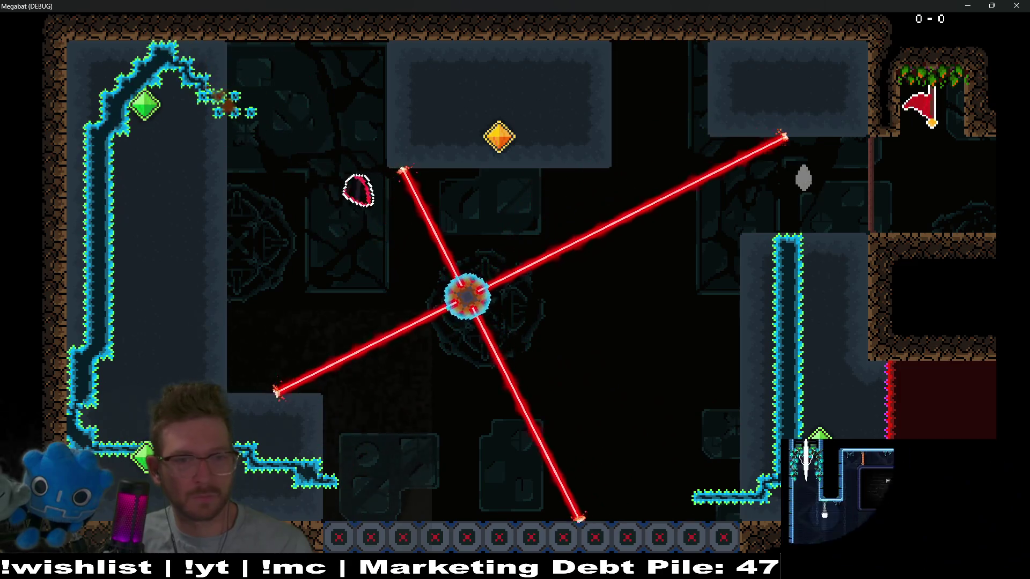
- Retry the laser-wheel circuit, collecting the strawberry plus the top-centre and top-left gems
{"action": "key", "text": "Left"}
{"action": "key", "text": "Left"}
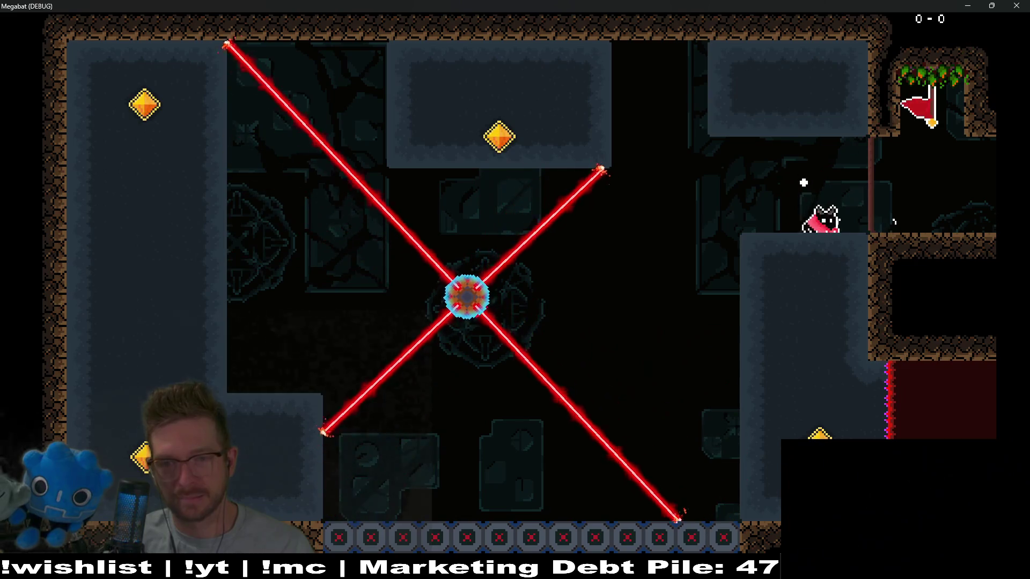
{"action": "key", "text": "Down"}
{"action": "key", "text": "Left"}
{"action": "key", "text": "Left"}
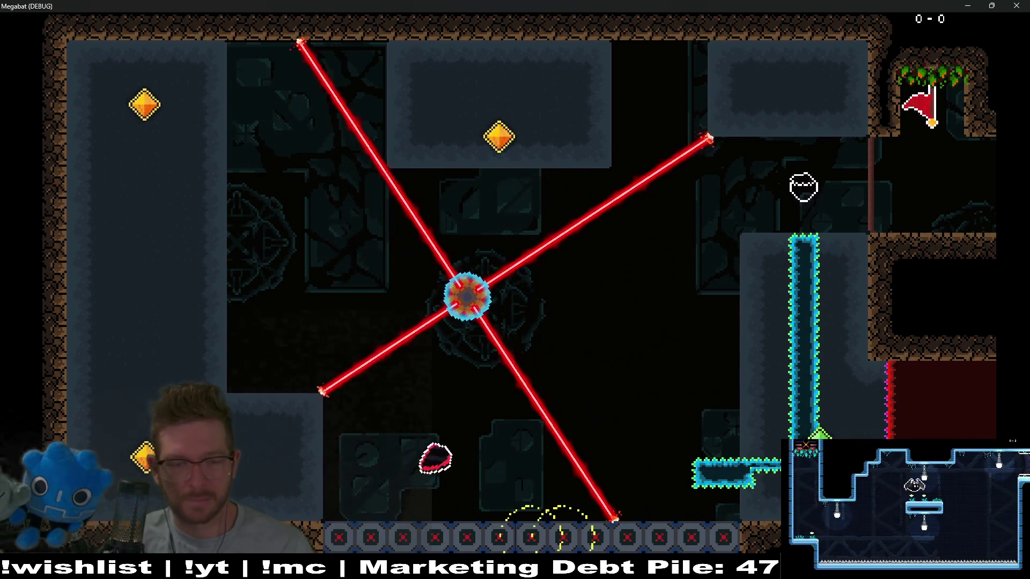
{"action": "key", "text": "Up"}
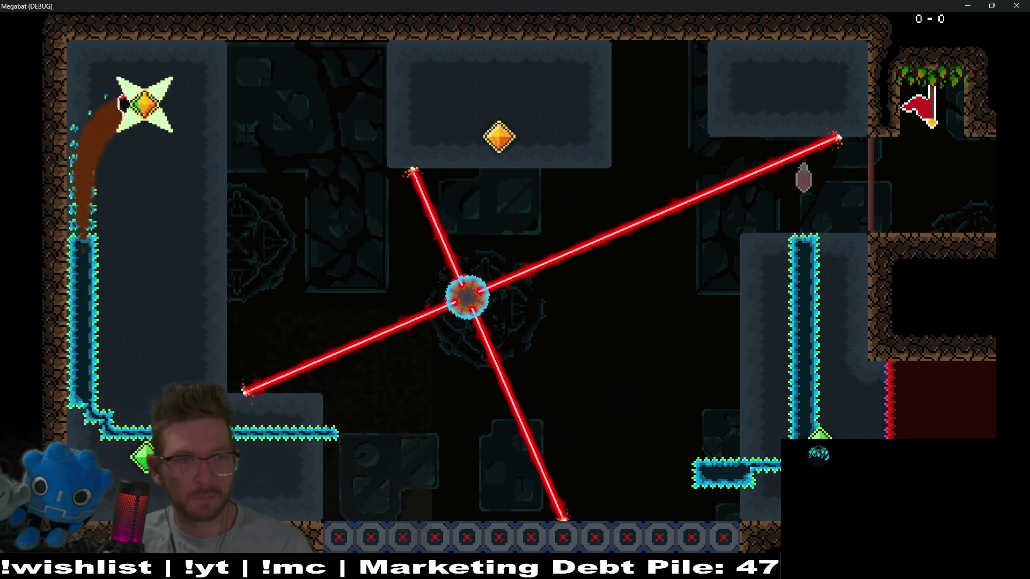
{"action": "key", "text": "Right"}
{"action": "key", "text": "Right"}
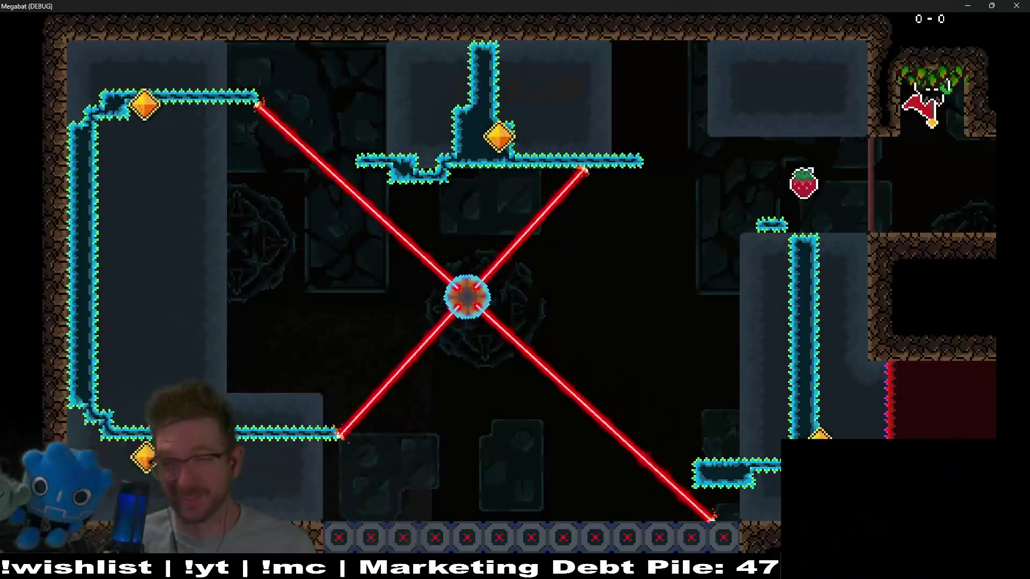
{"action": "key", "text": "Down"}
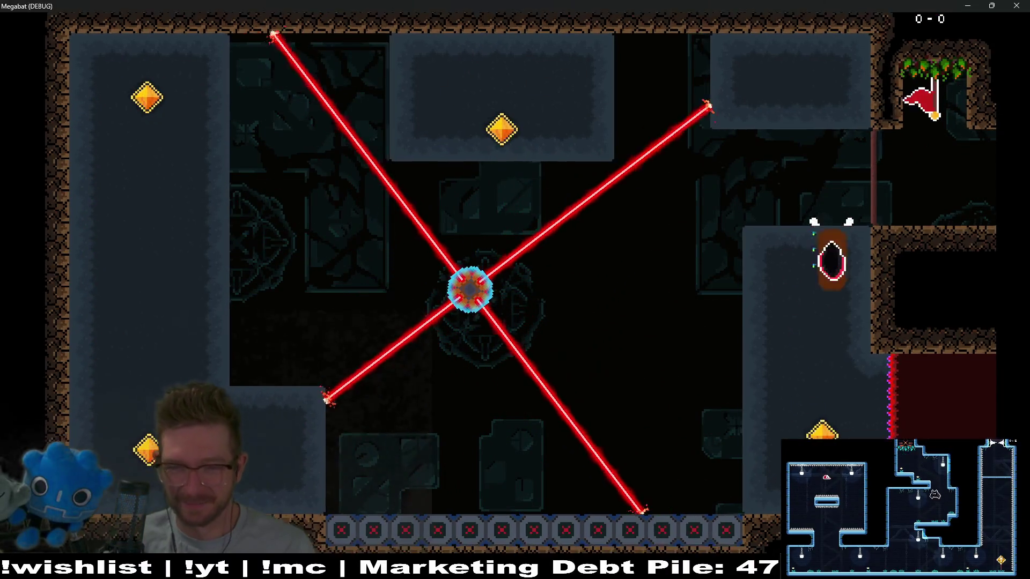
{"action": "key", "text": "Left"}
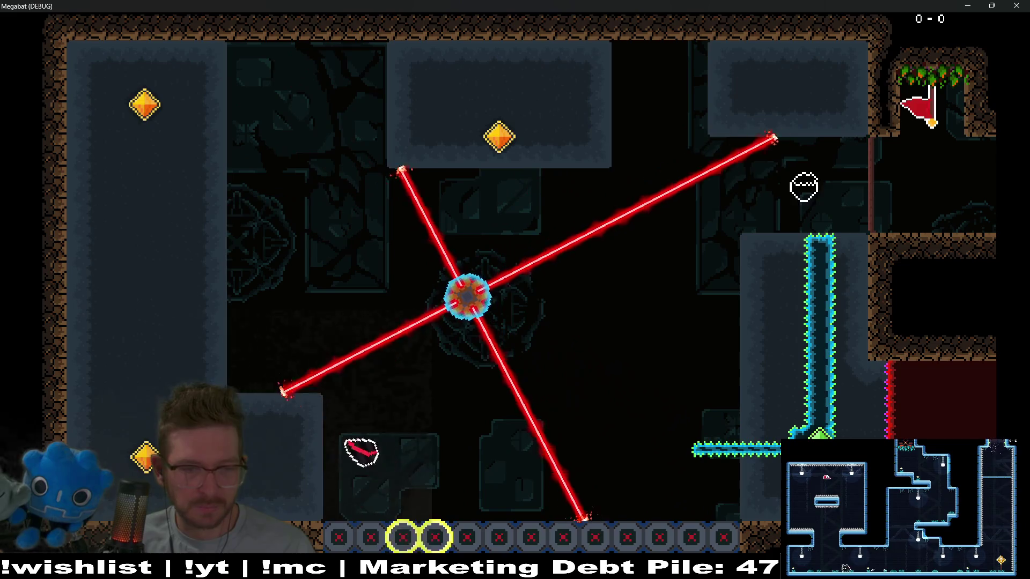
{"action": "key", "text": "Right"}
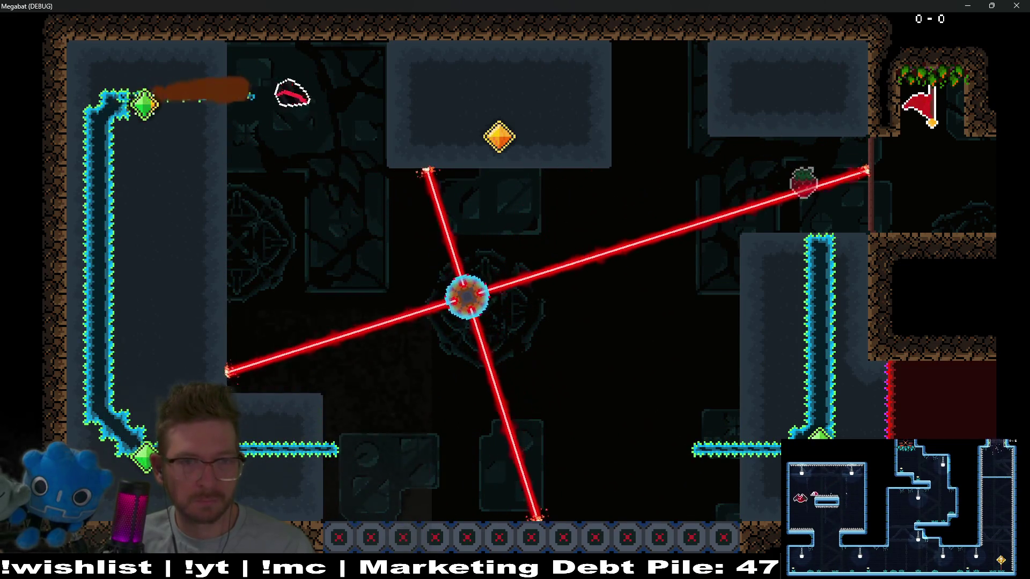
{"action": "key", "text": "Down"}
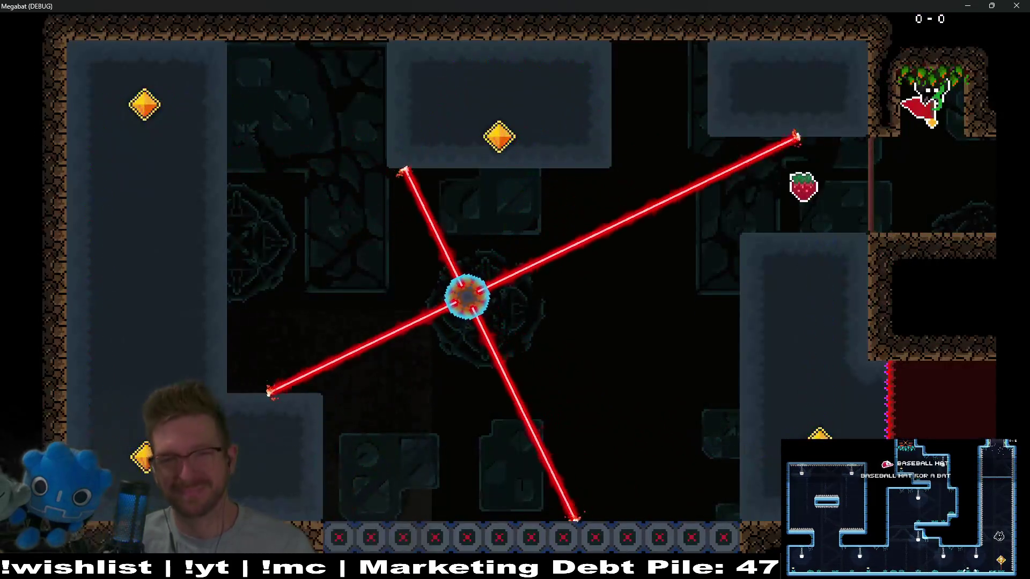
- Attempt the laser-wheel room again, taking the strawberry and looping the bottom, left side and top
{"action": "key", "text": "Down"}
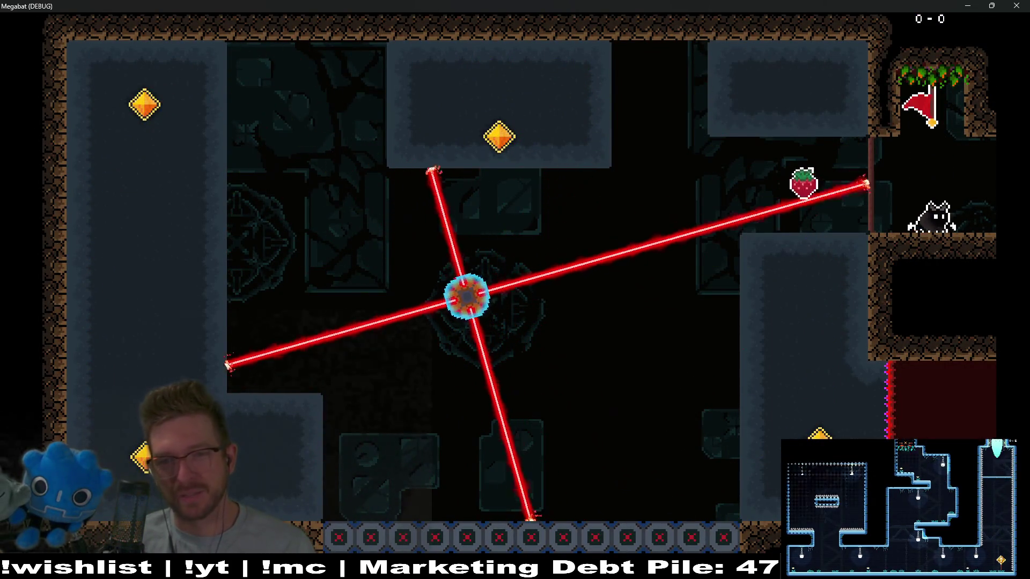
{"action": "key", "text": "Left"}
{"action": "key", "text": "Down"}
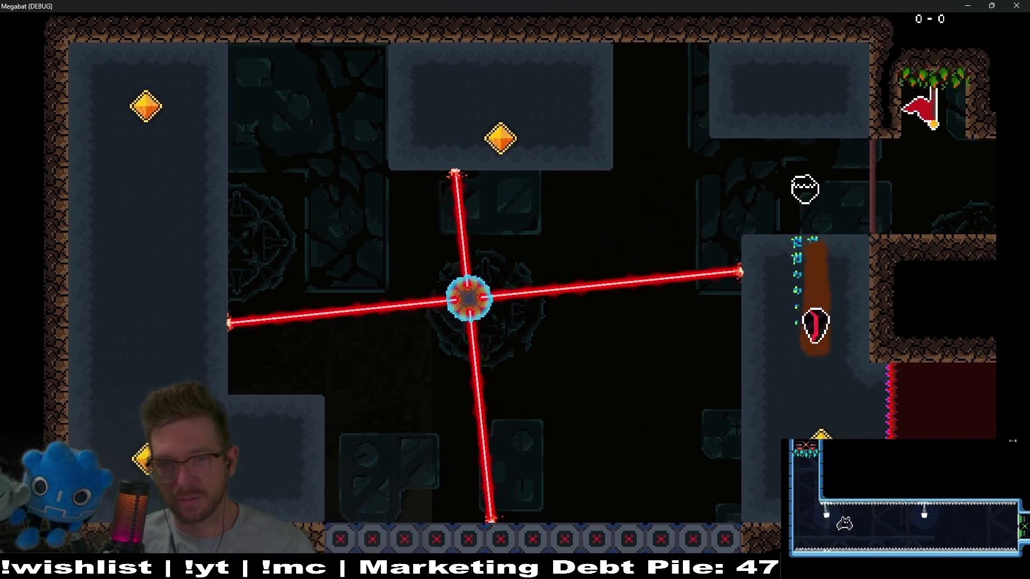
{"action": "key", "text": "Left"}
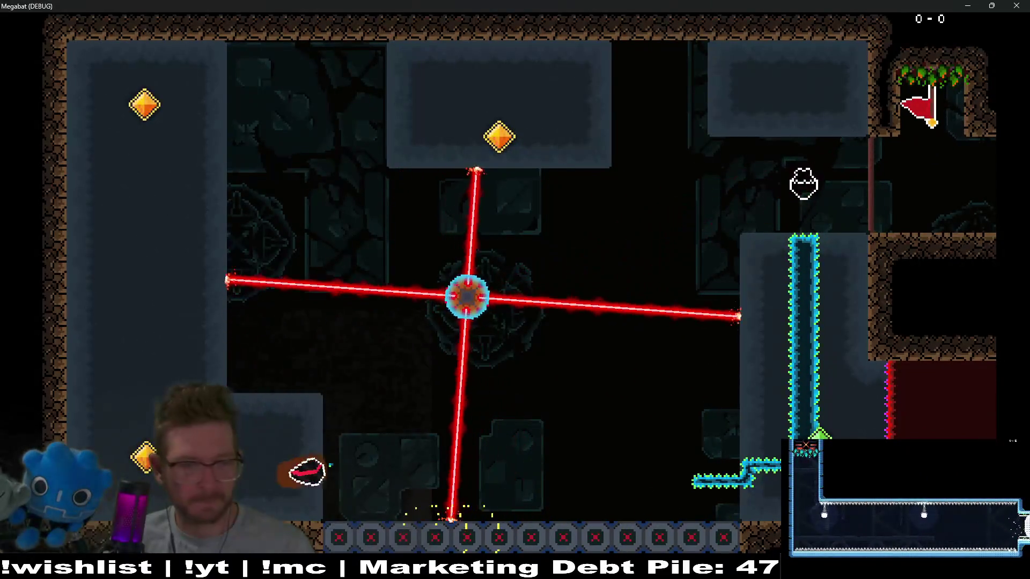
{"action": "key", "text": "Up"}
{"action": "key", "text": "Right"}
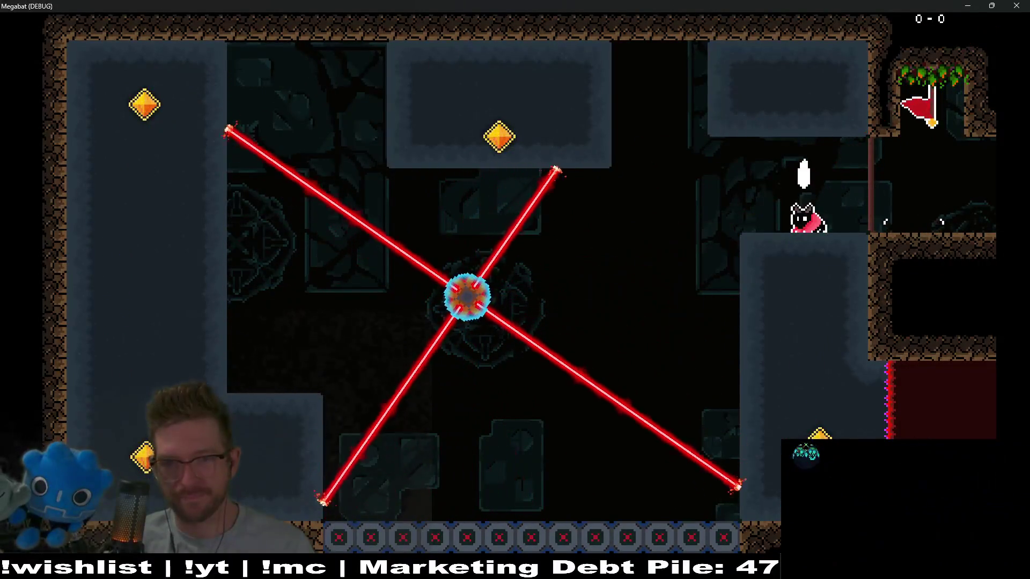
{"action": "key", "text": "Down"}
{"action": "key", "text": "Left"}
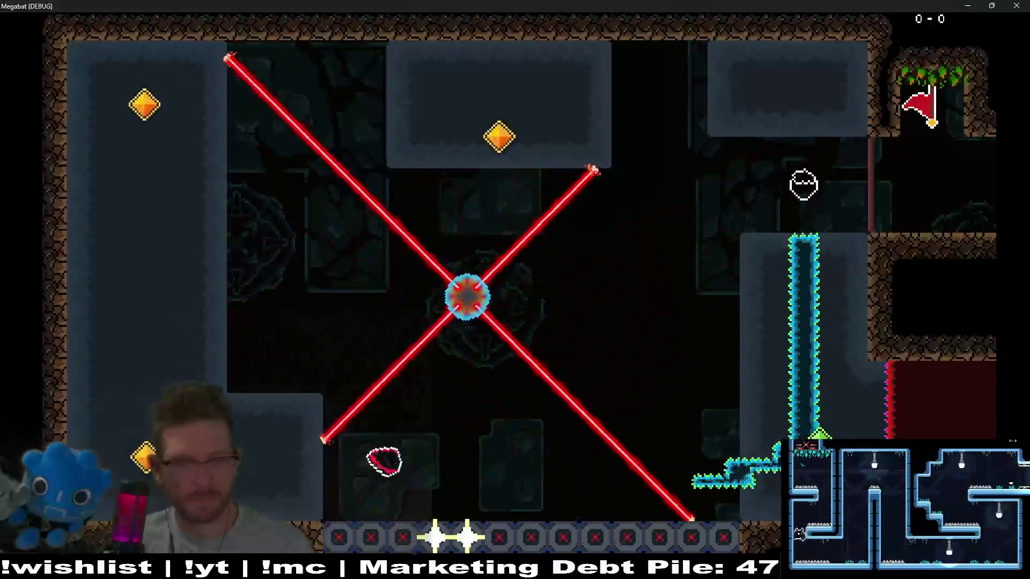
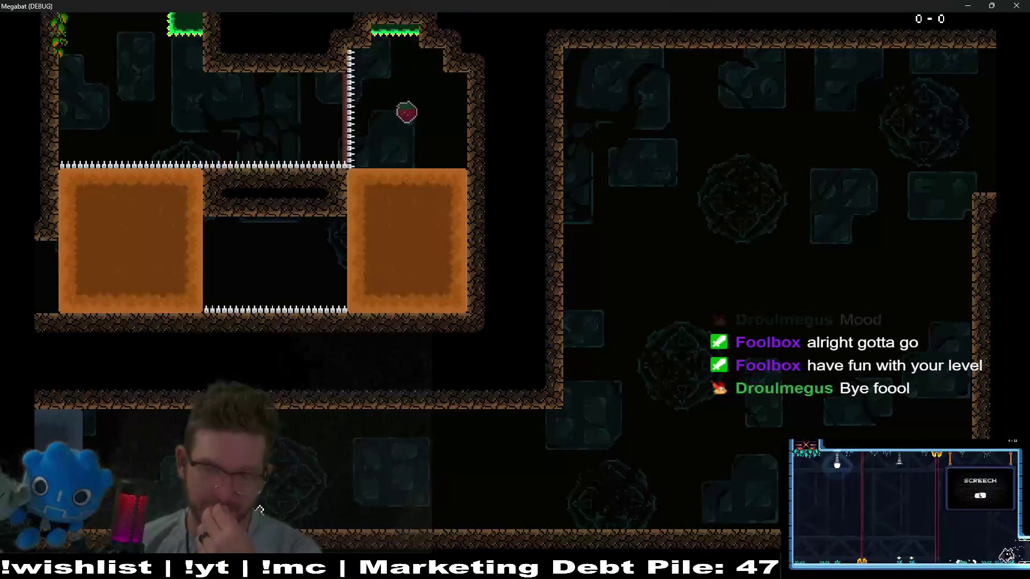
- Close the running Megabat test and look over the Level_3_24 layout
{"action": "left_click", "coordinate": [1016, 5]}
{"action": "scroll", "coordinate": [519, 270], "scroll_direction": "down", "scroll_amount": 5}
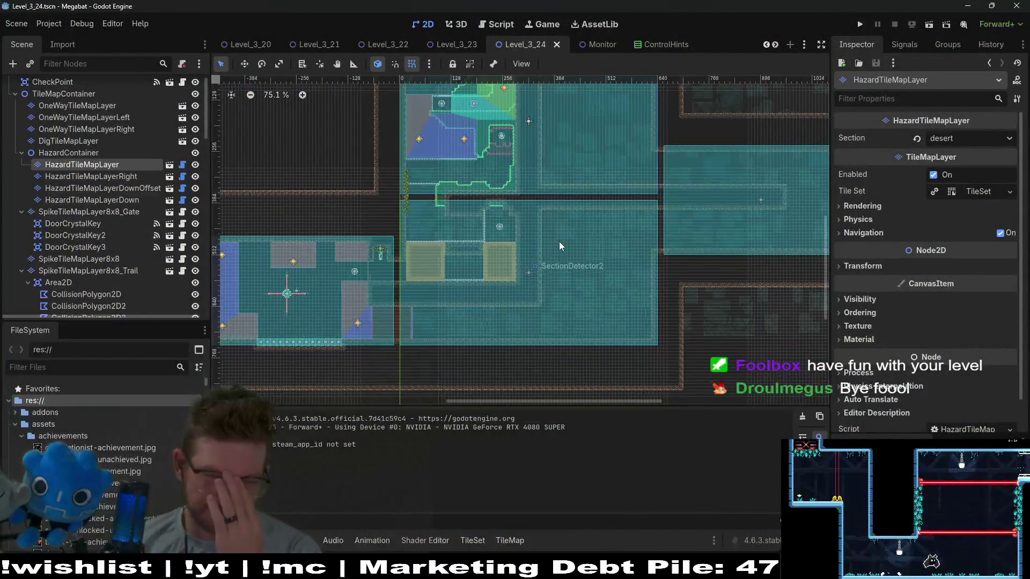
{"action": "scroll", "coordinate": [559, 241], "scroll_direction": "up", "scroll_amount": 3}
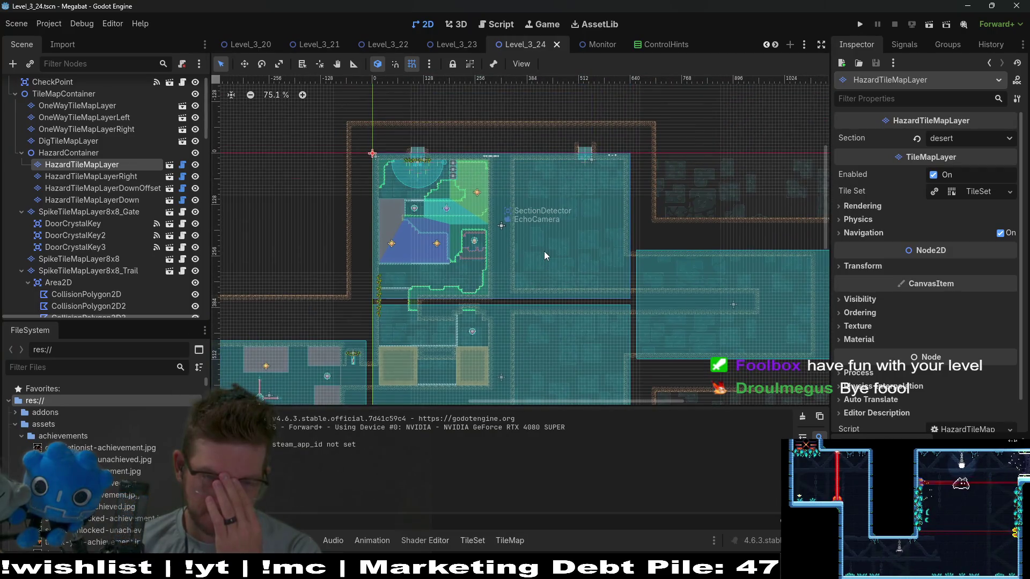
{"action": "scroll", "coordinate": [608, 209], "scroll_direction": "down", "scroll_amount": 3}
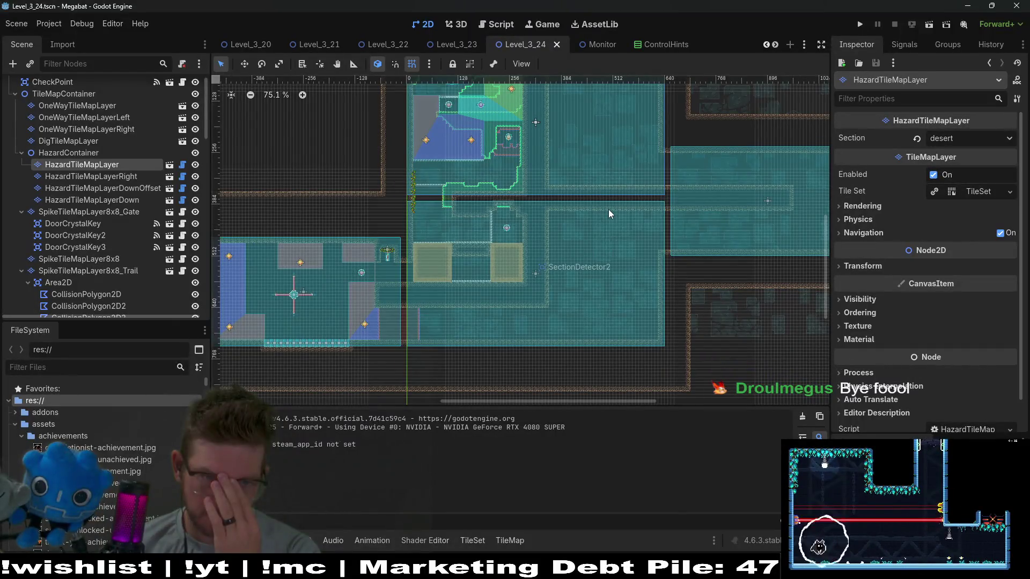
- Switch to Level_3_23, inspect its upper rooms, and run it as the current scene
{"action": "left_click", "coordinate": [453, 43]}
{"action": "scroll", "coordinate": [533, 209], "scroll_direction": "down", "scroll_amount": 4}
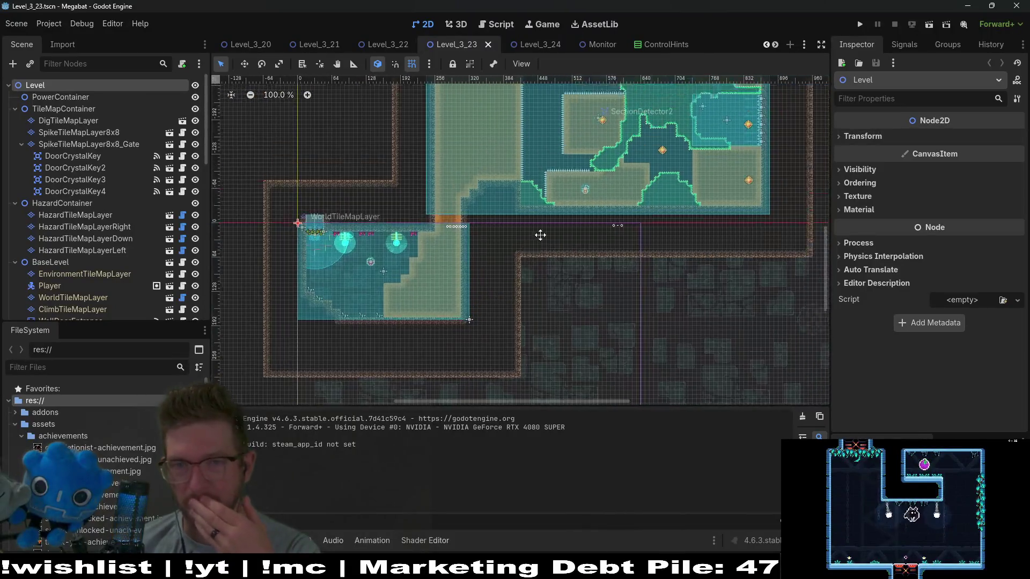
{"action": "left_click_drag", "start_coordinate": [588, 157], "coordinate": [544, 243]}
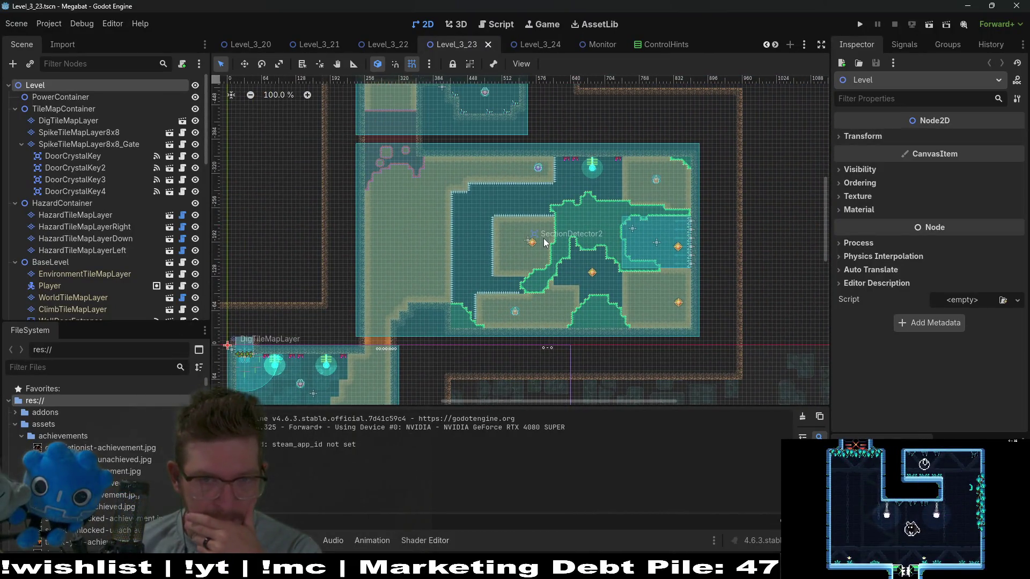
{"action": "scroll", "coordinate": [520, 254], "scroll_direction": "up", "scroll_amount": 3}
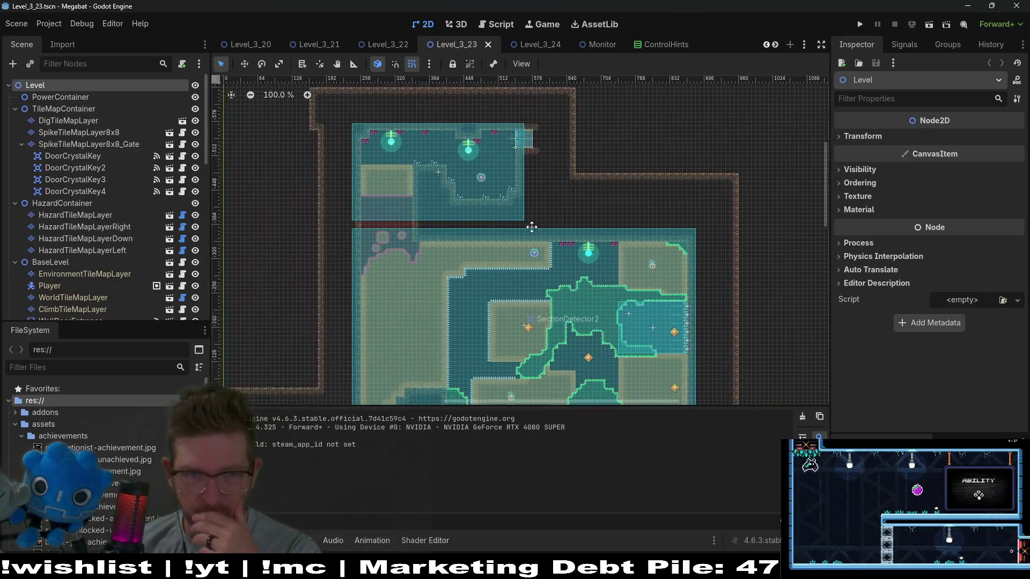
{"action": "scroll", "coordinate": [537, 264], "scroll_direction": "down", "scroll_amount": 3}
{"action": "scroll", "coordinate": [564, 240], "scroll_direction": "down", "scroll_amount": 2}
{"action": "scroll", "coordinate": [564, 241], "scroll_direction": "left", "scroll_amount": 3}
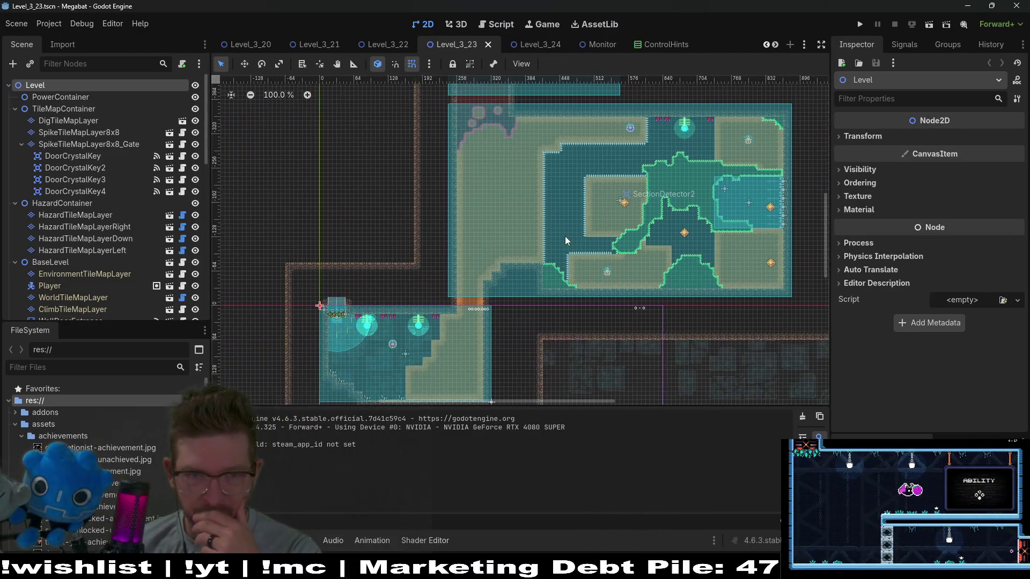
{"action": "left_click", "coordinate": [930, 30]}
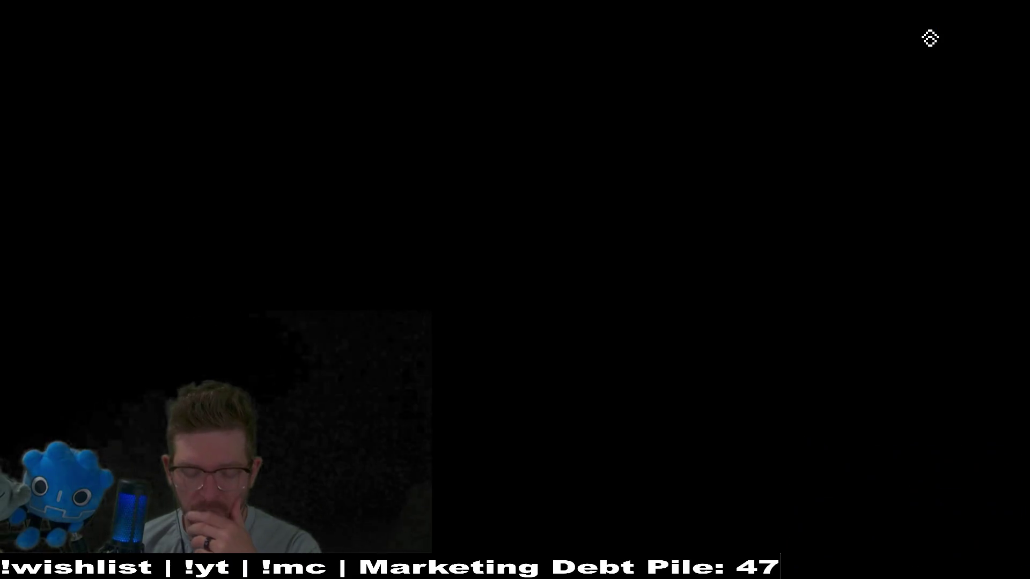
- Fly, dash and burrow through the dirt rooms to collect the strawberry and plum
{"action": "key", "text": "Right"}
{"action": "key", "text": "x"}
{"action": "key", "text": "Up"}
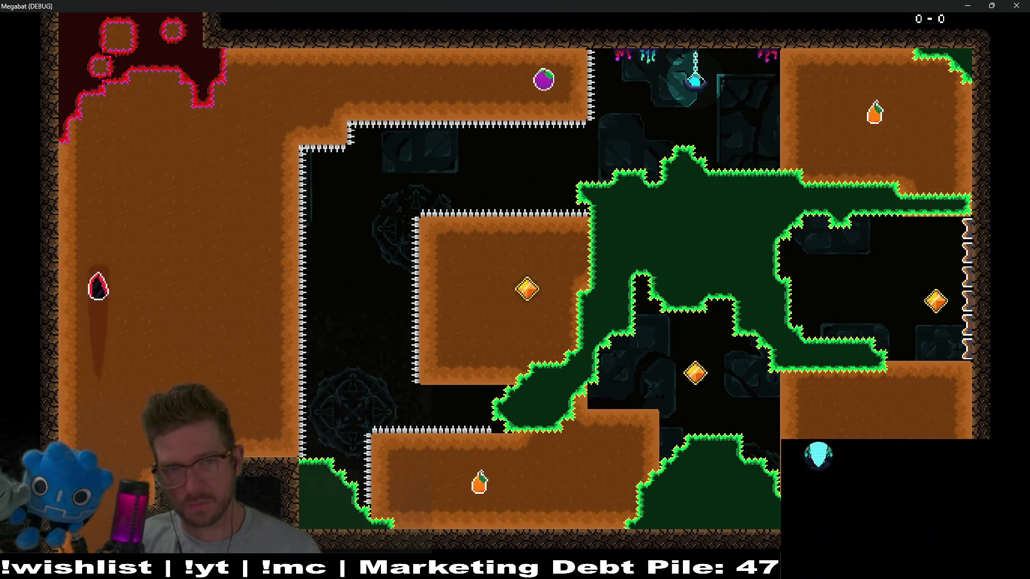
{"action": "key", "text": "Right"}
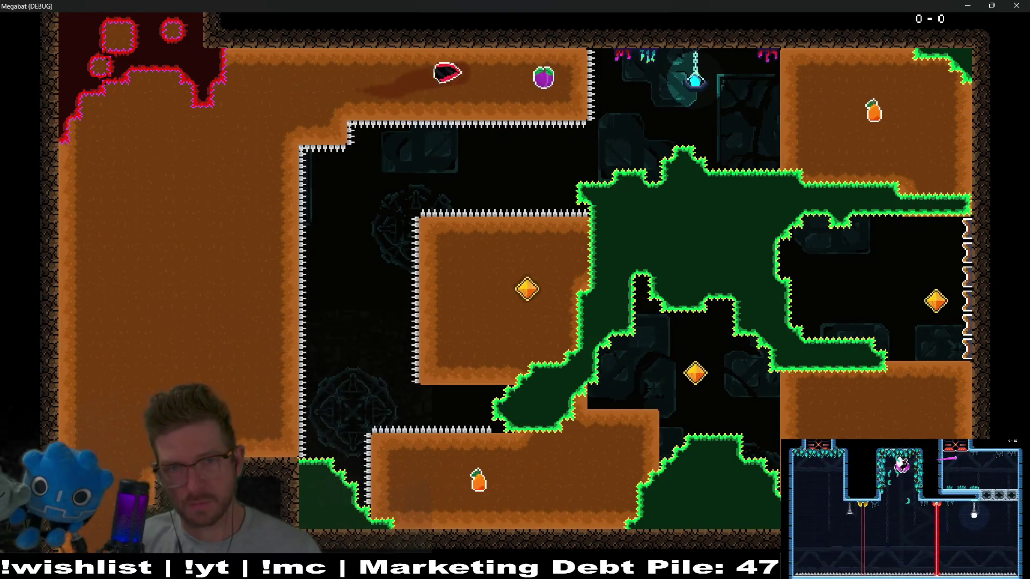
{"action": "key", "text": "x"}
{"action": "key", "text": "Down"}
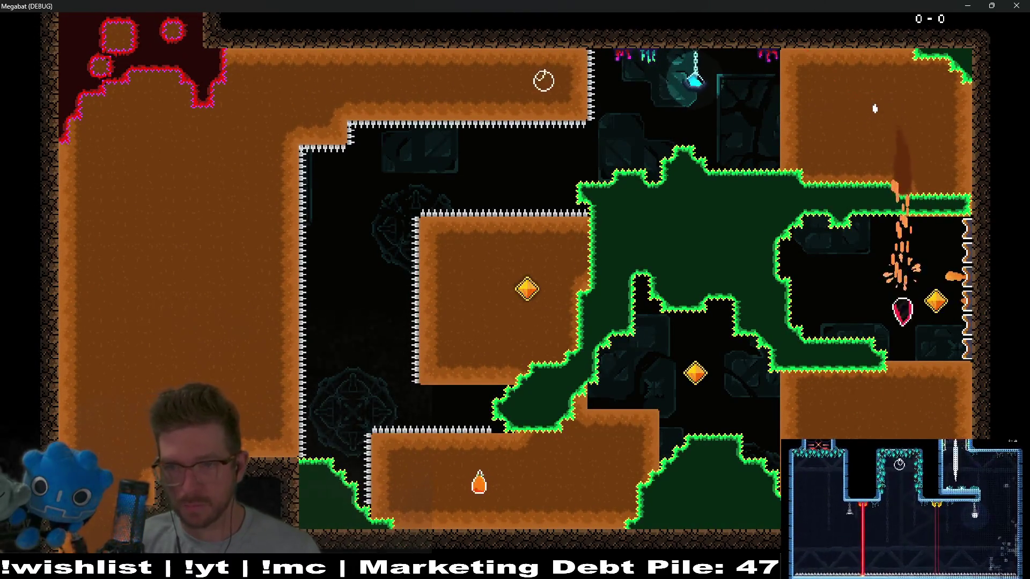
{"action": "key", "text": "Right"}
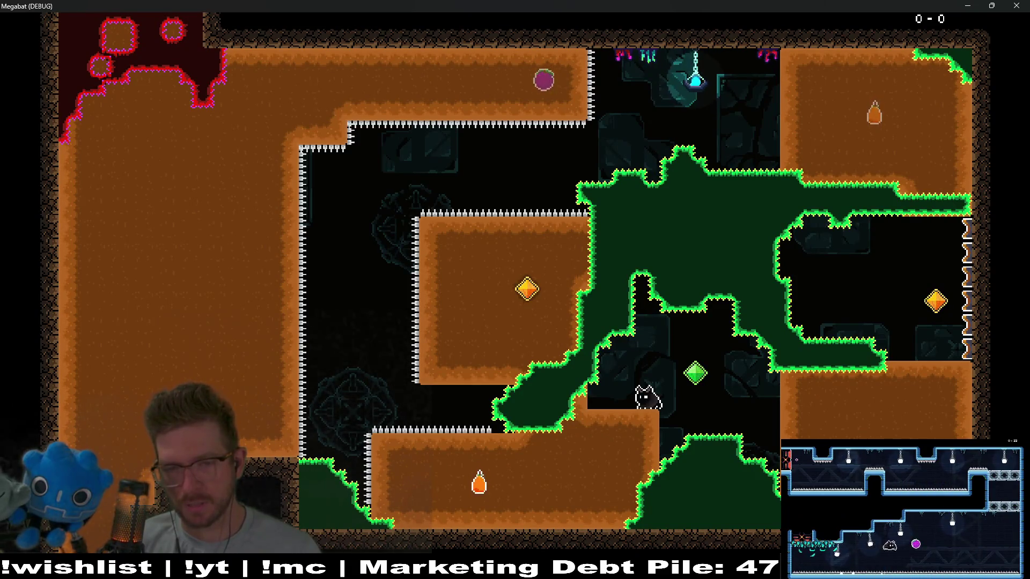
- Retry the route after dying, collecting the strawberries and plum again, then close the game
{"action": "key", "text": "Up"}
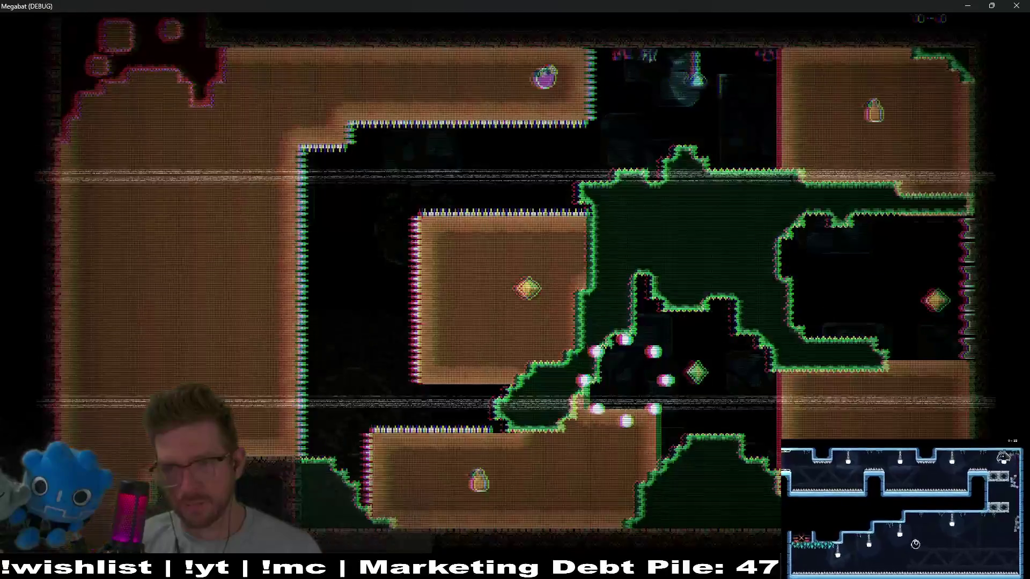
{"action": "key", "text": "Right"}
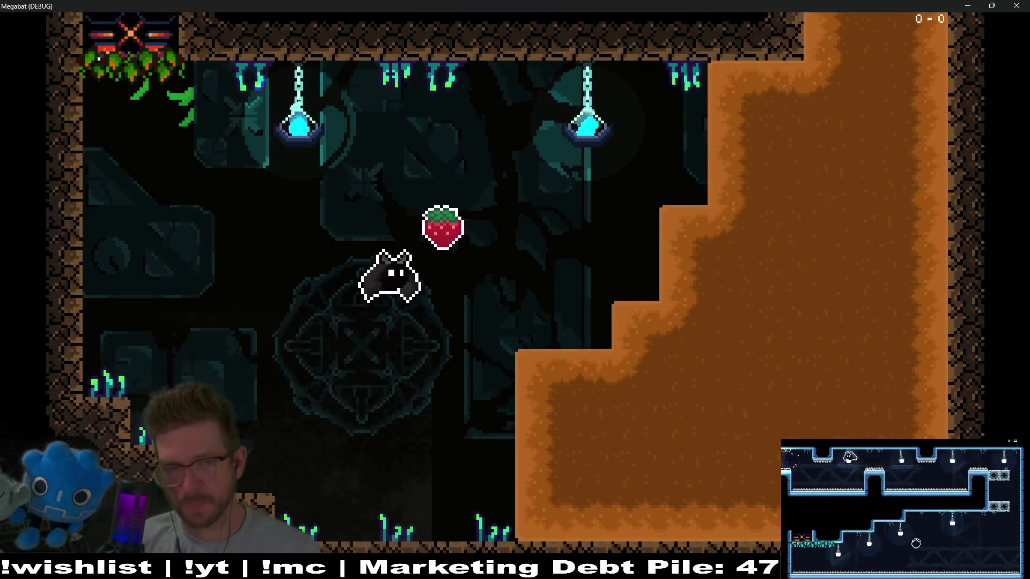
{"action": "key", "text": "Up"}
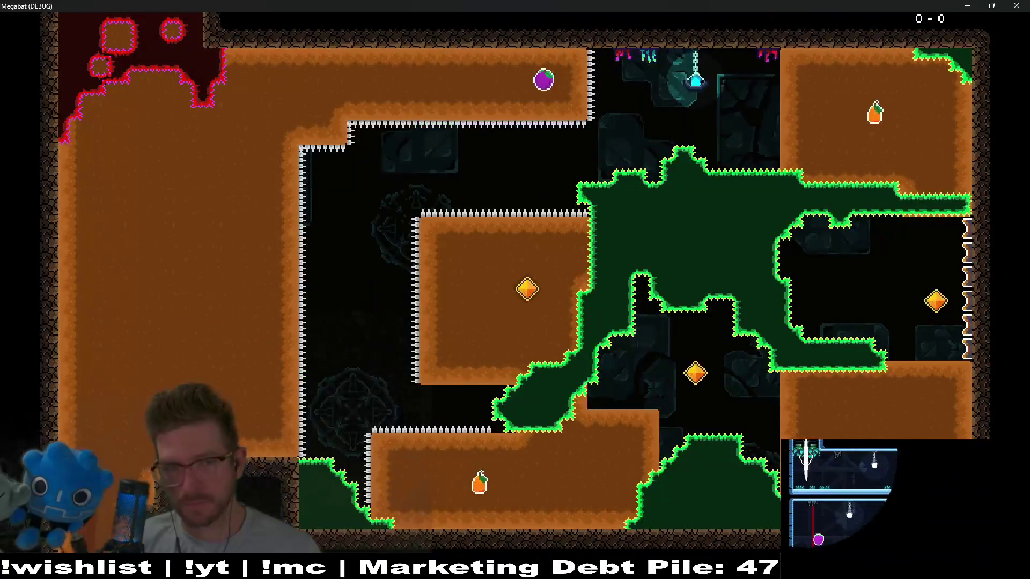
{"action": "key", "text": "Right"}
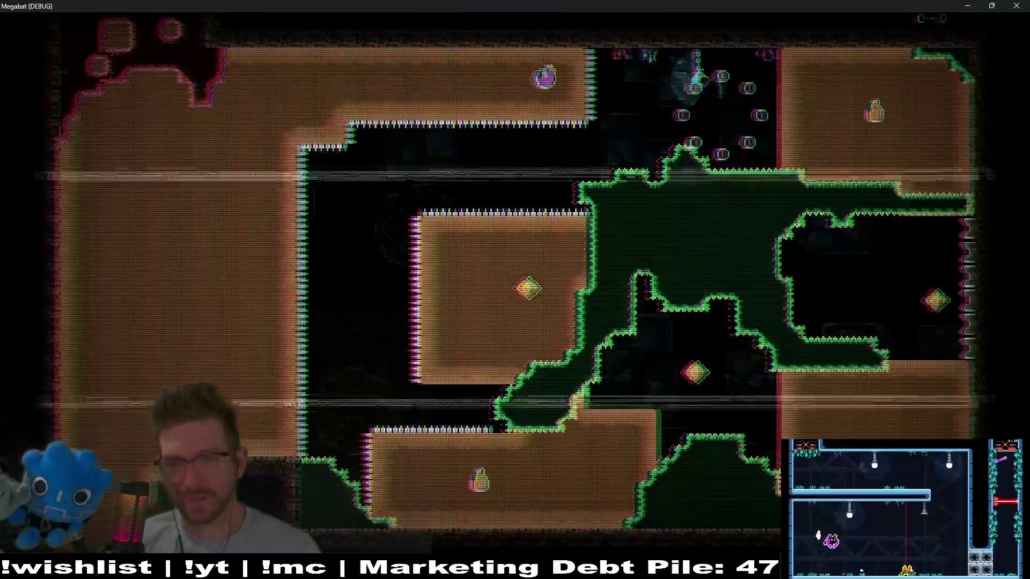
{"action": "key", "text": "Right"}
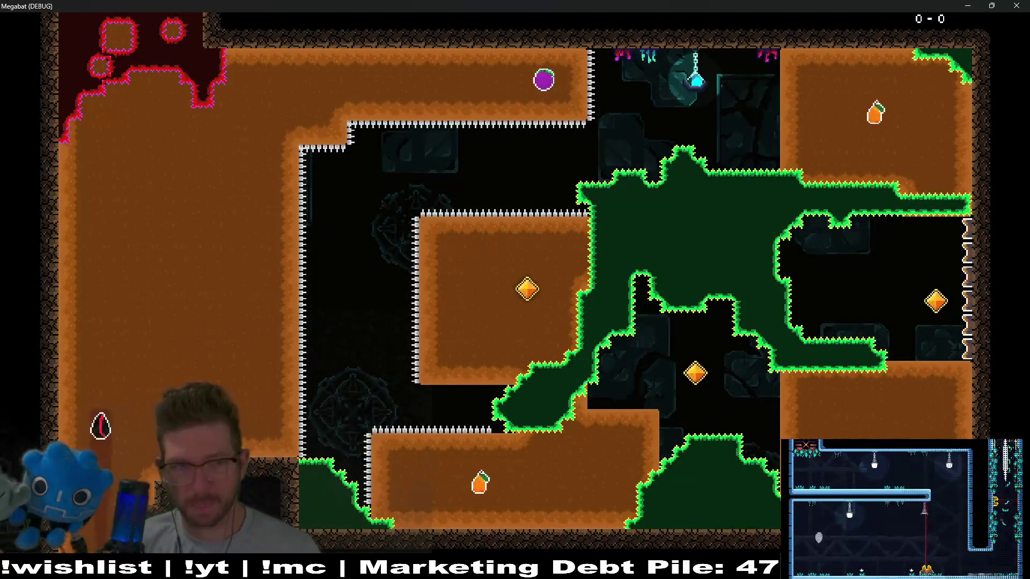
{"action": "key", "text": "Up"}
{"action": "key", "text": "Right"}
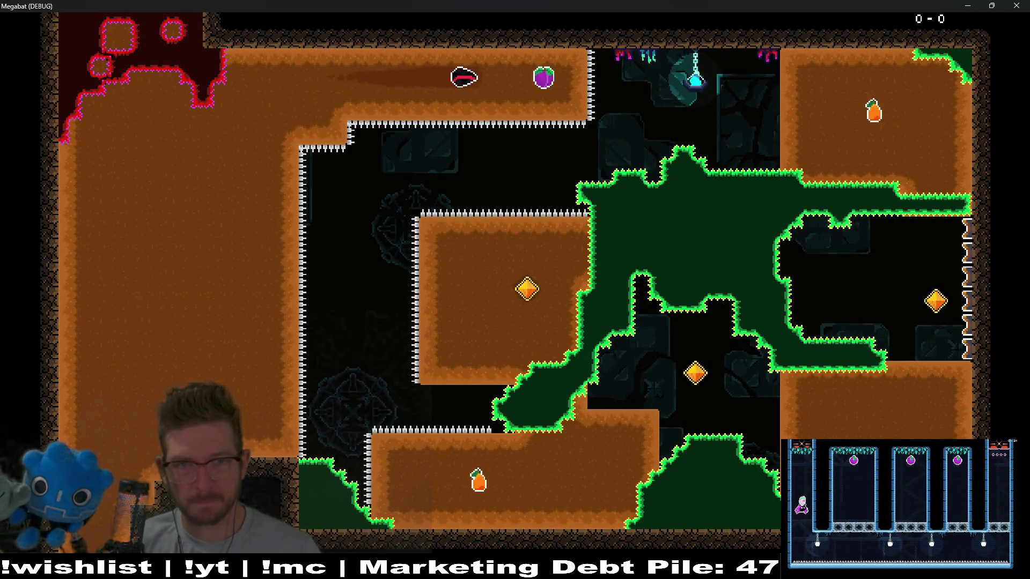
{"action": "key", "text": "Right"}
{"action": "key", "text": "Down"}
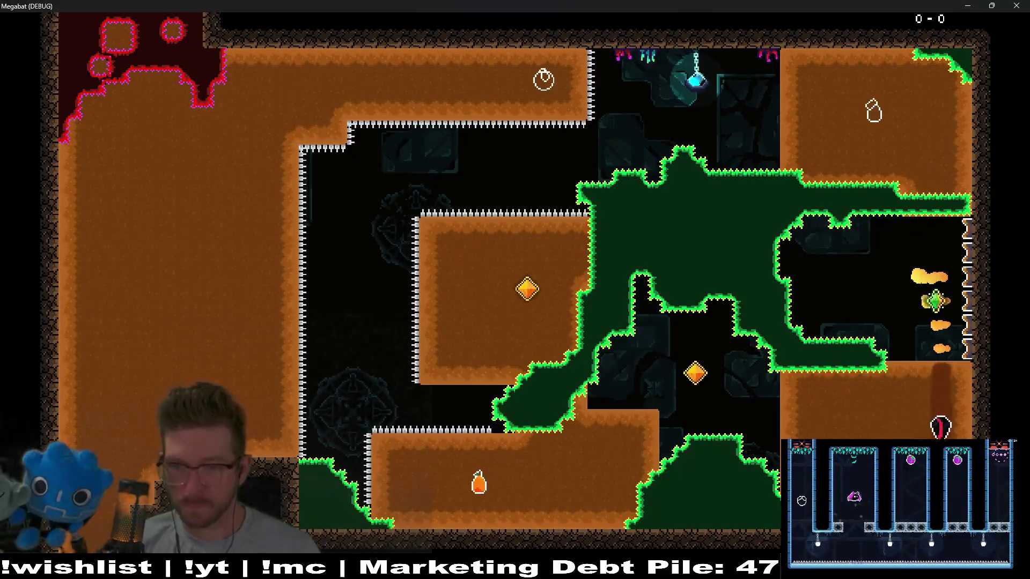
{"action": "key", "text": "Left"}
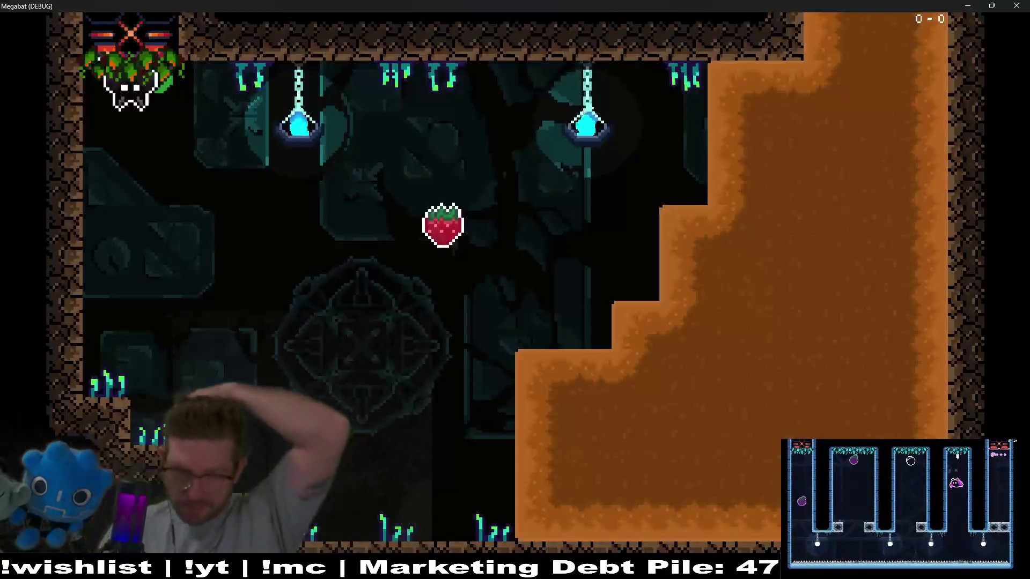
{"action": "key", "text": "Right"}
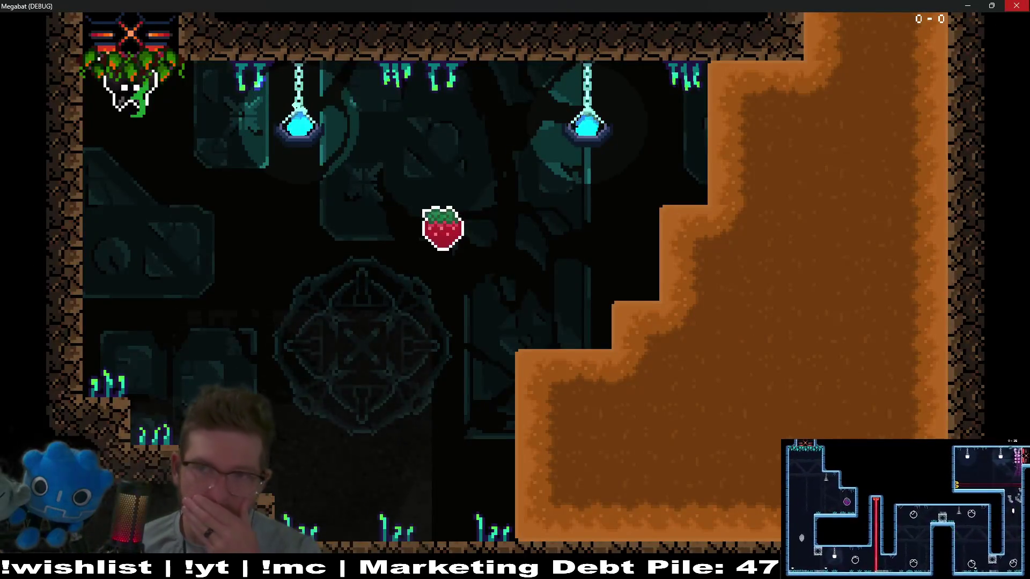
{"action": "left_click", "coordinate": [1014, 5]}
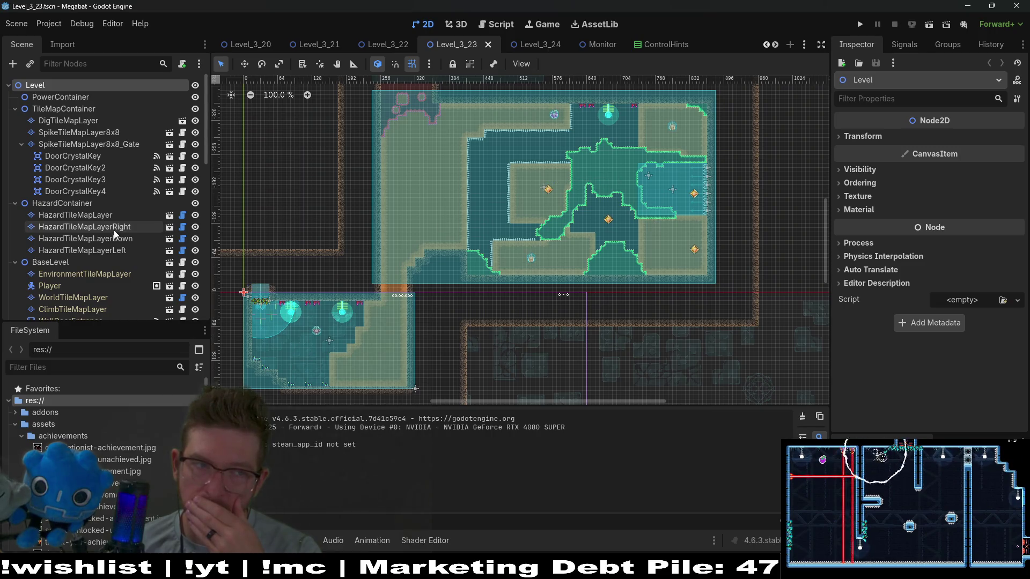
- Check DoorCrystalKey through DoorCrystalKey4 in the Scene tree to locate each gem
{"action": "left_click", "coordinate": [98, 180]}
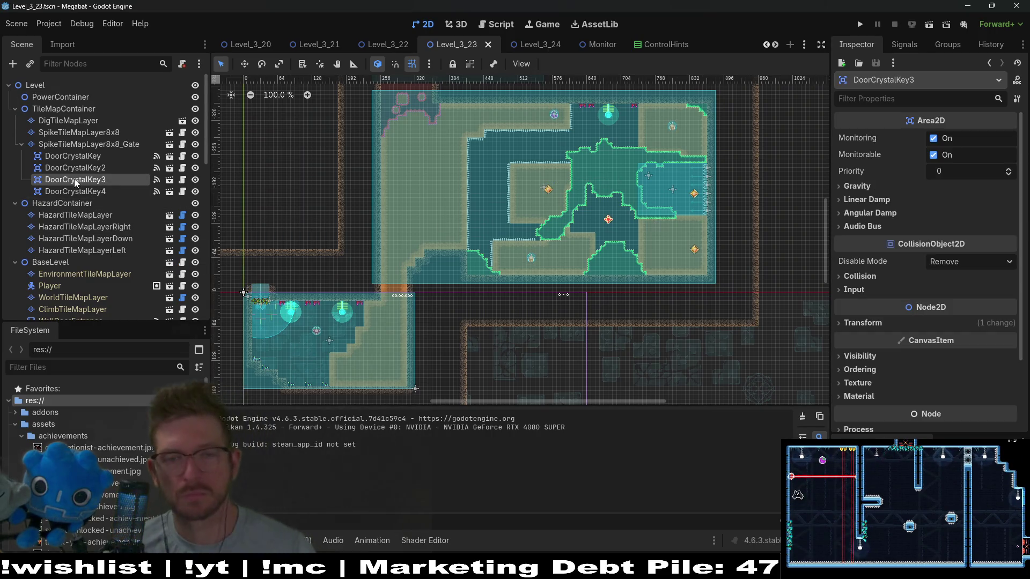
{"action": "left_click", "coordinate": [117, 193]}
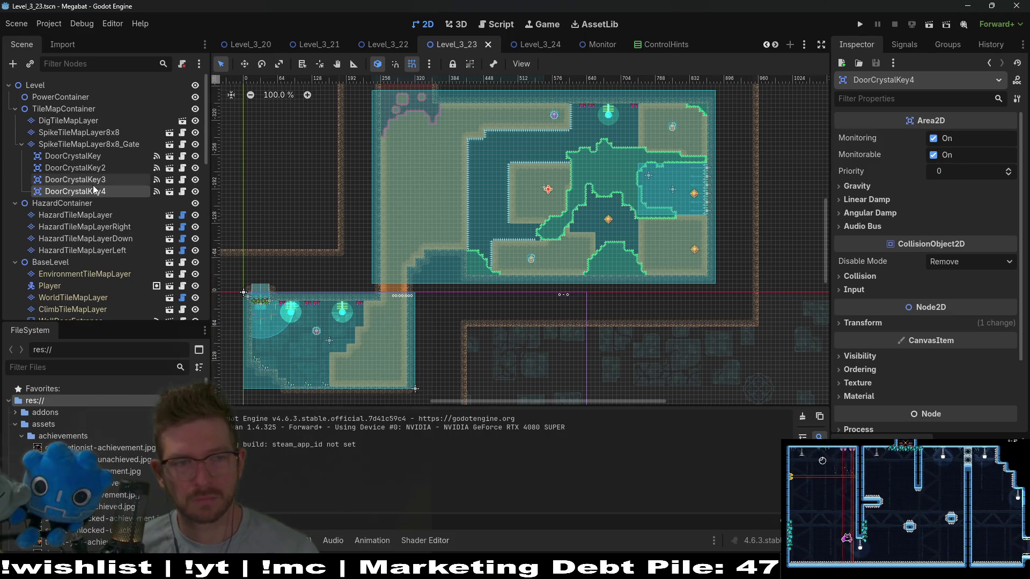
{"action": "left_click", "coordinate": [98, 180]}
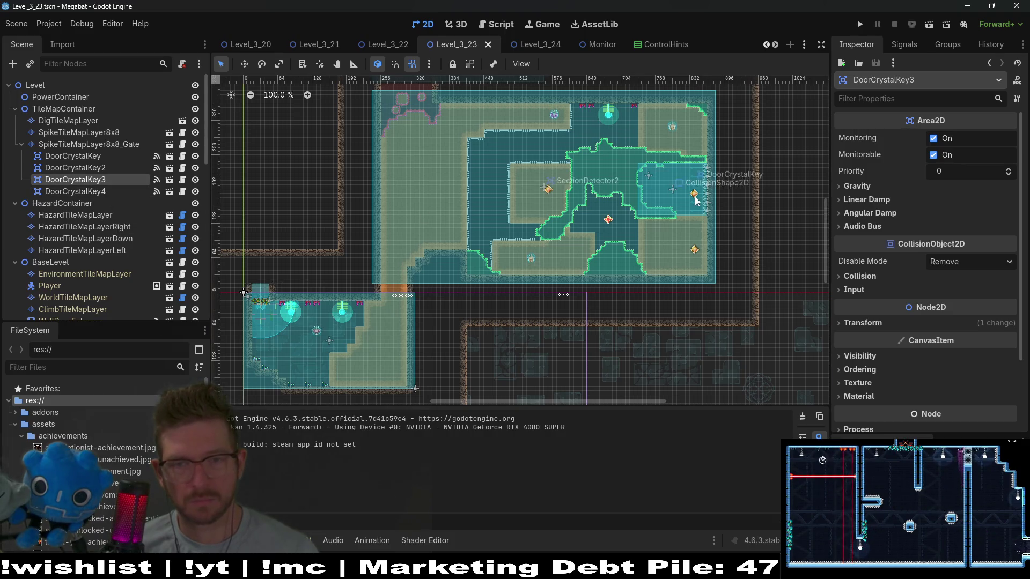
{"action": "scroll", "coordinate": [694, 196], "scroll_direction": "up", "scroll_amount": 5}
{"action": "left_click", "coordinate": [79, 159]}
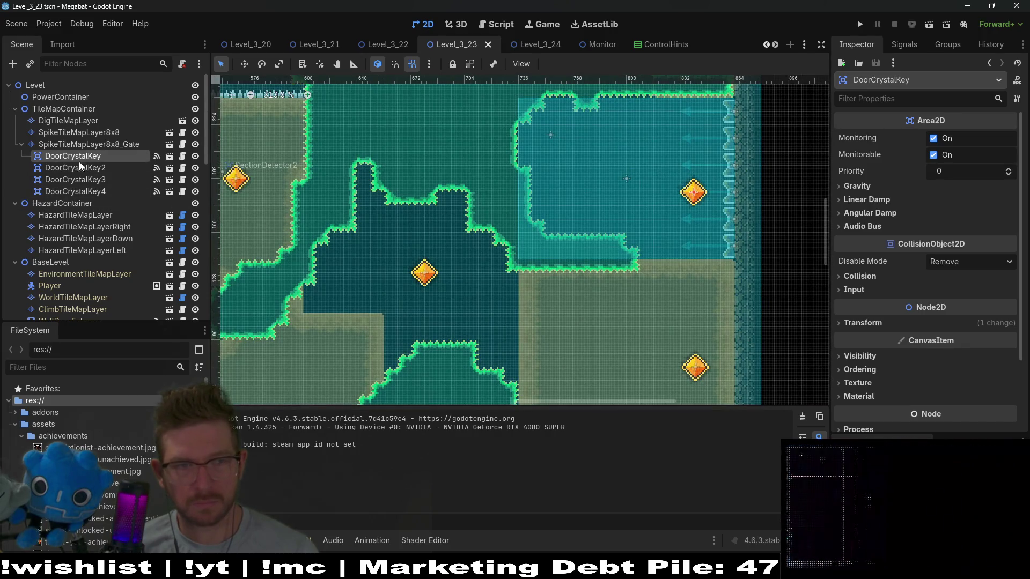
{"action": "left_click", "coordinate": [78, 166]}
{"action": "scroll", "coordinate": [681, 247], "scroll_direction": "down", "scroll_amount": 5}
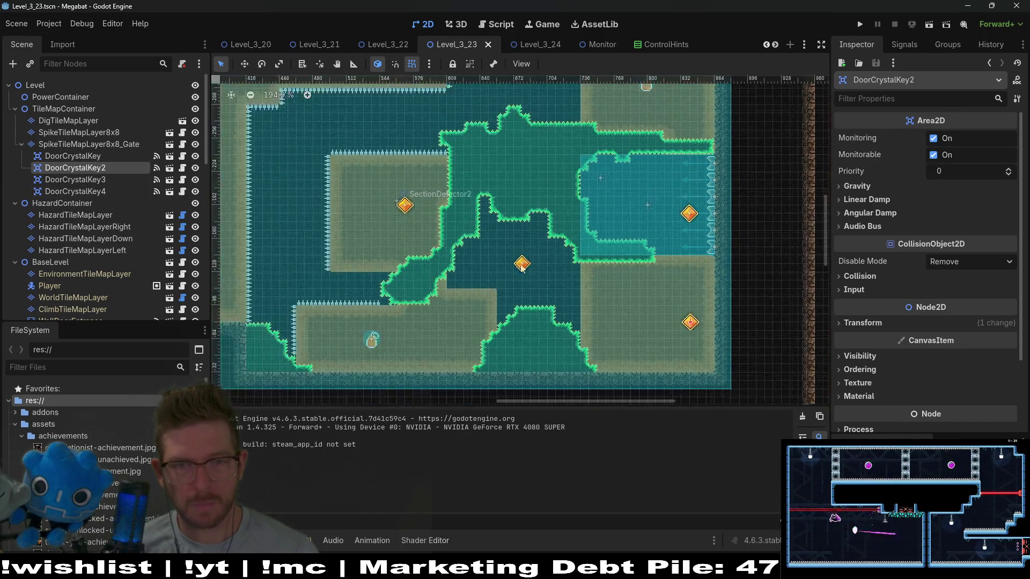
{"action": "left_click", "coordinate": [75, 156]}
{"action": "scroll", "coordinate": [784, 272], "scroll_direction": "up", "scroll_amount": 1}
{"action": "scroll", "coordinate": [695, 241], "scroll_direction": "down", "scroll_amount": 2}
- Move DoorCrystalKey down about 84 px into the lower-right dirt block
{"action": "key", "text": "w"}
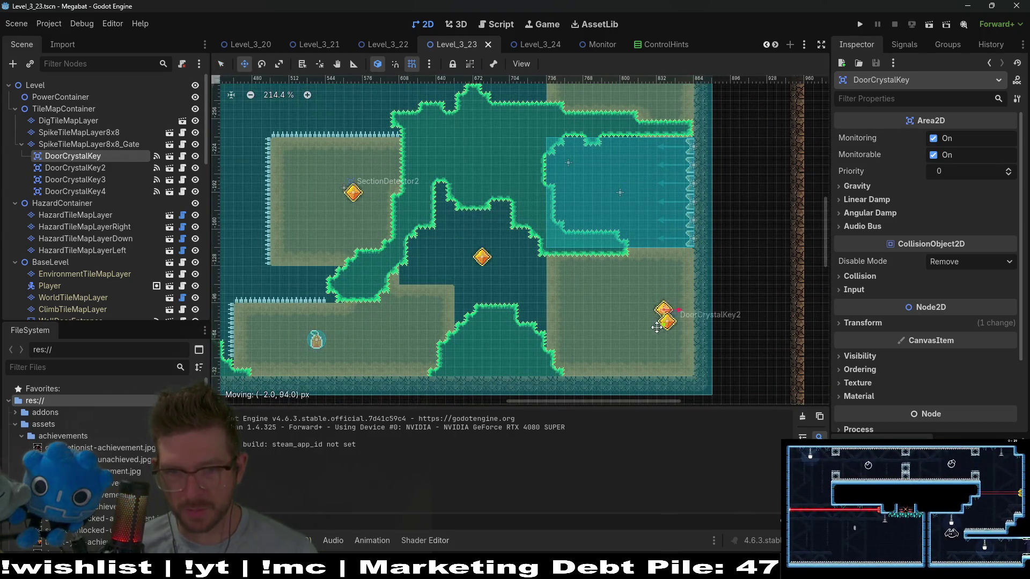
{"action": "mouse_move", "coordinate": [654, 333]}
{"action": "left_mouse_down"}
{"action": "mouse_move", "coordinate": [672, 321]}
{"action": "mouse_move", "coordinate": [552, 317]}
{"action": "mouse_move", "coordinate": [477, 288]}
{"action": "mouse_move", "coordinate": [474, 268]}
{"action": "left_mouse_up"}
{"action": "scroll", "coordinate": [665, 323], "scroll_direction": "up", "scroll_amount": 3}
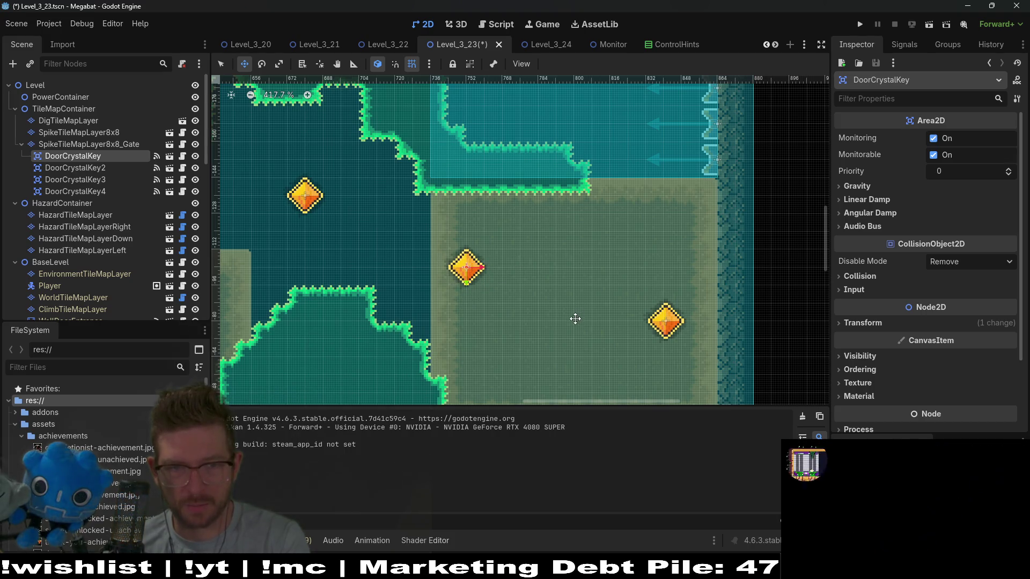
{"action": "left_click", "coordinate": [104, 169]}
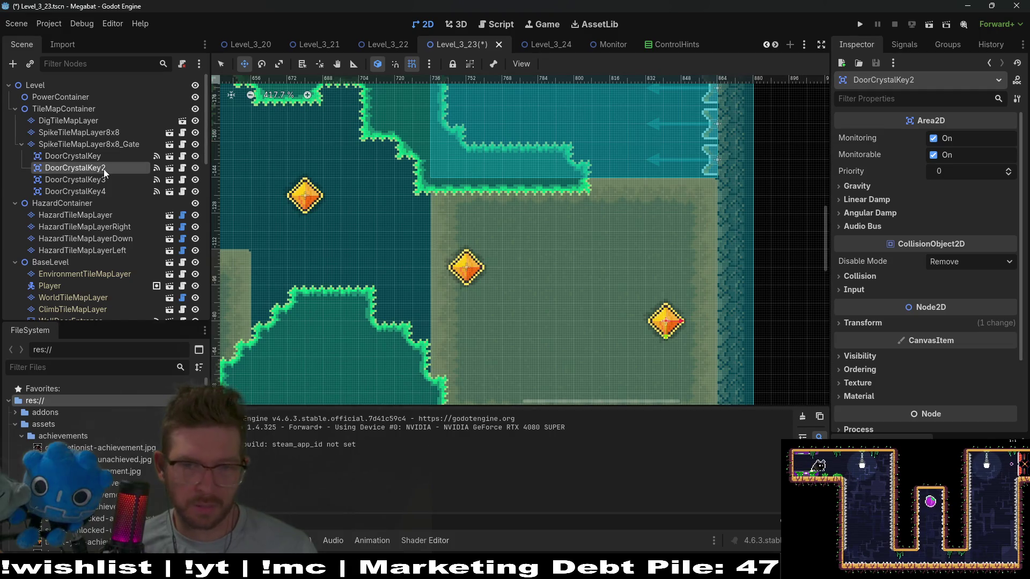
- Delete and restore DoorCrystalKey2, then move it left and down into the sand
{"action": "key", "text": "Delete"}
{"action": "key", "text": "Return"}
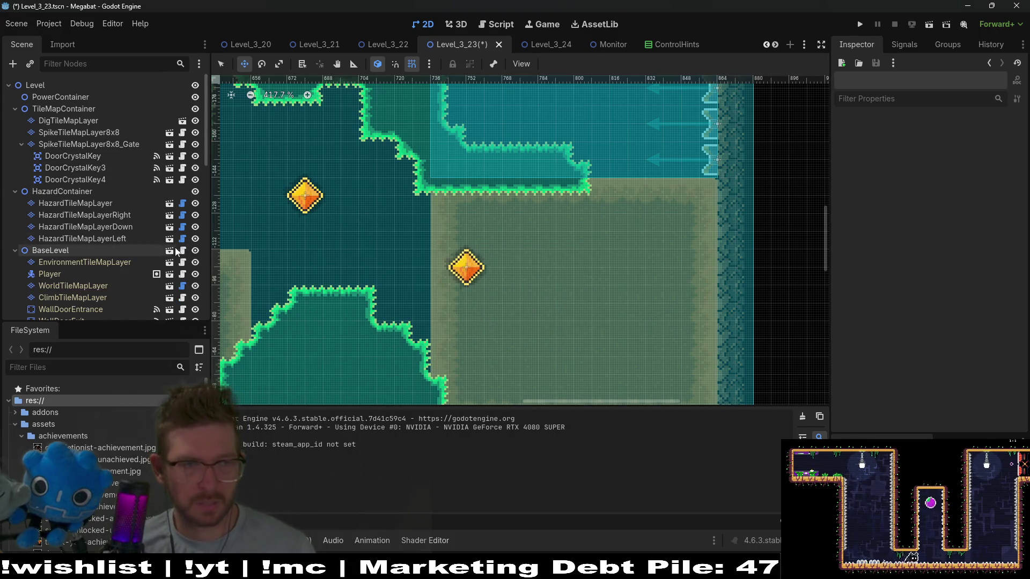
{"action": "key", "text": "ctrl+z"}
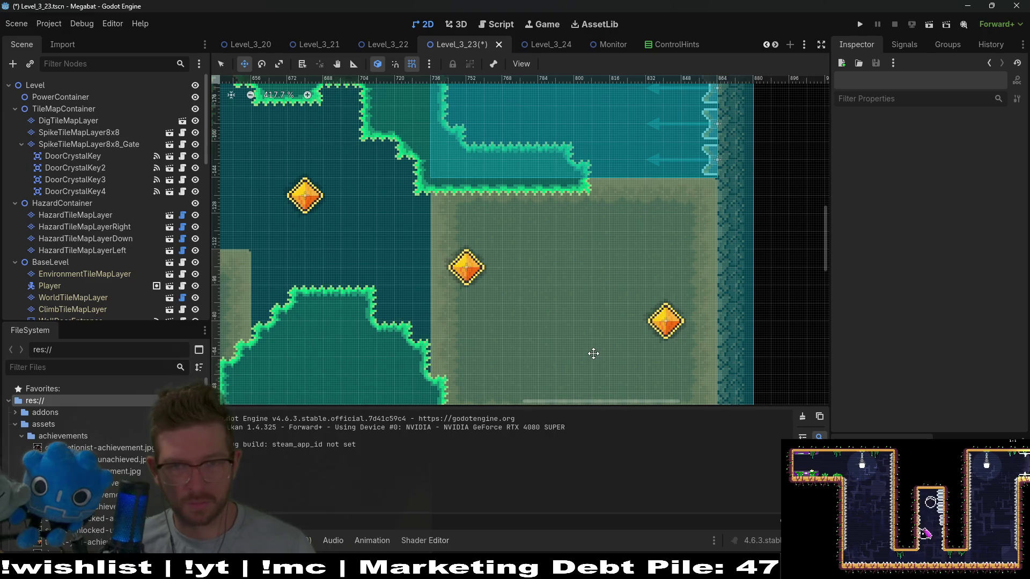
{"action": "left_click", "coordinate": [99, 168]}
{"action": "mouse_move", "coordinate": [571, 336]}
{"action": "left_mouse_down"}
{"action": "mouse_move", "coordinate": [692, 310]}
{"action": "mouse_move", "coordinate": [776, 306]}
{"action": "mouse_move", "coordinate": [396, 277]}
{"action": "mouse_move", "coordinate": [622, 231]}
{"action": "left_mouse_up"}
{"action": "mouse_move", "coordinate": [740, 167]}
{"action": "left_mouse_down"}
{"action": "mouse_move", "coordinate": [454, 201]}
{"action": "mouse_move", "coordinate": [455, 319]}
{"action": "mouse_move", "coordinate": [486, 116]}
{"action": "mouse_move", "coordinate": [468, 211]}
{"action": "mouse_move", "coordinate": [459, 214]}
{"action": "left_mouse_up"}
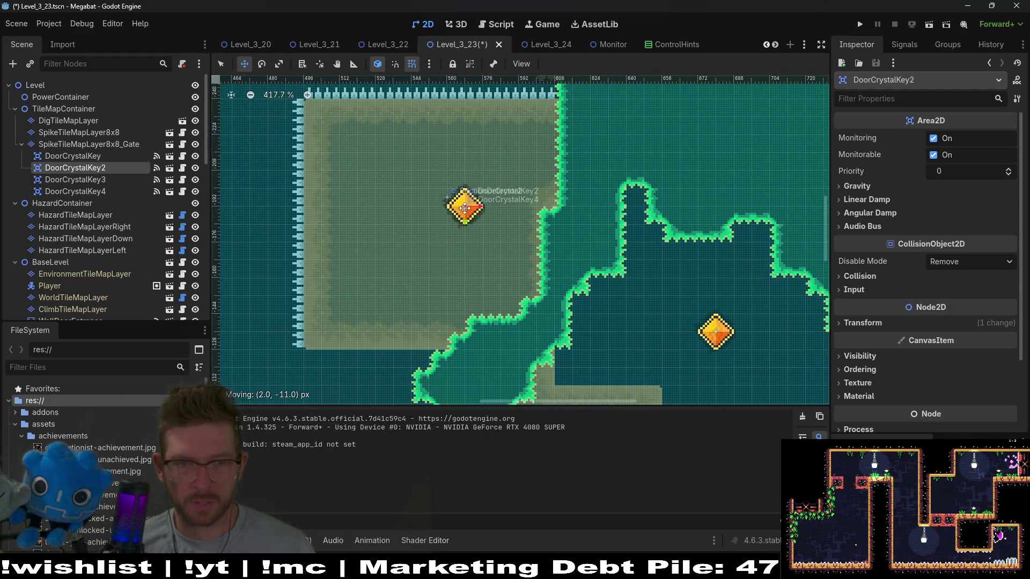
- Delete DoorCrystalKey3 and DoorCrystalKey4 from the level
{"action": "left_click", "coordinate": [98, 184]}
{"action": "left_click", "coordinate": [101, 193], "text": "shift"}
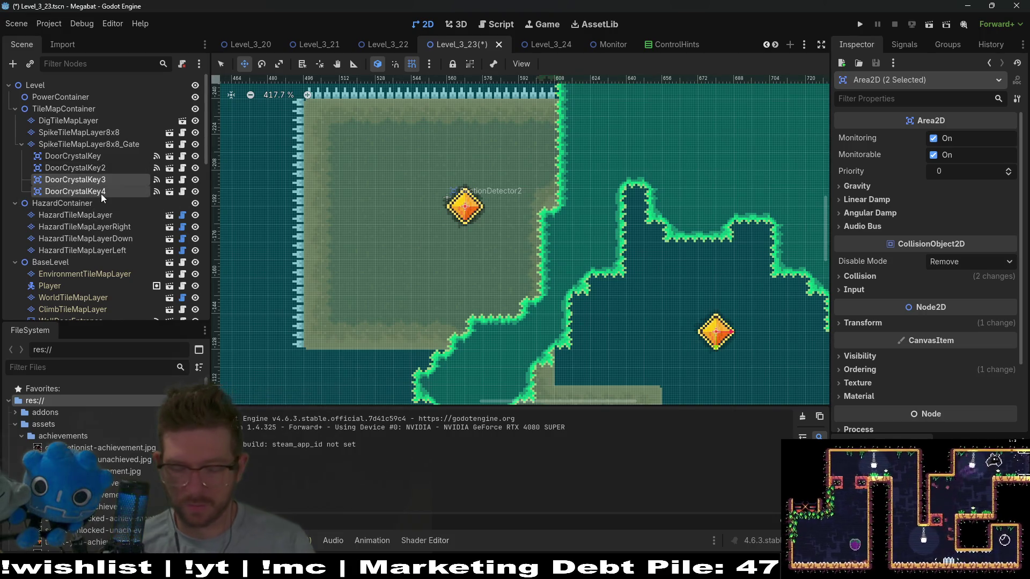
{"action": "key", "text": "Delete"}
{"action": "key", "text": "Return"}
{"action": "scroll", "coordinate": [690, 294], "scroll_direction": "down", "scroll_amount": 8}
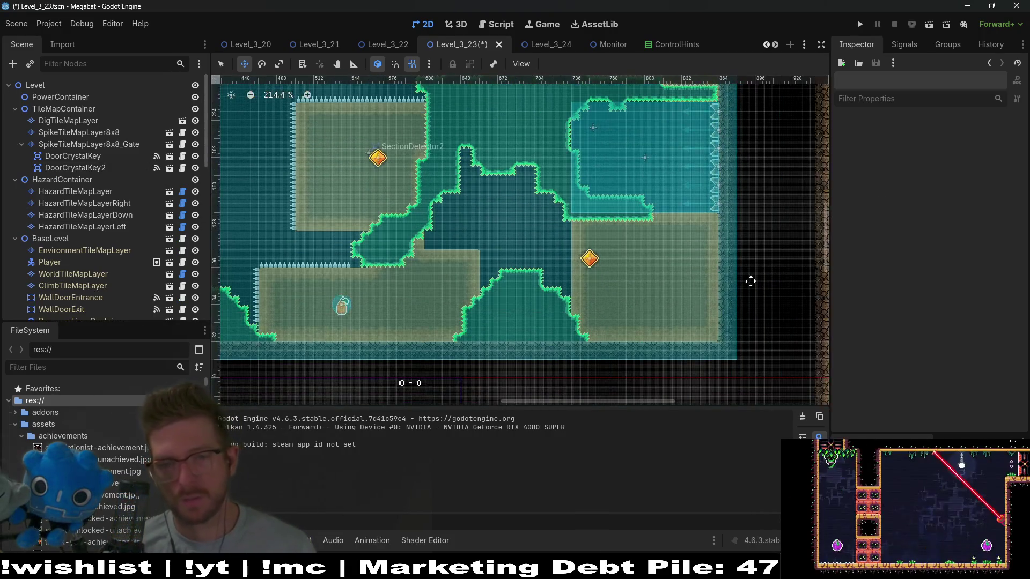
{"action": "scroll", "coordinate": [541, 295], "scroll_direction": "up", "scroll_amount": 4}
{"action": "scroll", "coordinate": [541, 295], "scroll_direction": "down", "scroll_amount": 2}
{"action": "scroll", "coordinate": [563, 279], "scroll_direction": "up", "scroll_amount": 2}
{"action": "scroll", "coordinate": [606, 253], "scroll_direction": "left", "scroll_amount": 5}
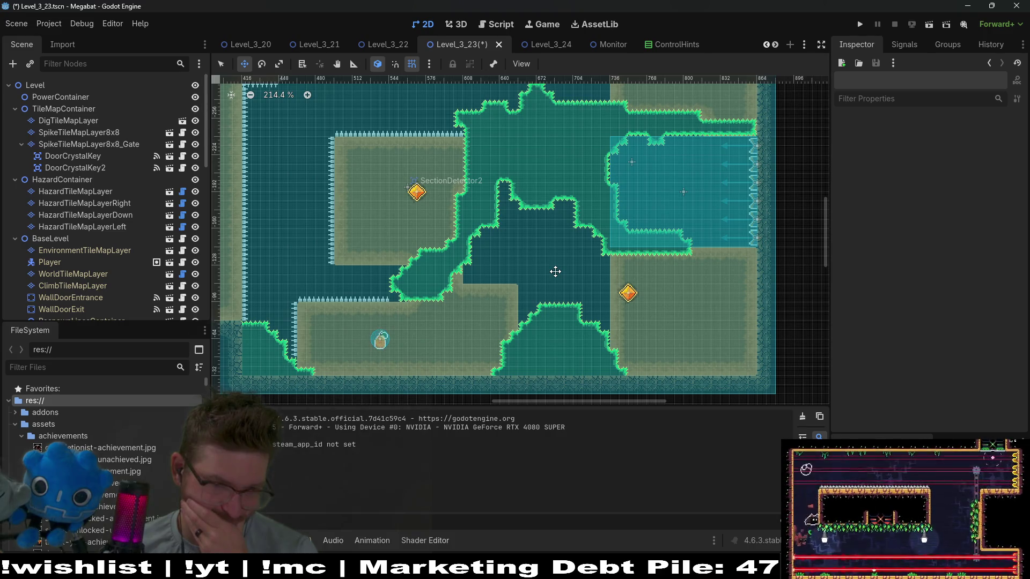
- Paint Sand terrain on DigTileMapLayer over the dark dig area and its small notch
{"action": "left_click", "coordinate": [82, 124]}
{"action": "left_click", "coordinate": [272, 410]}
{"action": "left_click_drag", "start_coordinate": [468, 194], "coordinate": [604, 346]}
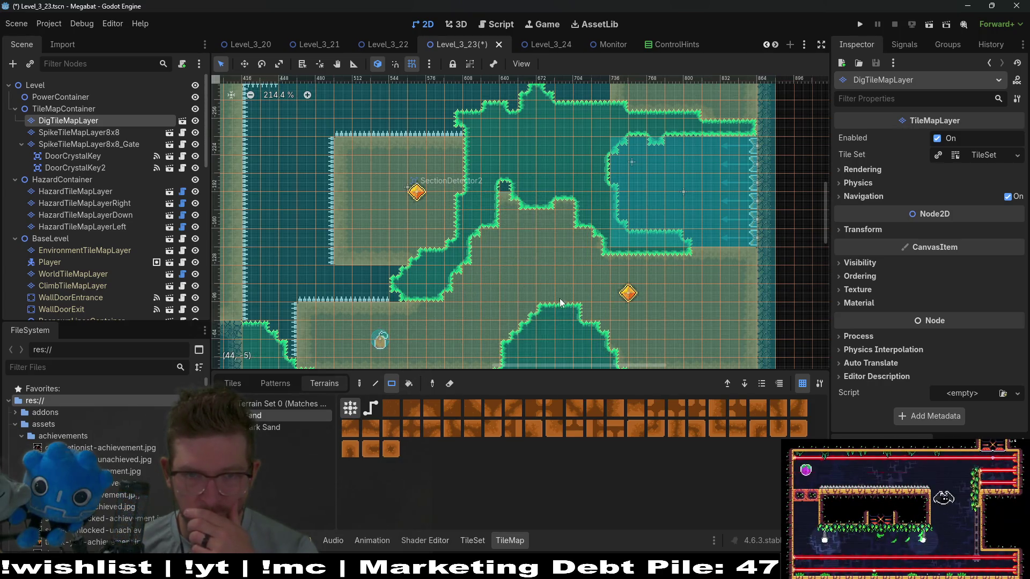
{"action": "left_click_drag", "start_coordinate": [516, 185], "coordinate": [603, 227]}
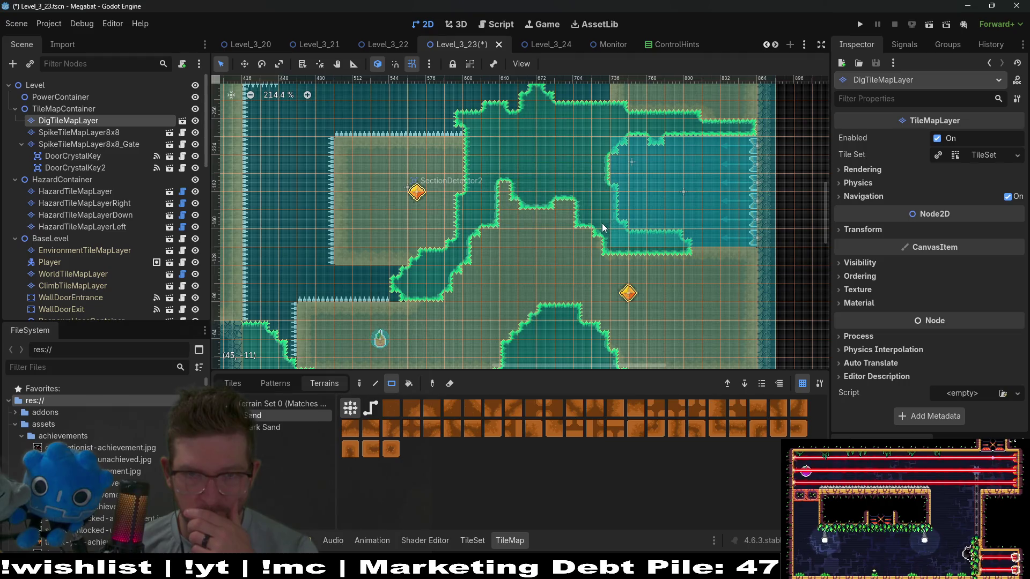
{"action": "scroll", "coordinate": [600, 193], "scroll_direction": "up", "scroll_amount": 3}
{"action": "left_click_drag", "start_coordinate": [521, 210], "coordinate": [606, 208]}
{"action": "scroll", "coordinate": [641, 261], "scroll_direction": "down", "scroll_amount": 5}
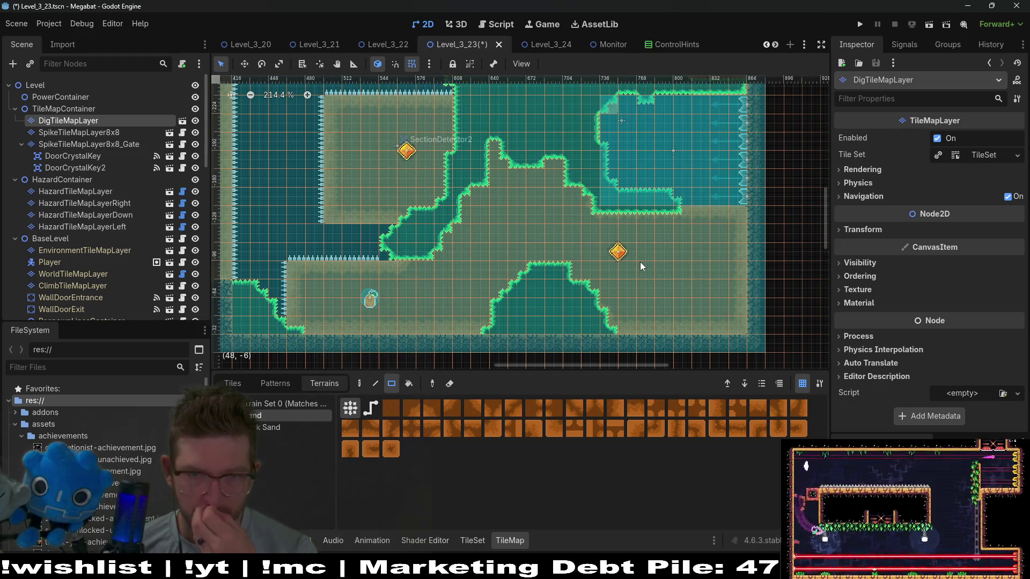
{"action": "scroll", "coordinate": [642, 256], "scroll_direction": "down", "scroll_amount": 4}
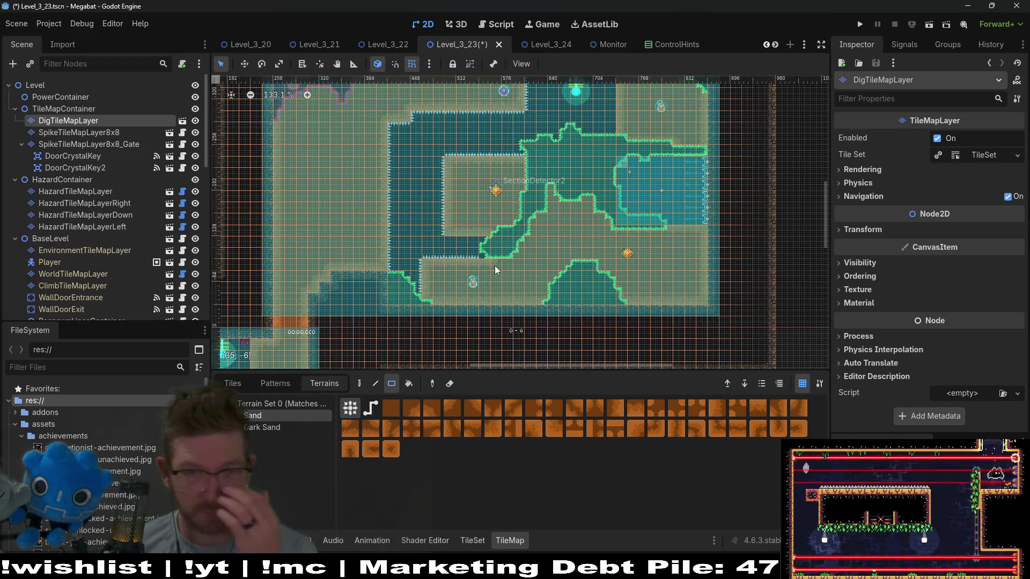
- Select DoorCrystalKey and frame it on the canvas with the Move tool active
{"action": "double_click", "coordinate": [103, 156]}
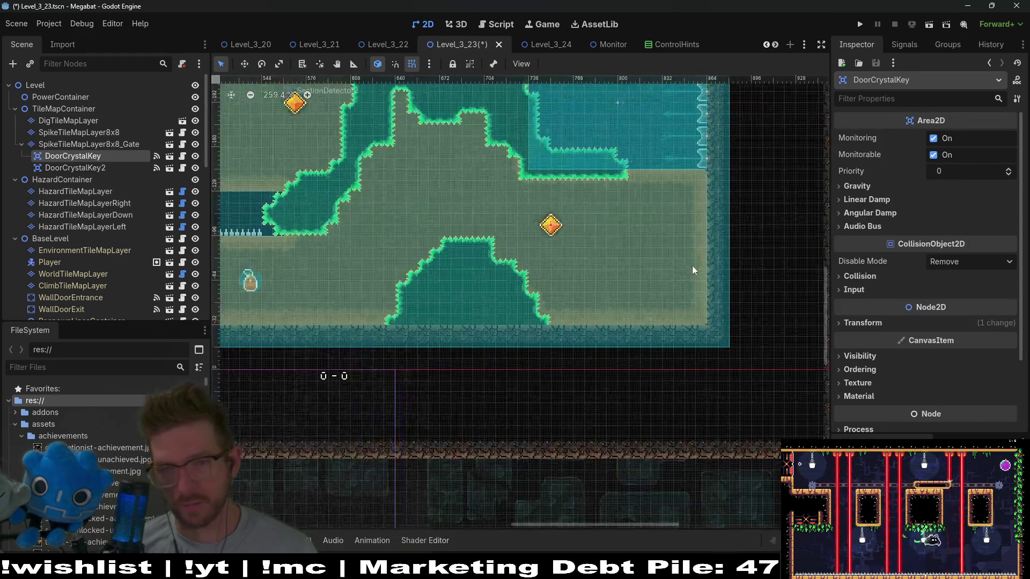
{"action": "key", "text": "w"}
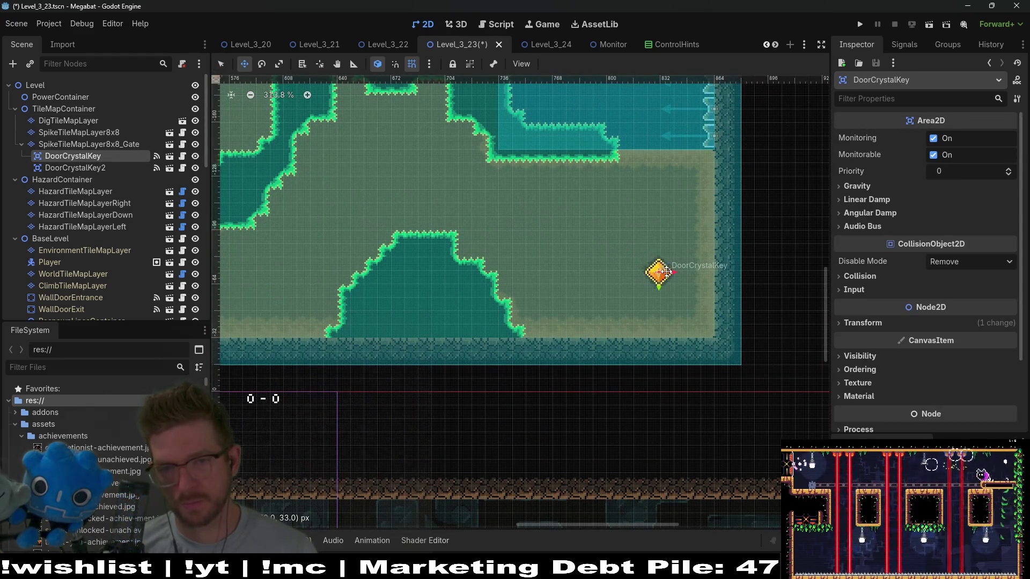
{"action": "scroll", "coordinate": [704, 323], "scroll_direction": "left", "scroll_amount": 5}
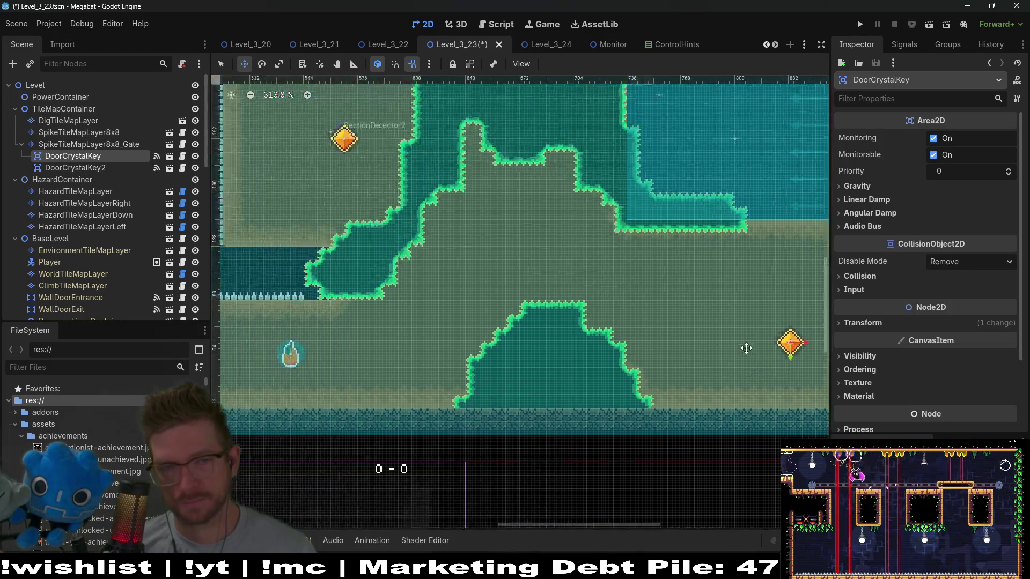
- Move DoorCrystalKey2 into the central sand and place a duplicate, DoorCrystalKey3, beside SectionDetector2
{"action": "left_click", "coordinate": [77, 168]}
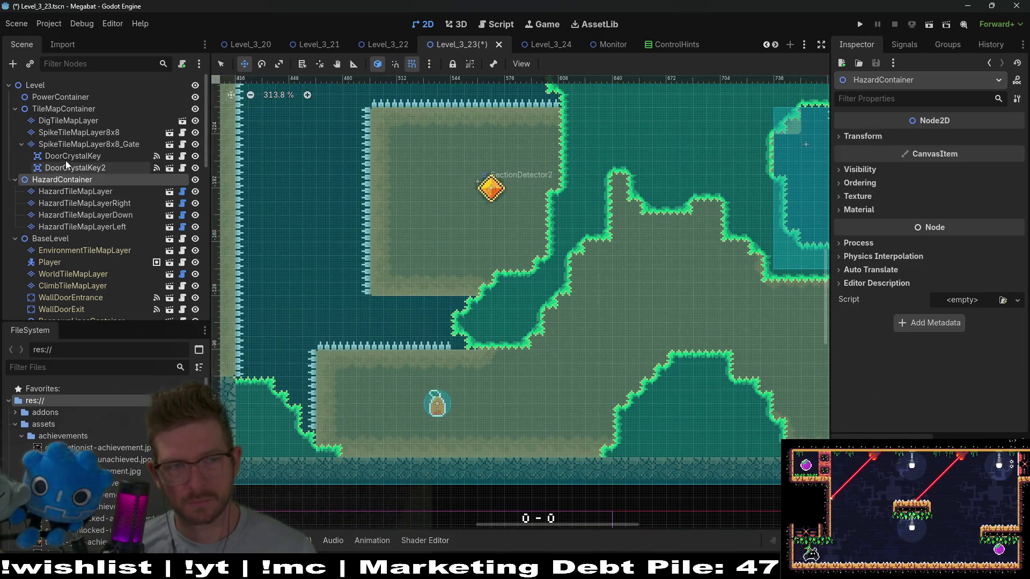
{"action": "left_click_drag", "start_coordinate": [479, 200], "coordinate": [679, 286]}
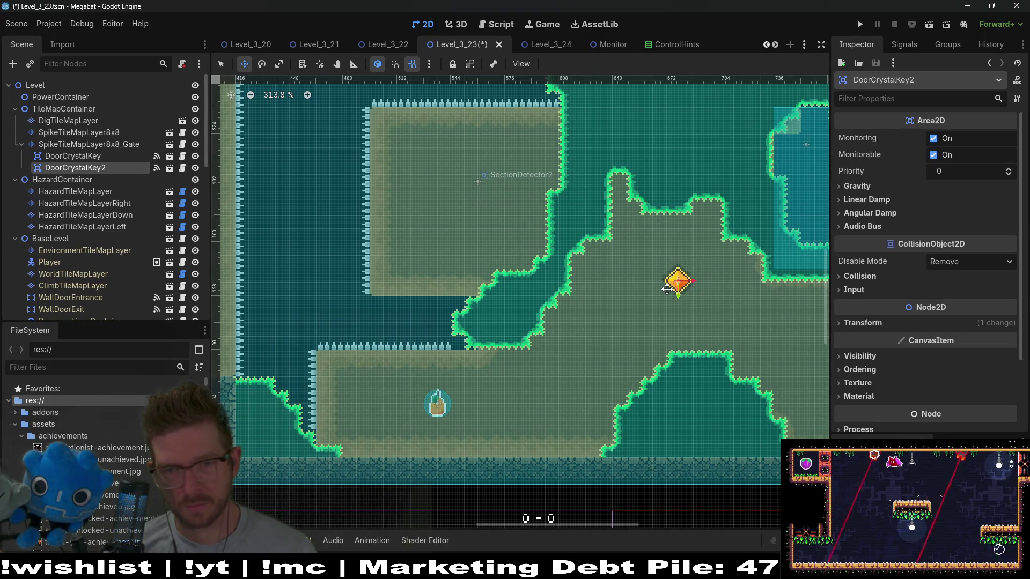
{"action": "key", "text": "Right"}
{"action": "key", "text": "Down"}
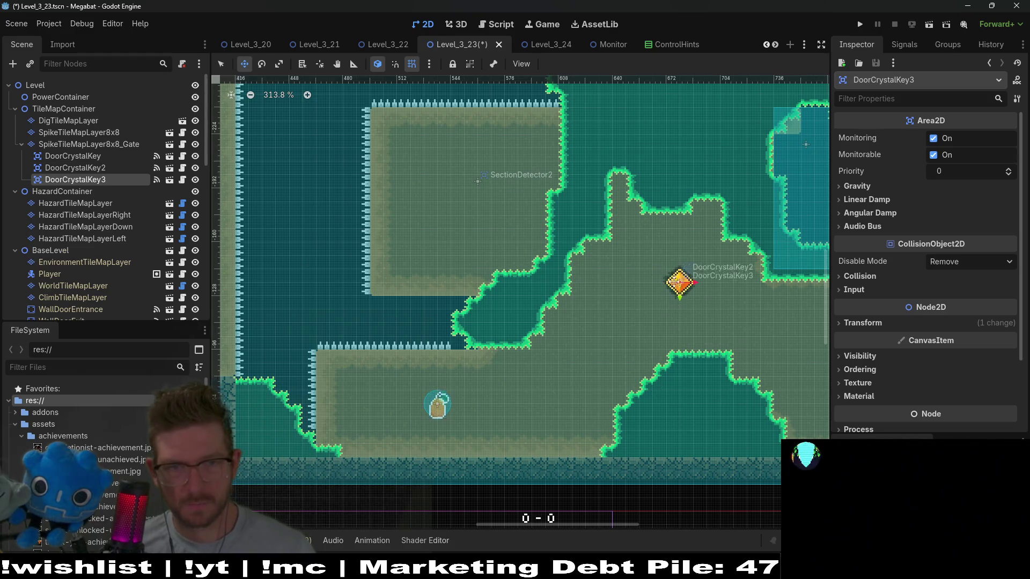
{"action": "left_click_drag", "start_coordinate": [676, 283], "coordinate": [478, 192]}
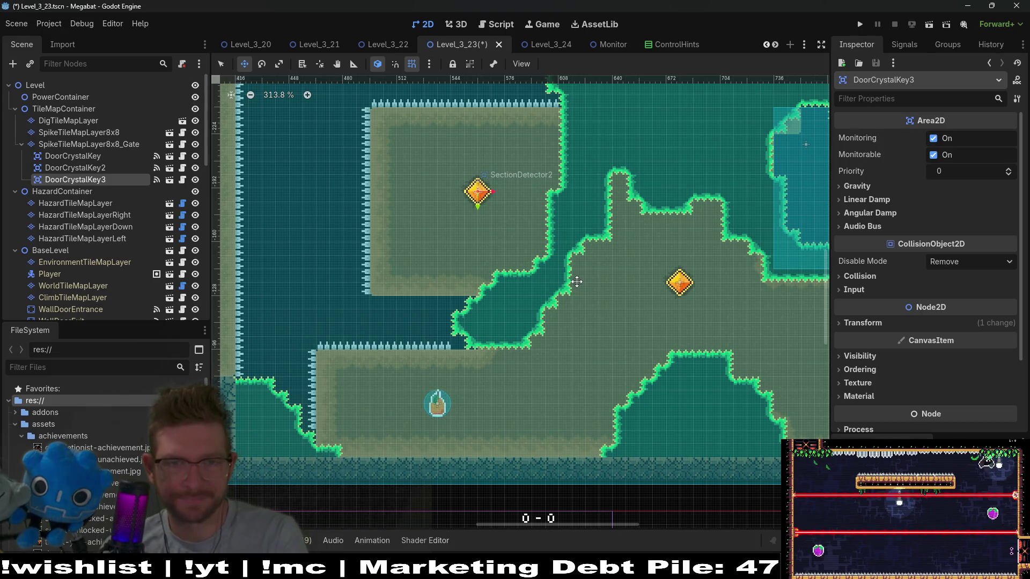
{"action": "left_click_drag", "start_coordinate": [576, 281], "coordinate": [575, 285]}
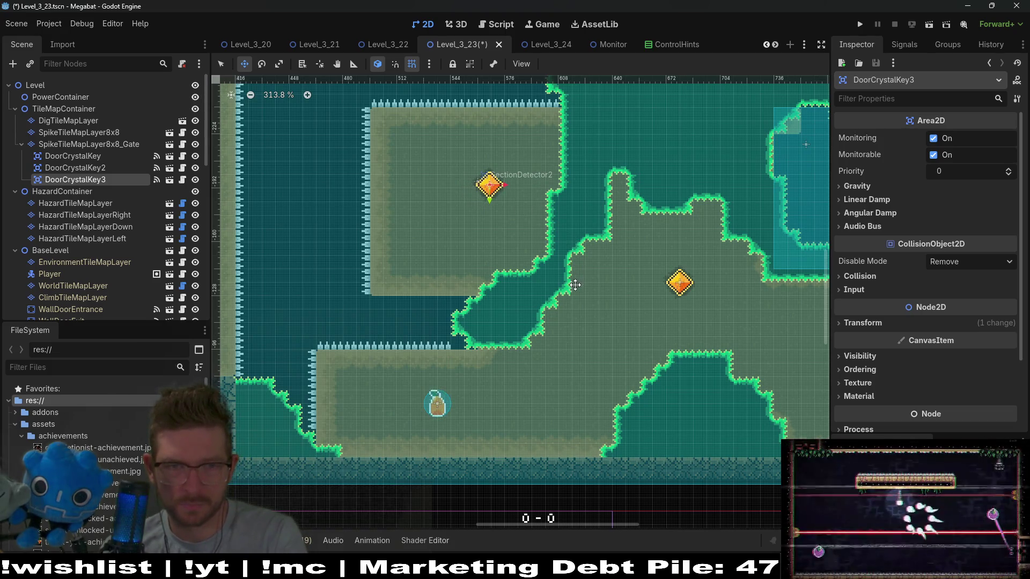
{"action": "scroll", "coordinate": [572, 315], "scroll_direction": "down", "scroll_amount": 4}
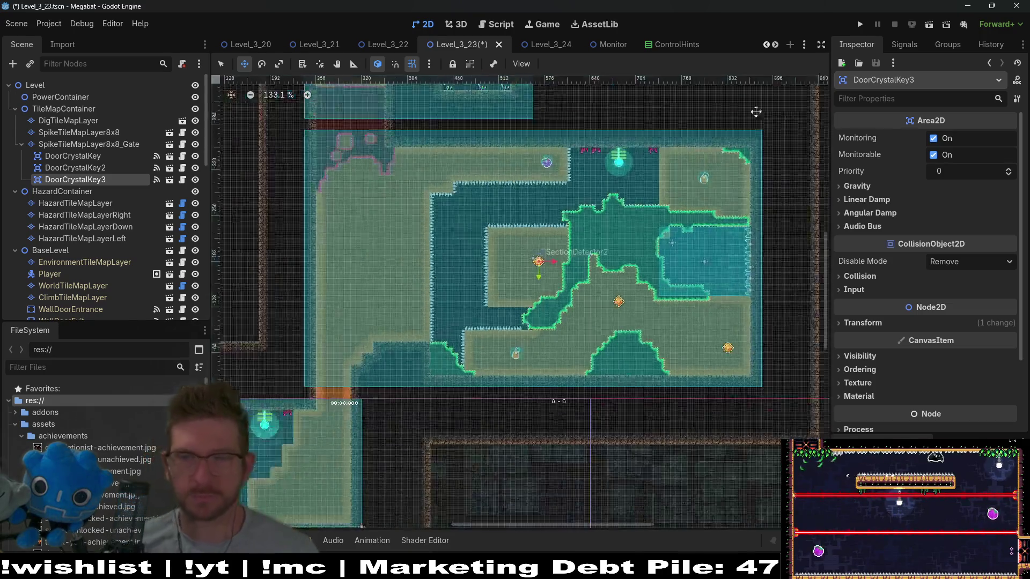
- Save and run the scene, flying through the first rooms to collect fruit and gems
{"action": "left_click", "coordinate": [930, 26]}
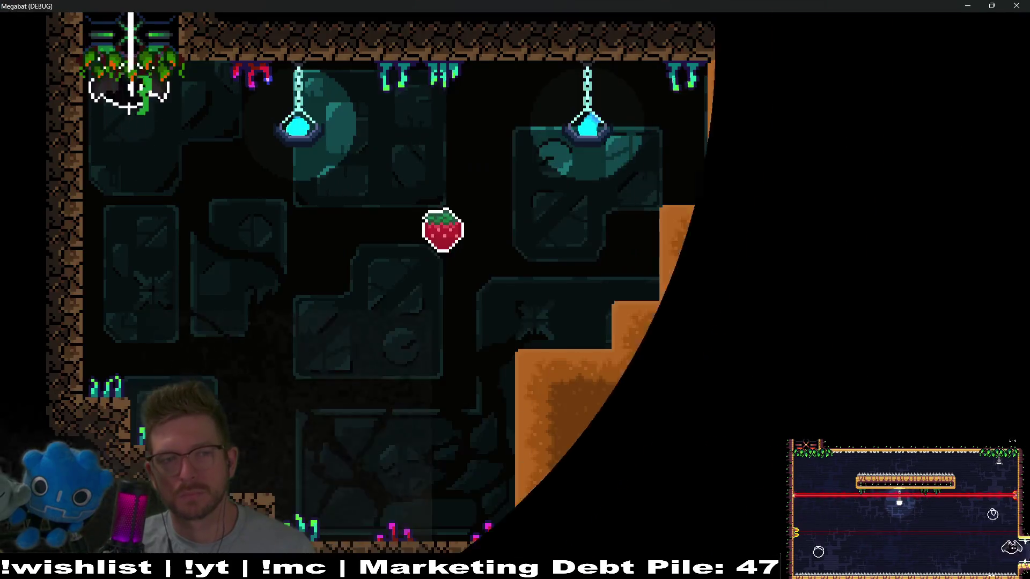
{"action": "key", "text": "Right"}
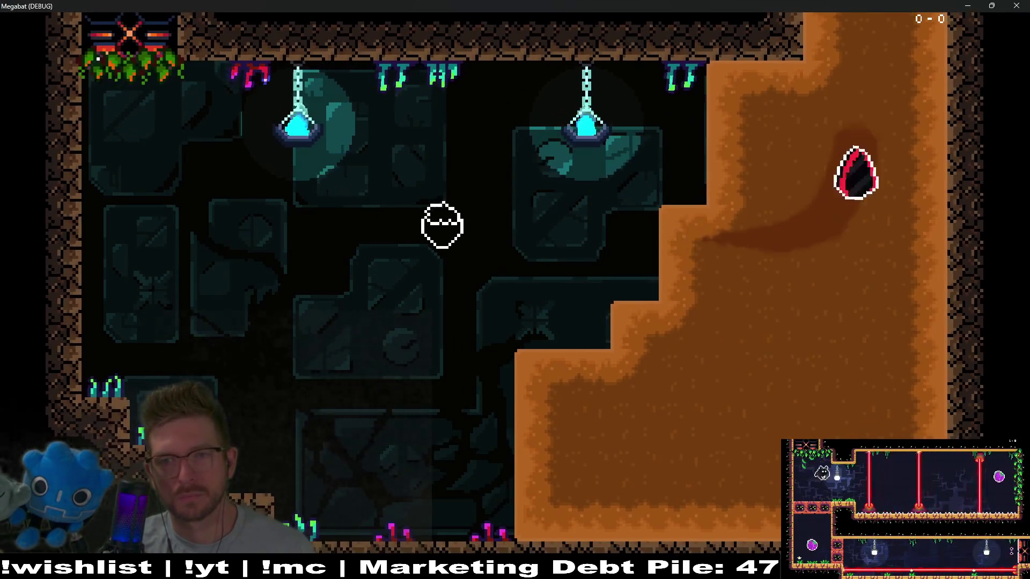
{"action": "key", "text": "Up"}
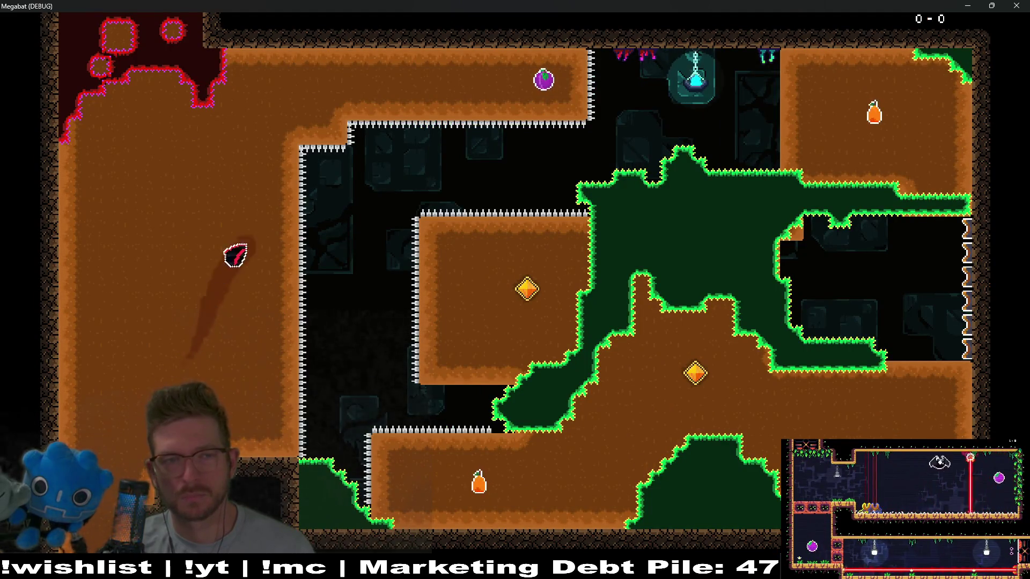
{"action": "key", "text": "Right"}
{"action": "key", "text": "Down"}
{"action": "key", "text": "Left"}
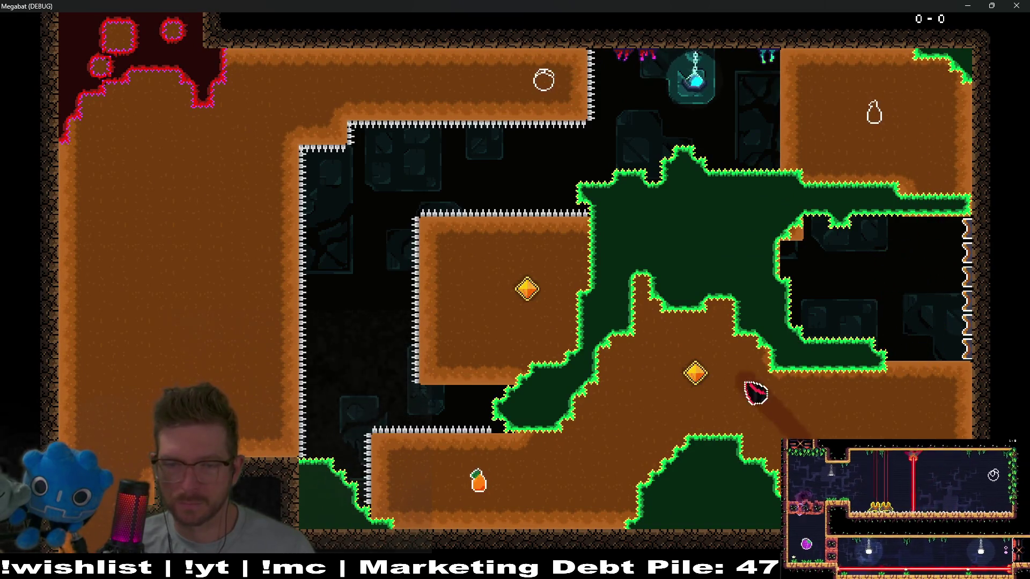
{"action": "key", "text": "Down"}
{"action": "key", "text": "Up"}
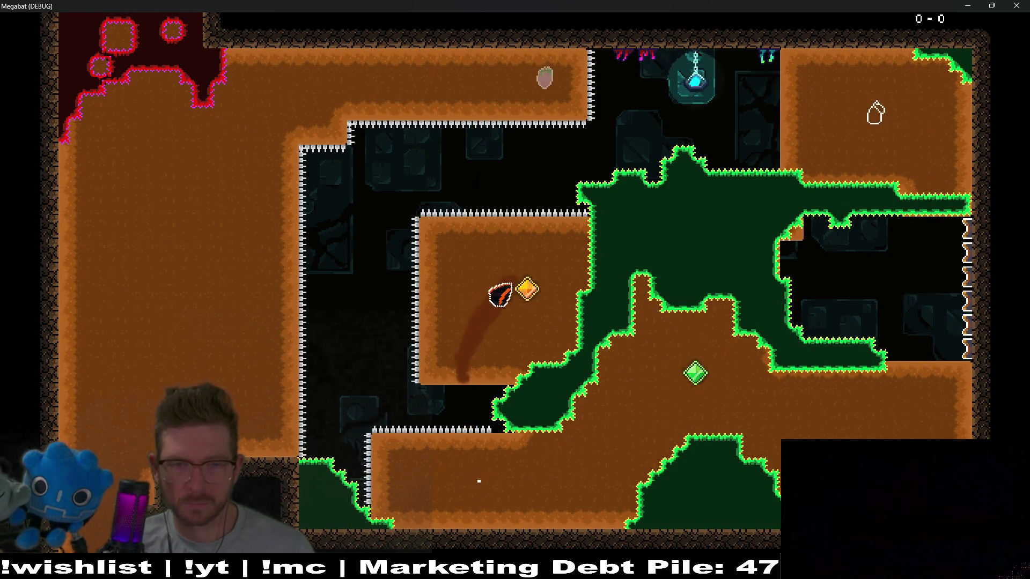
{"action": "key", "text": "Left"}
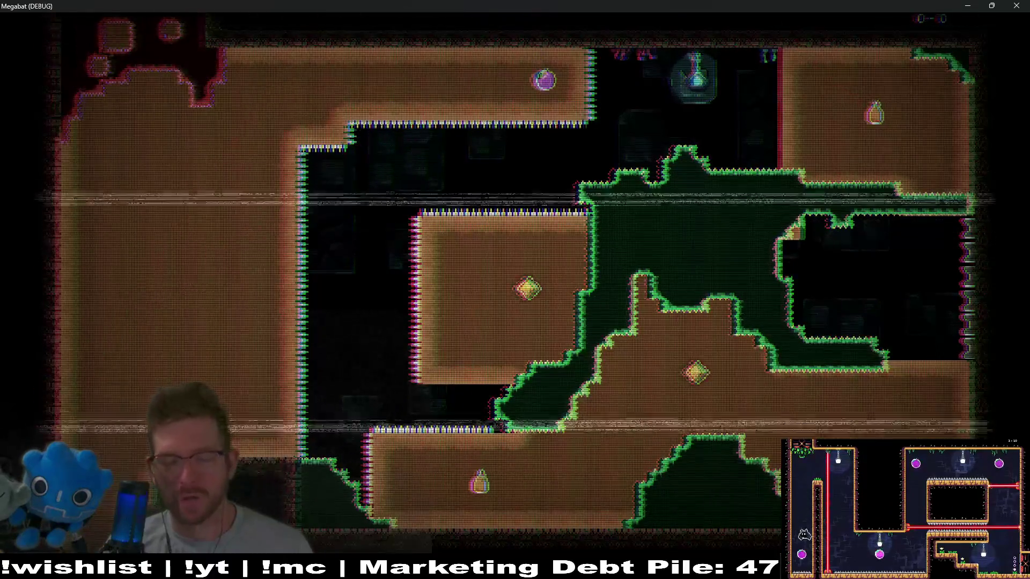
{"action": "key", "text": "Right"}
{"action": "key", "text": "Up"}
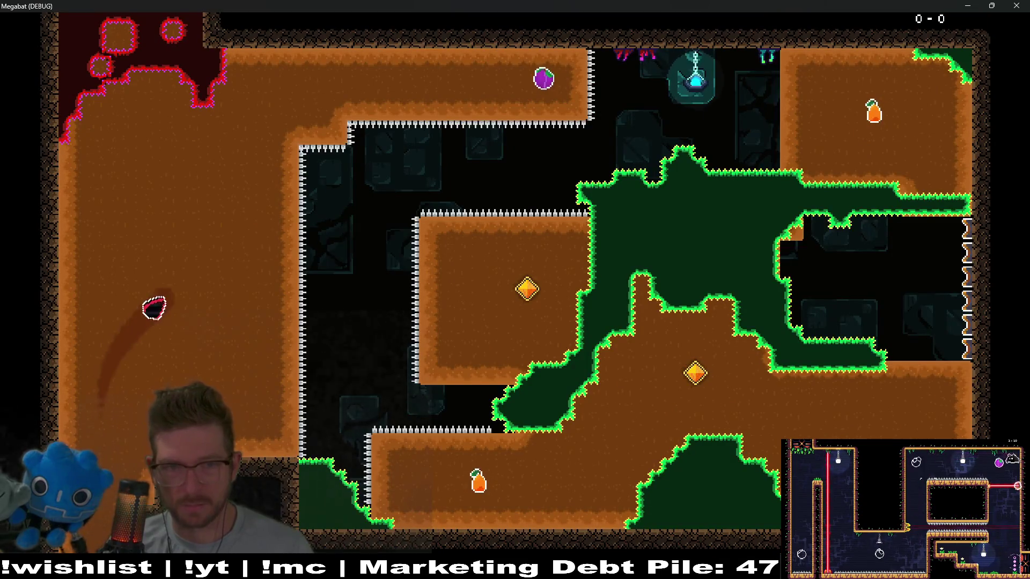
{"action": "key", "text": "Right"}
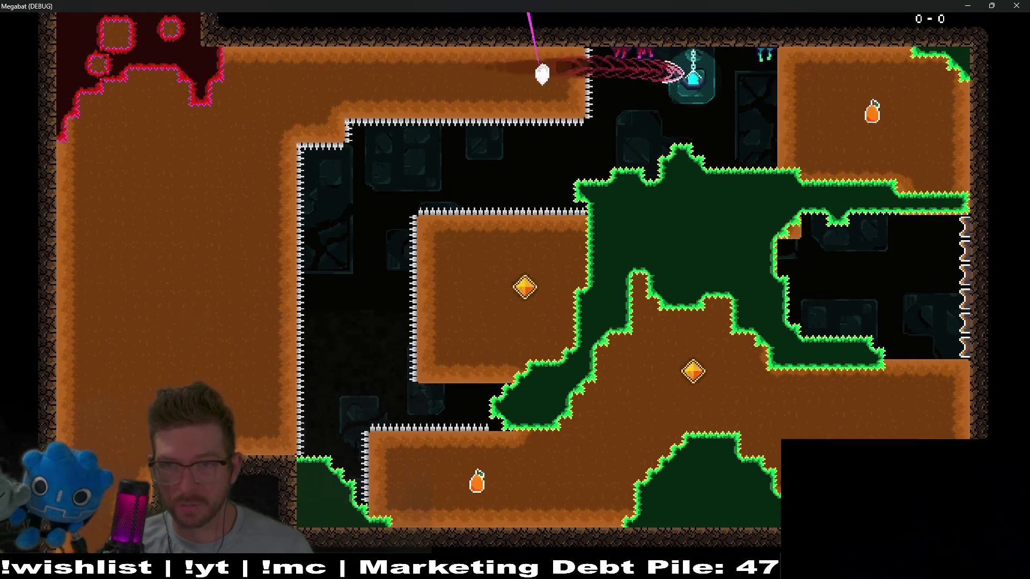
{"action": "key", "text": "Down"}
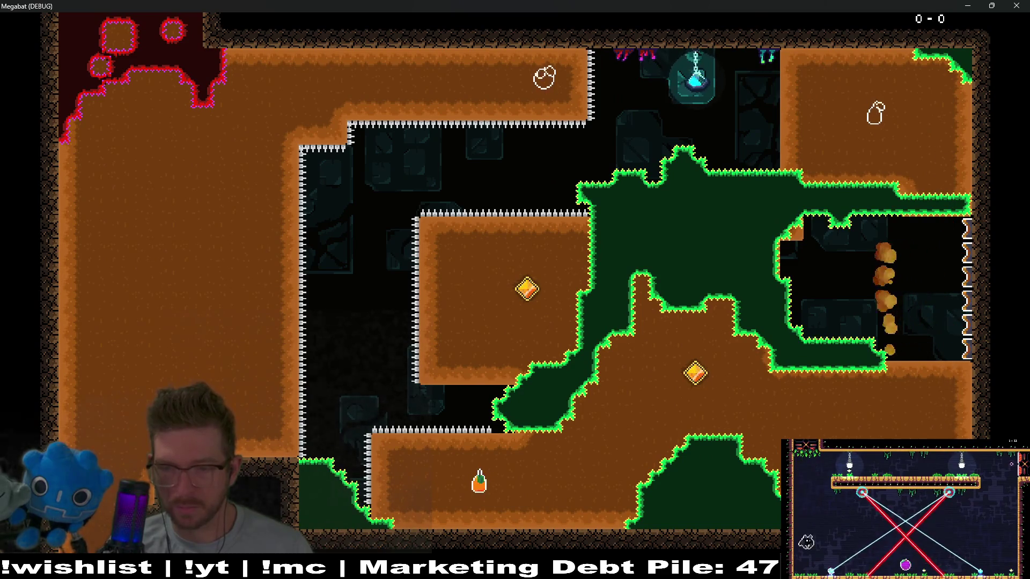
{"action": "key", "text": "Left"}
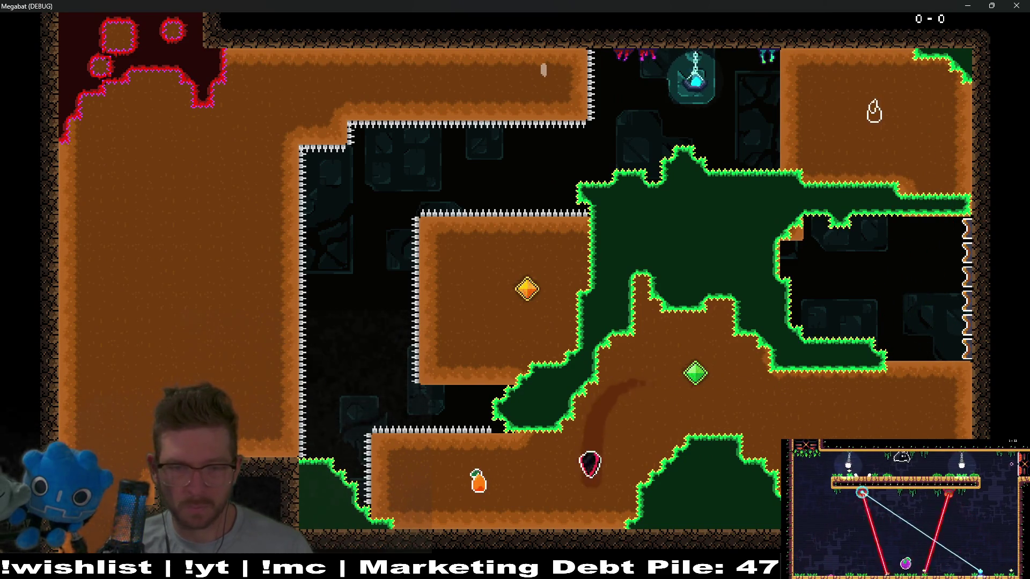
{"action": "key", "text": "Left"}
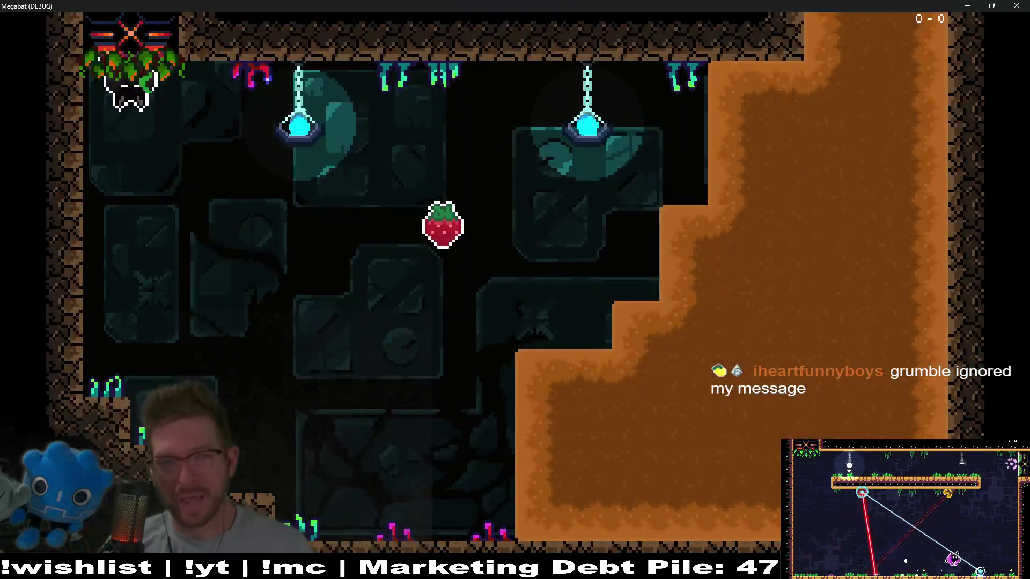
- Fly past the spike rooms to the strawberry beyond the sand, then close the game
{"action": "key", "text": "Right"}
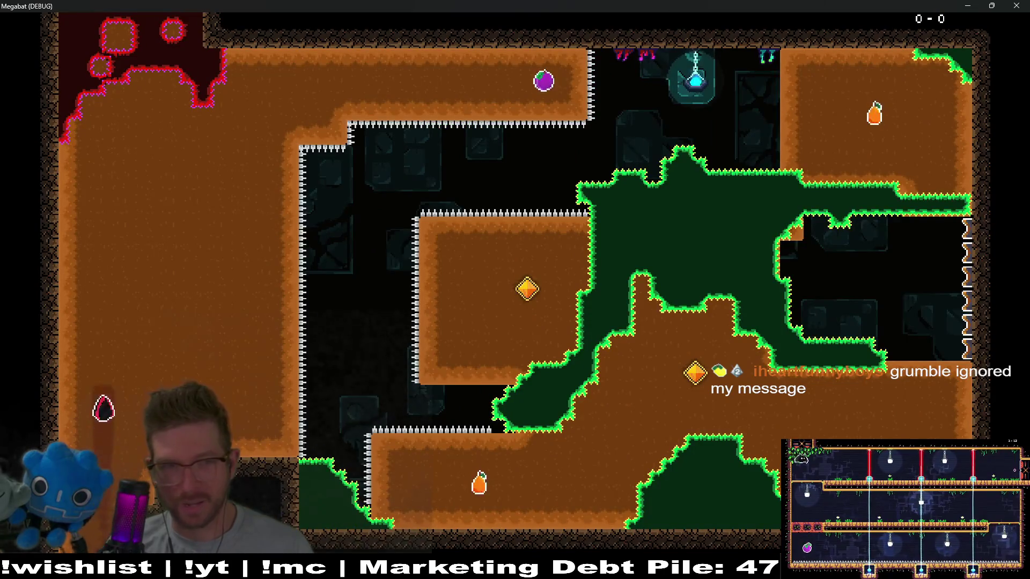
{"action": "key", "text": "Right"}
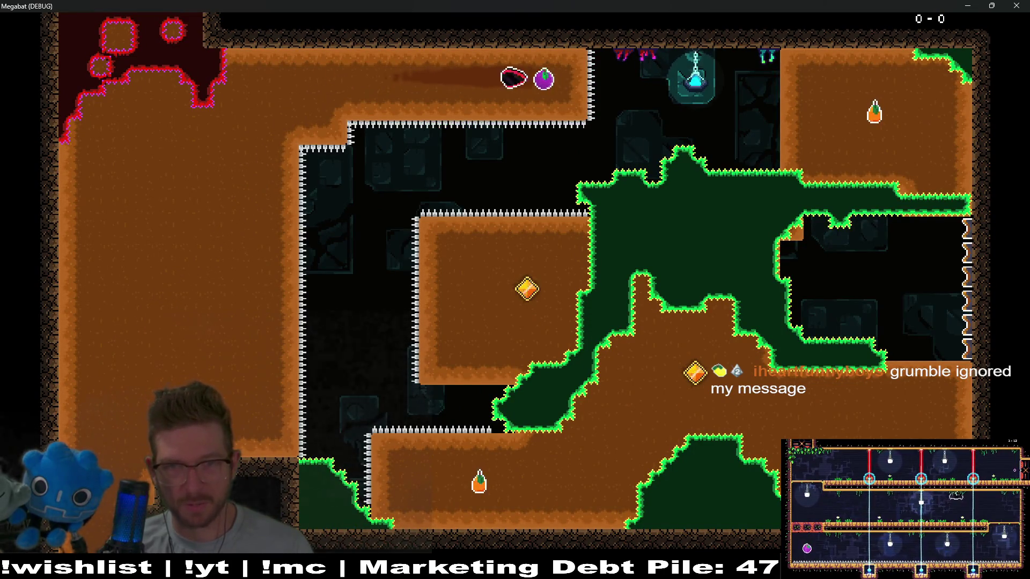
{"action": "key", "text": "Right"}
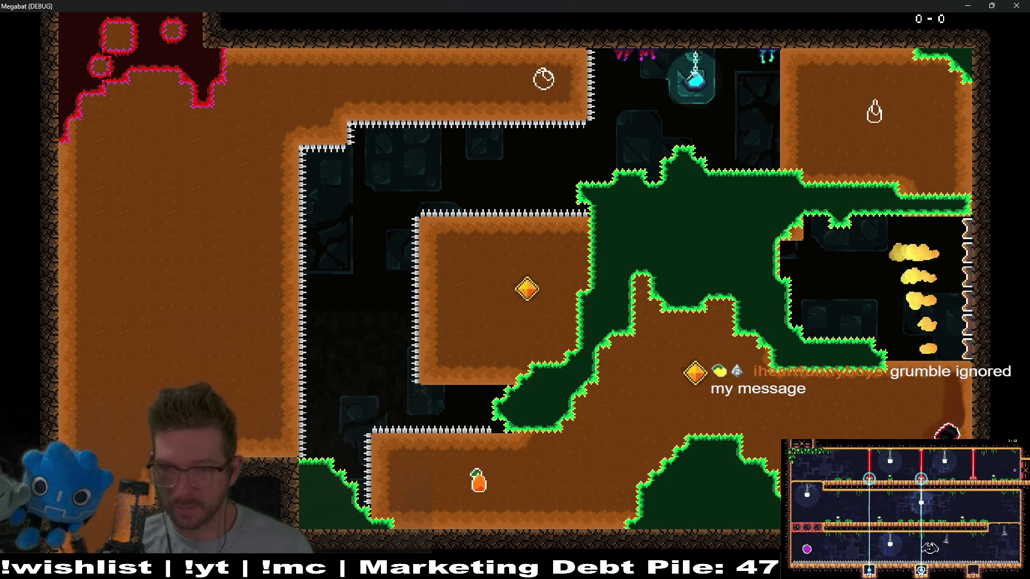
{"action": "key", "text": "Left"}
{"action": "key", "text": "Up"}
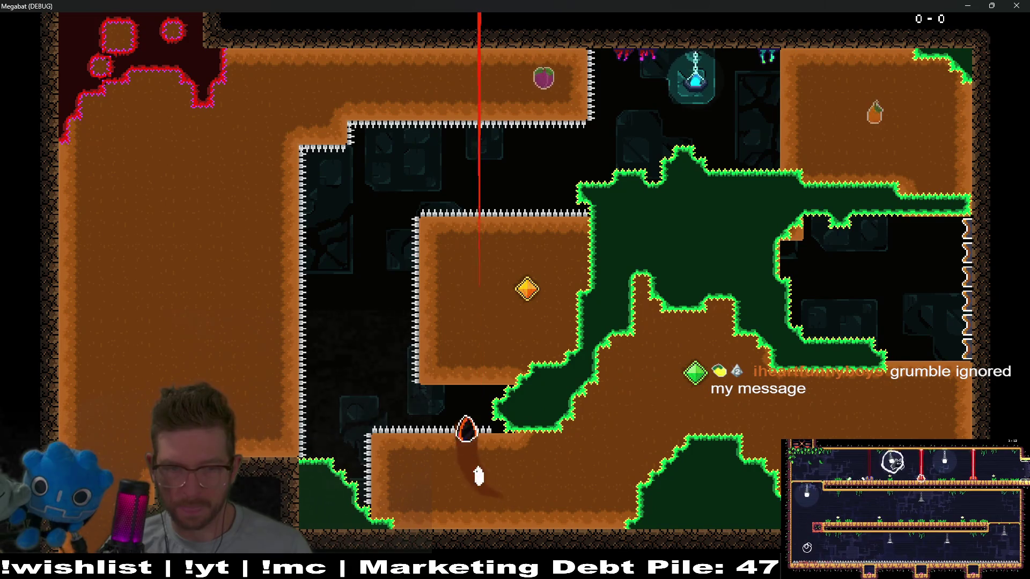
{"action": "key", "text": "Left"}
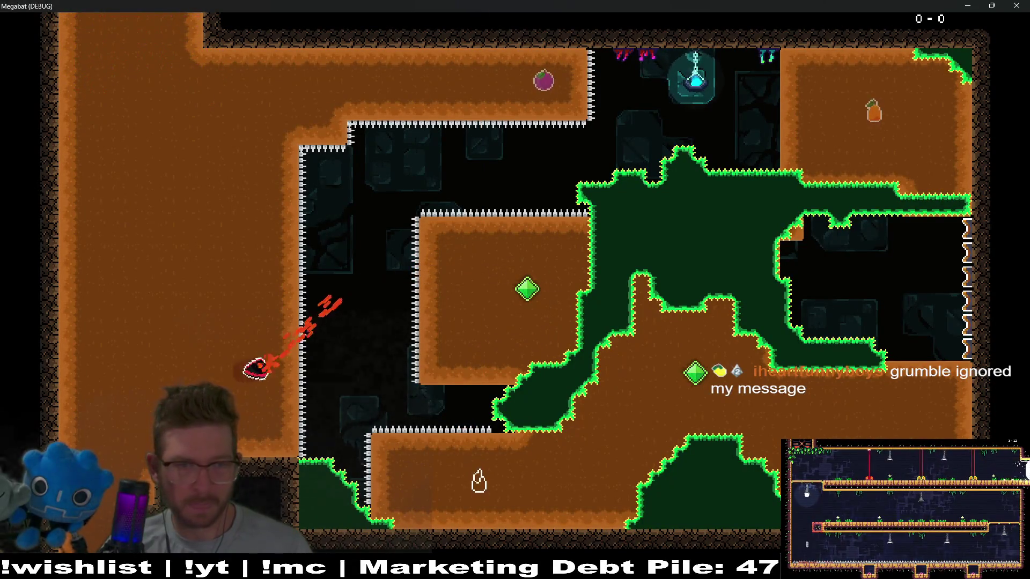
{"action": "key", "text": "Up"}
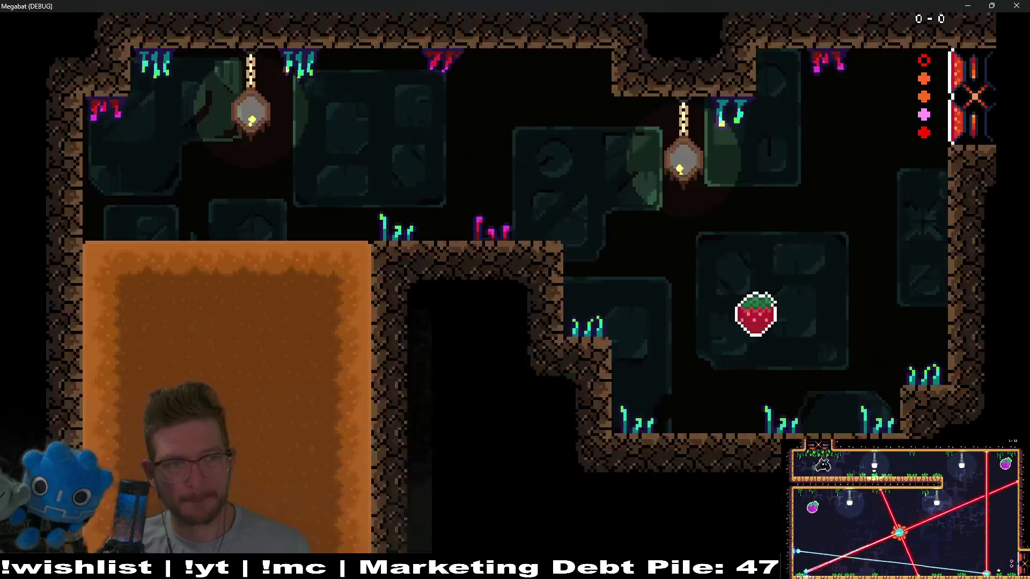
{"action": "key", "text": "Right"}
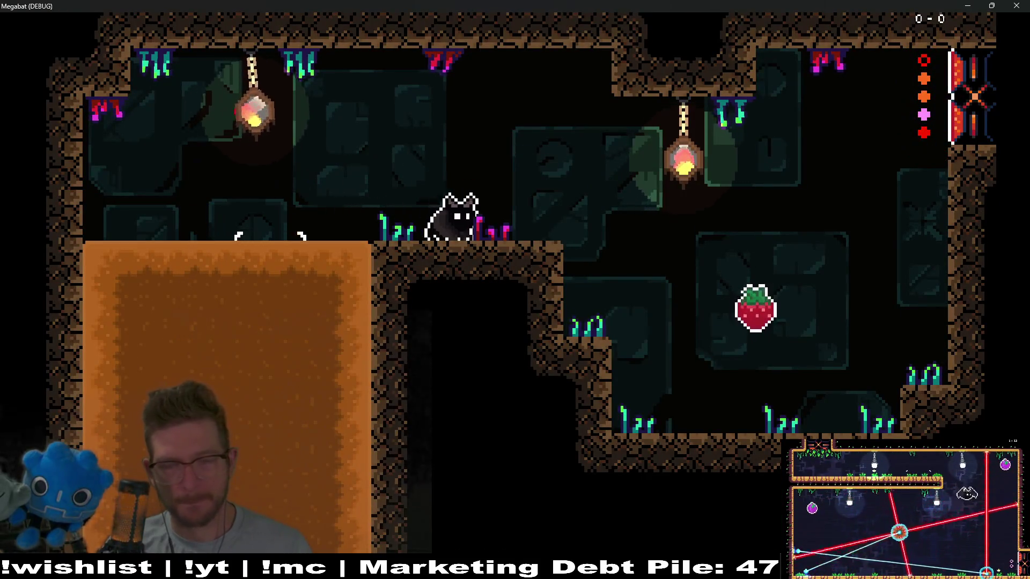
{"action": "key", "text": "Right"}
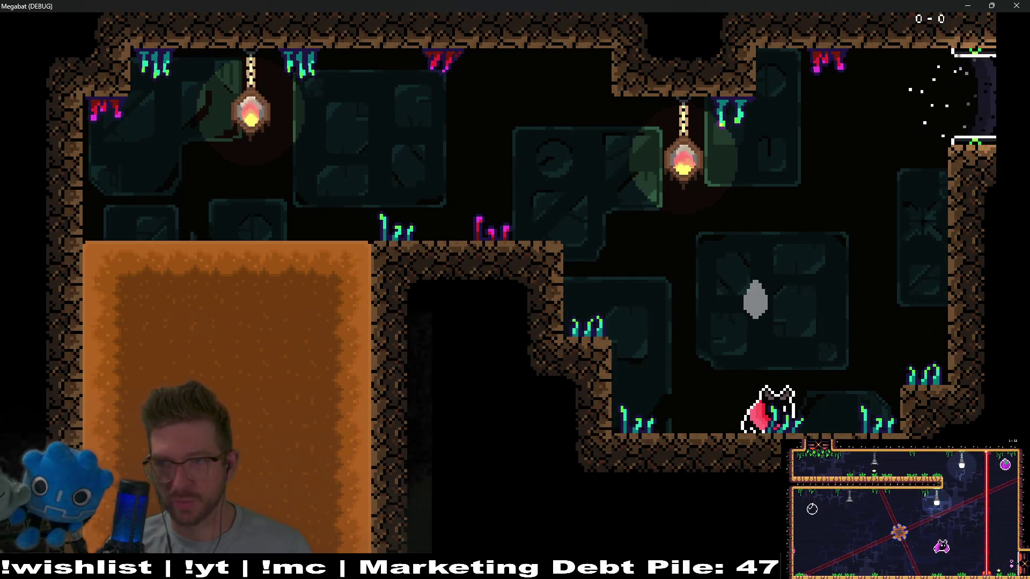
{"action": "key", "text": "Right"}
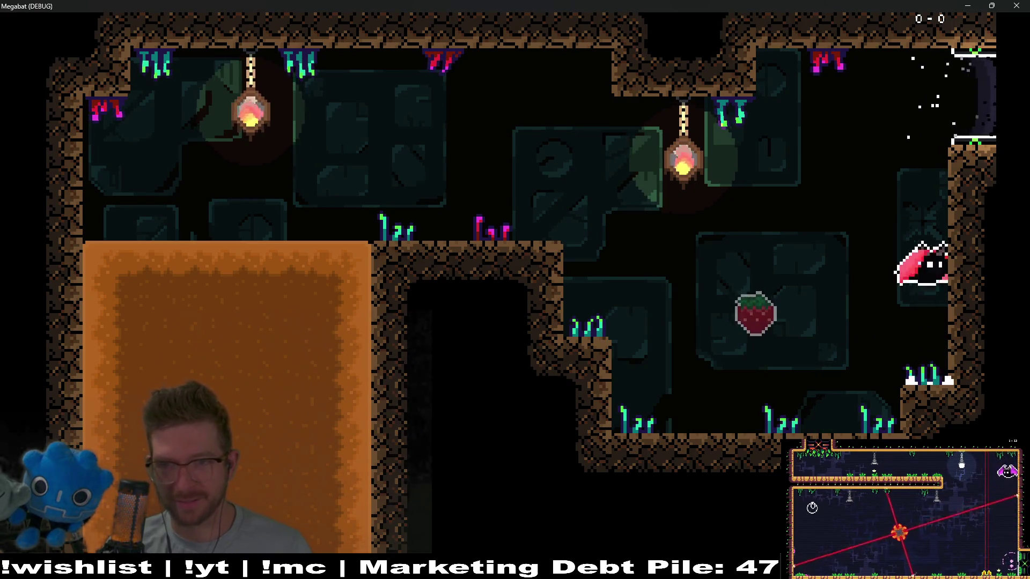
{"action": "key", "text": "Left"}
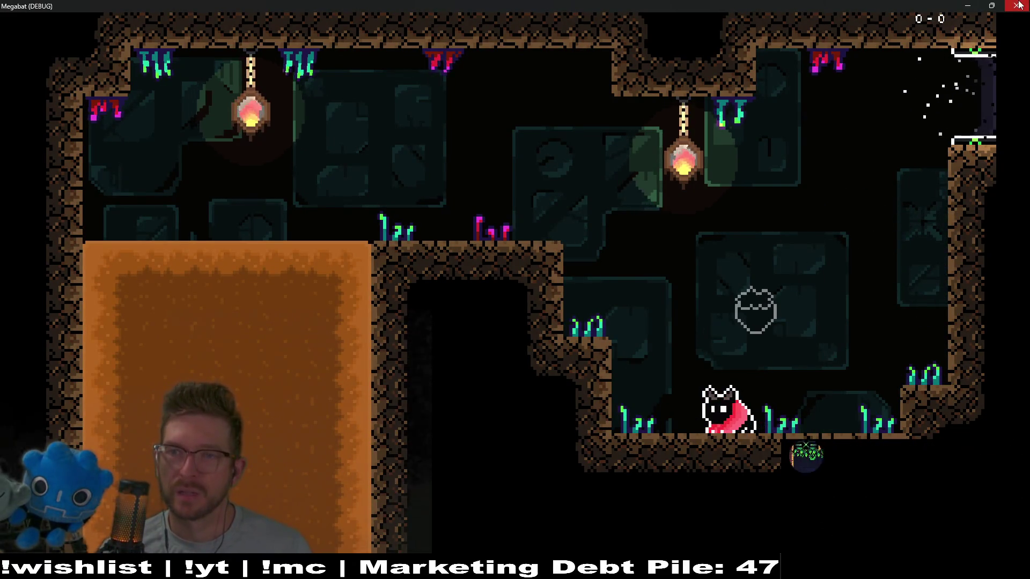
{"action": "left_click", "coordinate": [1017, 6]}
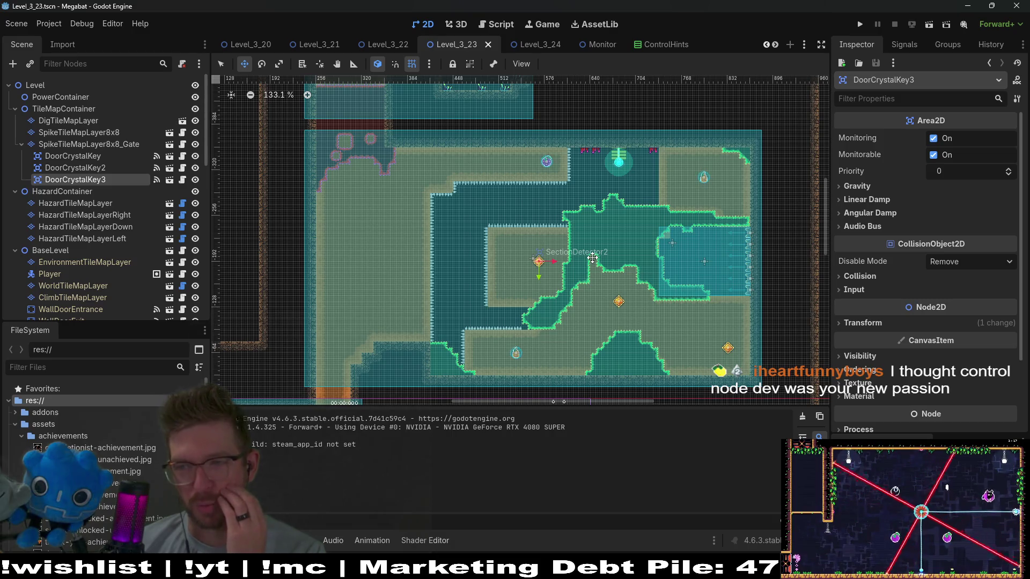
{"action": "scroll", "coordinate": [592, 258], "scroll_direction": "down", "scroll_amount": 2}
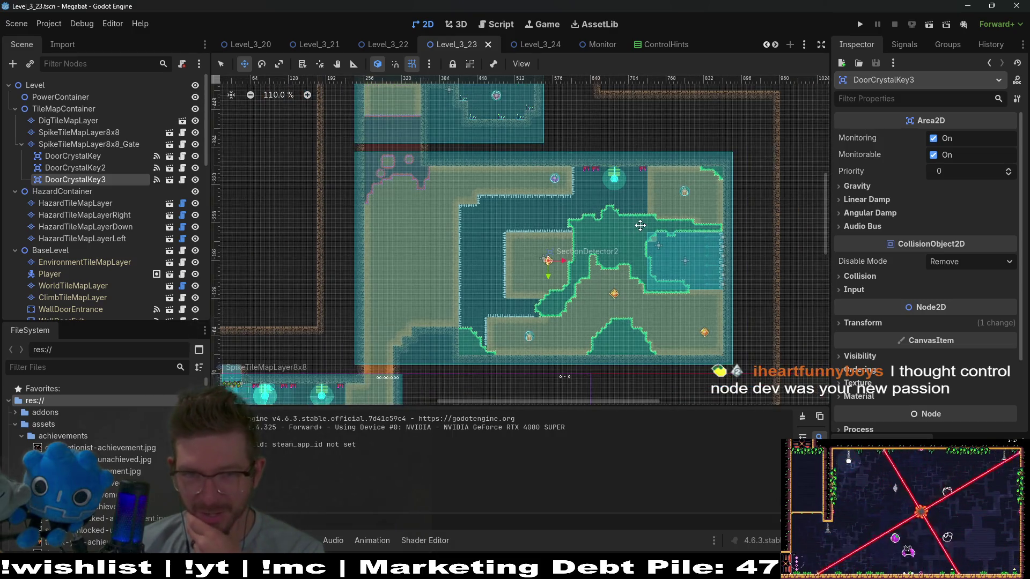
{"action": "left_click_drag", "start_coordinate": [640, 225], "coordinate": [591, 252]}
{"action": "scroll", "coordinate": [469, 235], "scroll_direction": "left", "scroll_amount": 5}
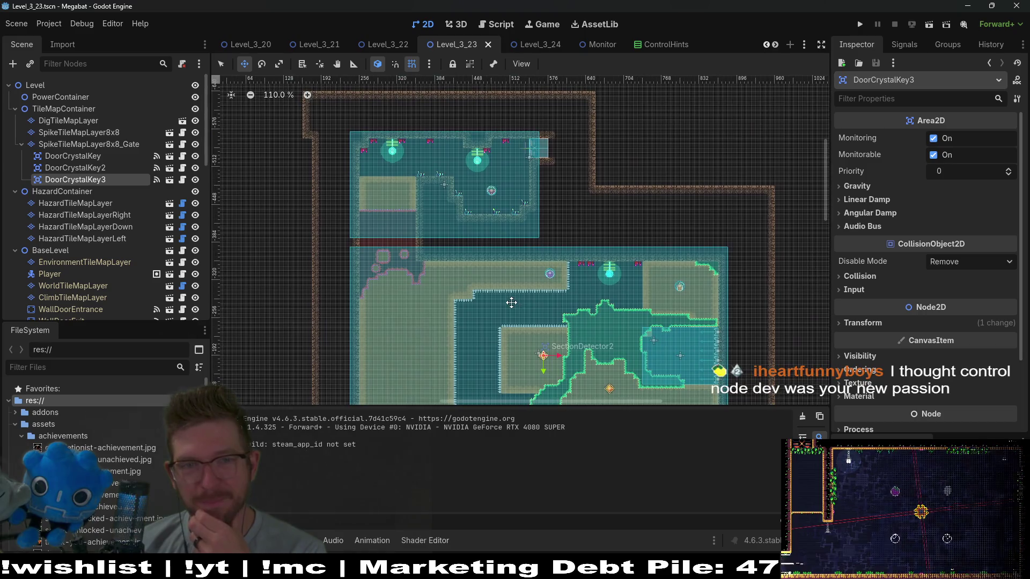
{"action": "scroll", "coordinate": [487, 294], "scroll_direction": "down", "scroll_amount": 3}
{"action": "scroll", "coordinate": [557, 330], "scroll_direction": "left", "scroll_amount": 2}
{"action": "scroll", "coordinate": [583, 322], "scroll_direction": "down", "scroll_amount": 5}
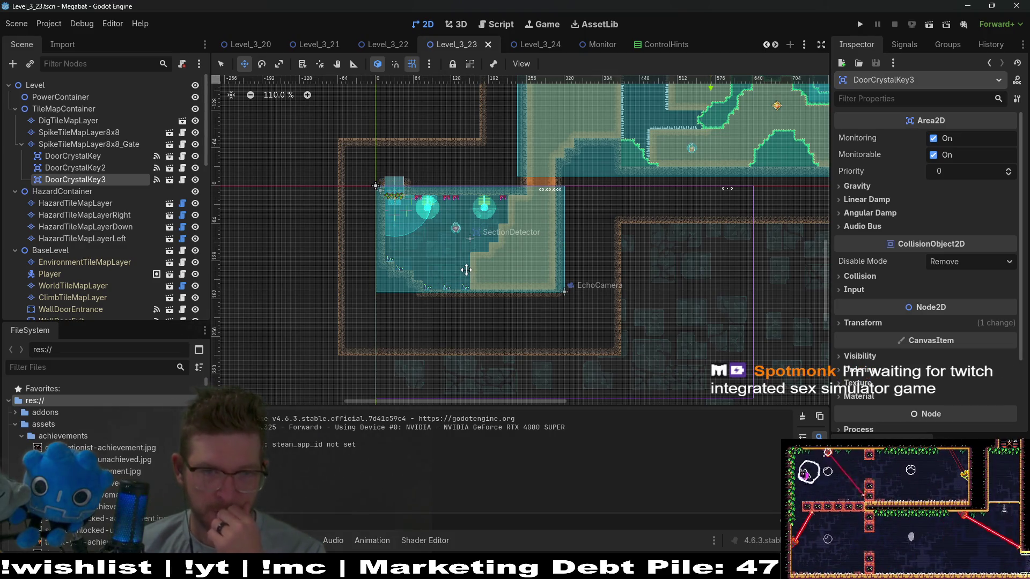
{"action": "scroll", "coordinate": [553, 240], "scroll_direction": "up", "scroll_amount": 3}
{"action": "scroll", "coordinate": [588, 151], "scroll_direction": "right", "scroll_amount": 3}
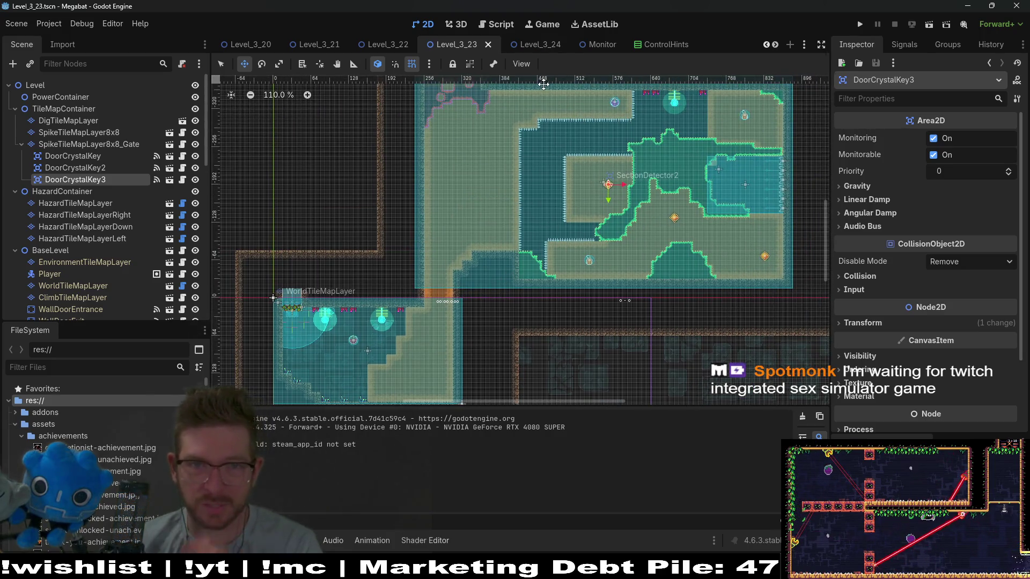
- Switch to Level_3_24 and inspect BouncePlatform12 and BouncePlatform10
{"action": "left_click", "coordinate": [553, 45]}
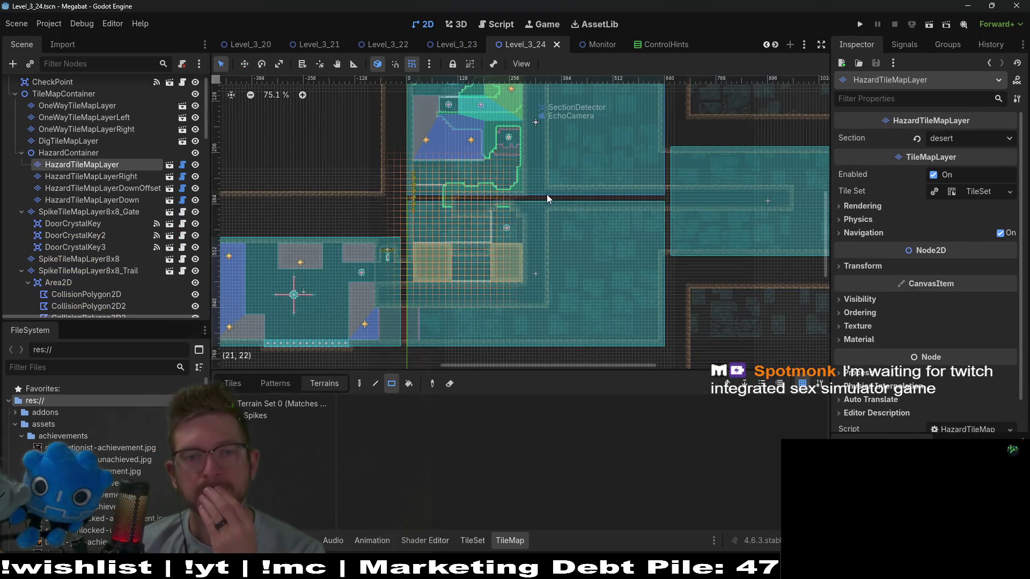
{"action": "scroll", "coordinate": [488, 240], "scroll_direction": "up", "scroll_amount": 5}
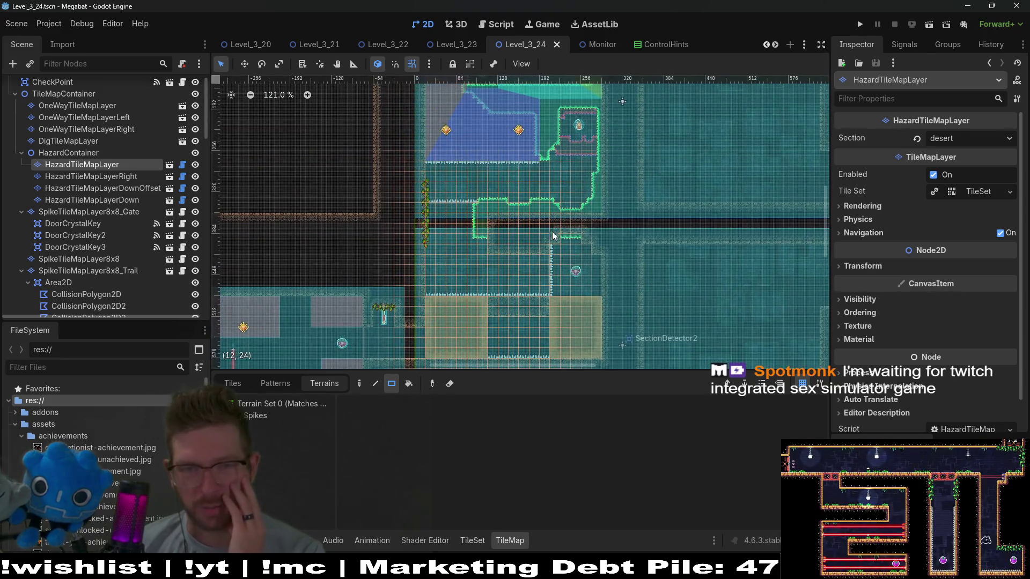
{"action": "scroll", "coordinate": [505, 124], "scroll_direction": "down", "scroll_amount": 1}
{"action": "scroll", "coordinate": [605, 157], "scroll_direction": "down", "scroll_amount": 2}
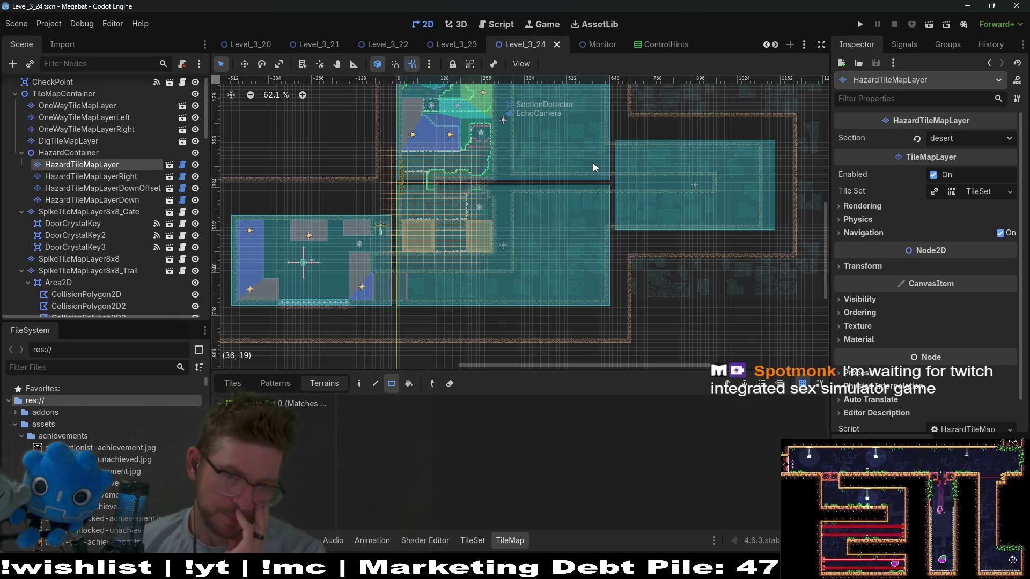
{"action": "scroll", "coordinate": [164, 260], "scroll_direction": "down", "scroll_amount": 15}
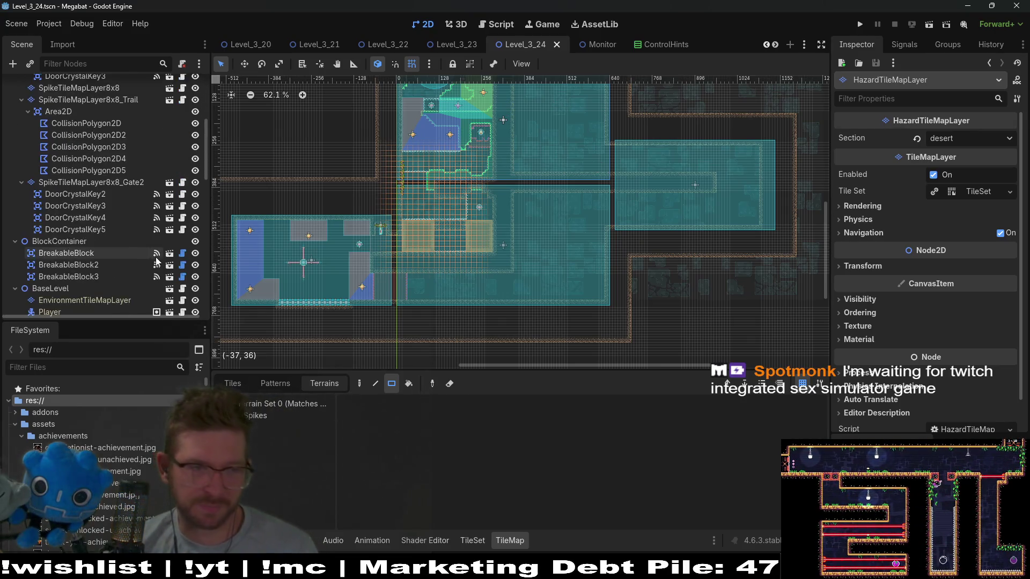
{"action": "scroll", "coordinate": [119, 266], "scroll_direction": "down", "scroll_amount": 3}
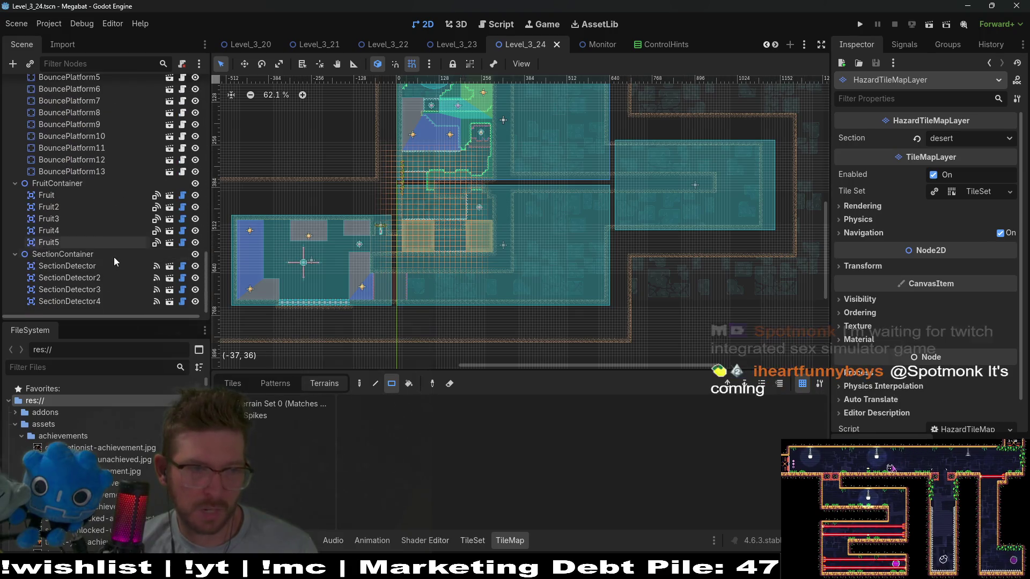
{"action": "left_click", "coordinate": [107, 160]}
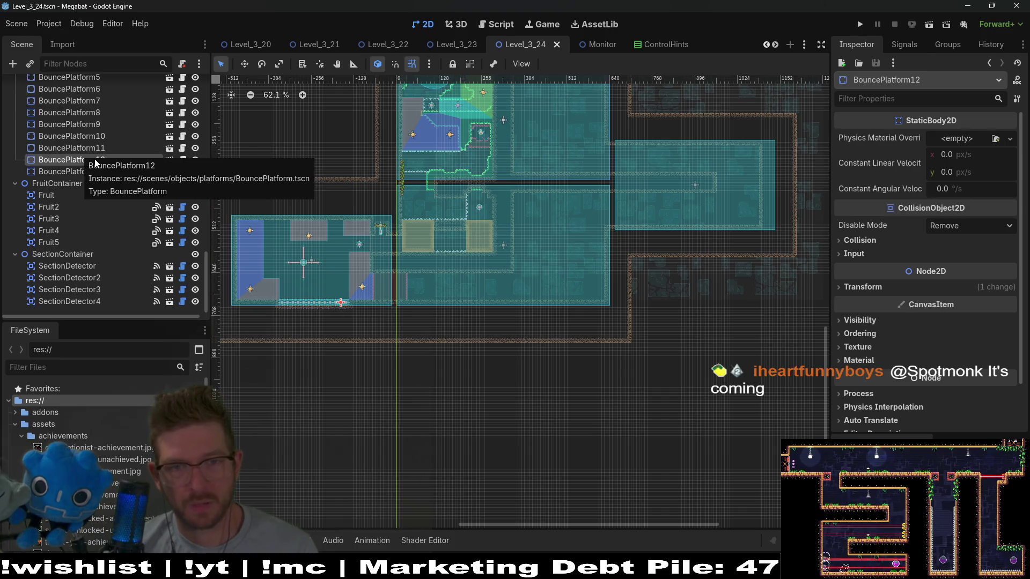
{"action": "left_click", "coordinate": [112, 135]}
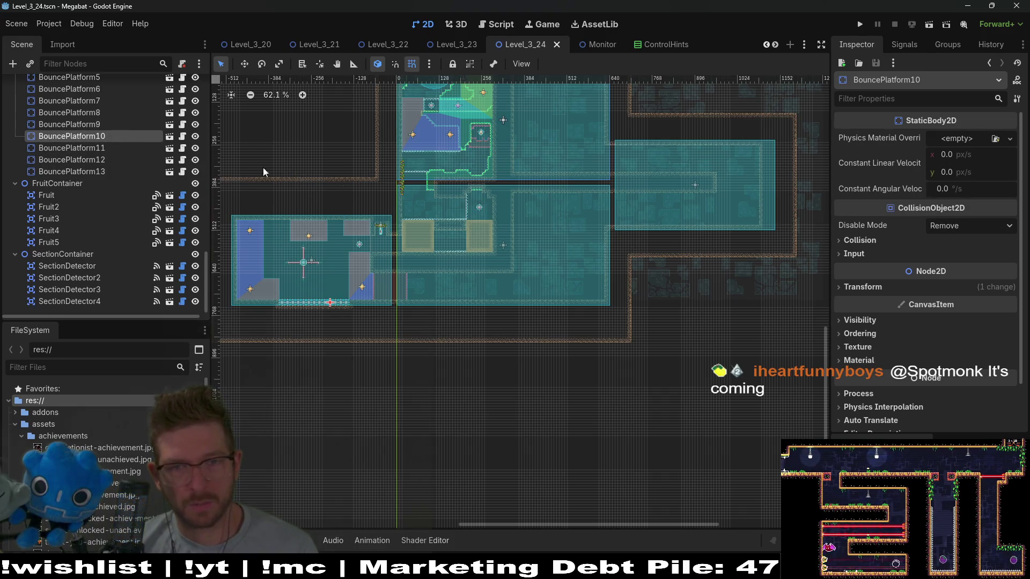
- Delete the SectionDetector4 node
{"action": "left_click", "coordinate": [87, 300]}
{"action": "key", "text": "Delete"}
{"action": "key", "text": "Return"}
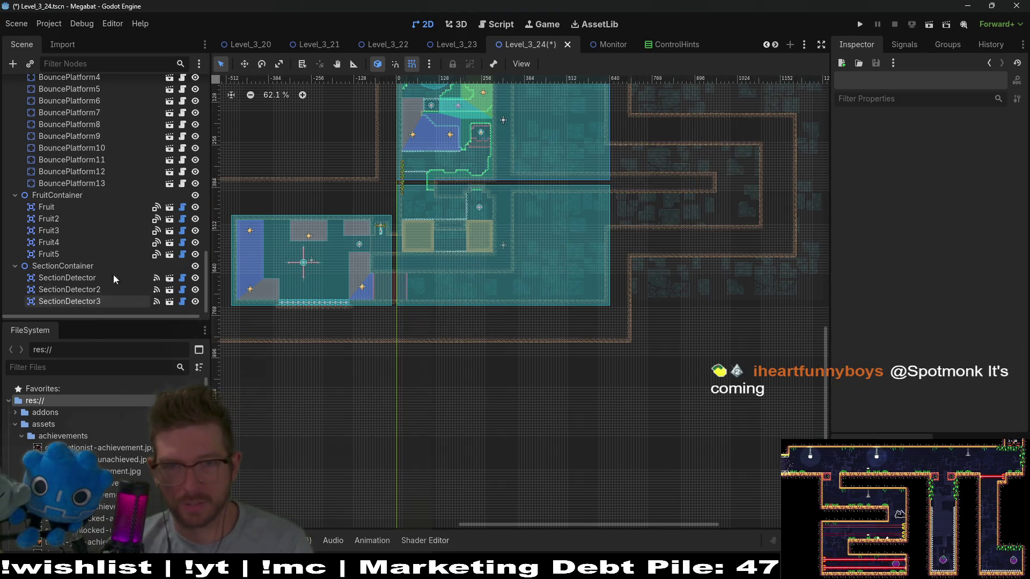
{"action": "scroll", "coordinate": [158, 195], "scroll_direction": "up", "scroll_amount": 10}
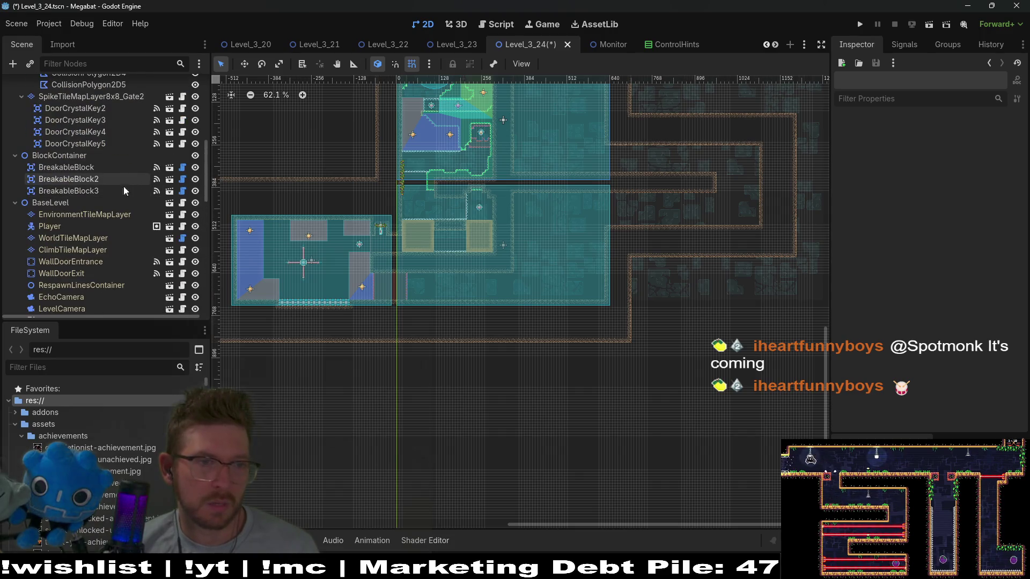
- Select WorldTileMapLayer and choose the DESERT terrain for painting
{"action": "left_click", "coordinate": [110, 237]}
{"action": "left_click", "coordinate": [269, 438]}
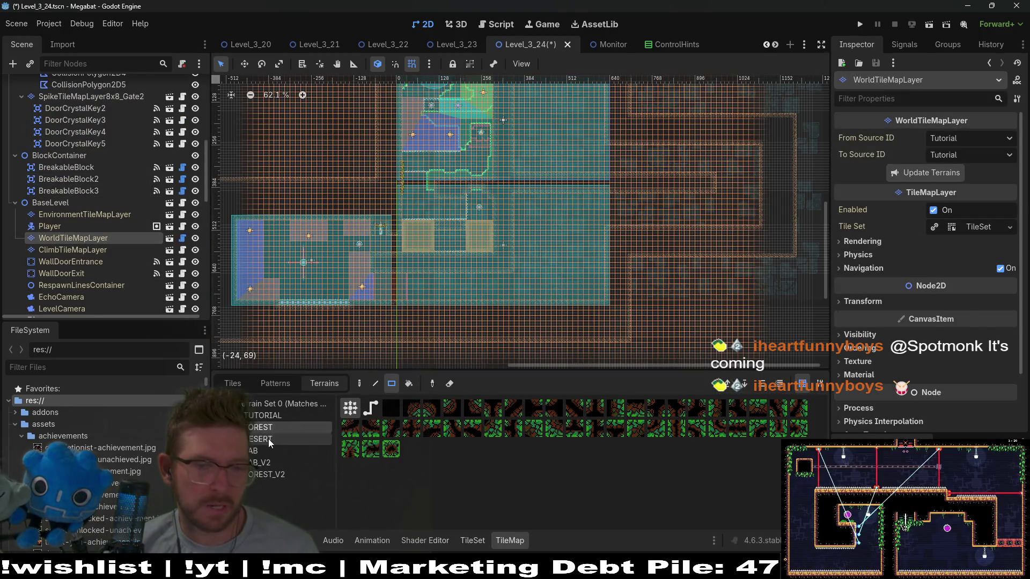
{"action": "scroll", "coordinate": [503, 163], "scroll_direction": "right", "scroll_amount": 5}
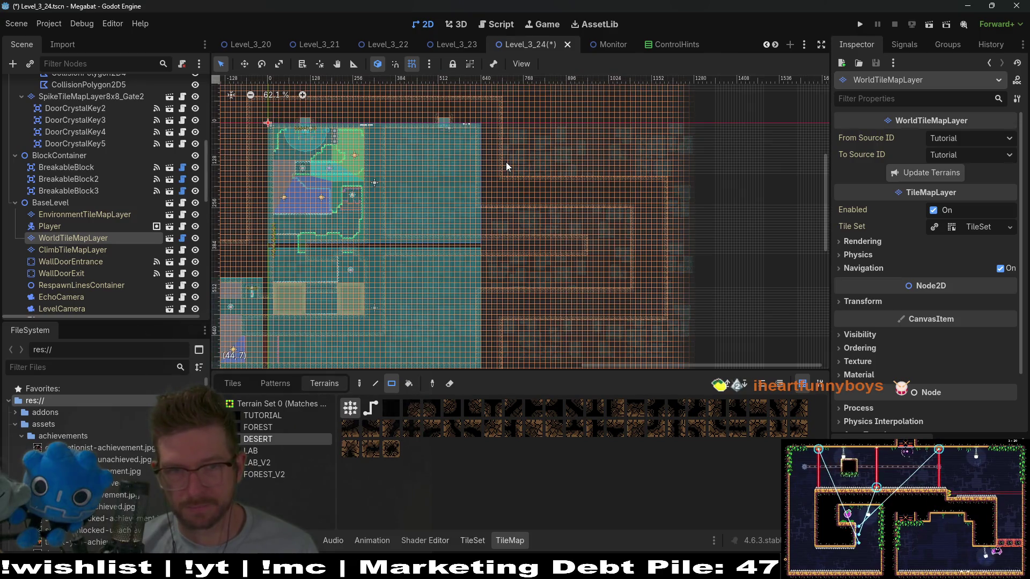
{"action": "left_click_drag", "start_coordinate": [507, 166], "coordinate": [719, 336]}
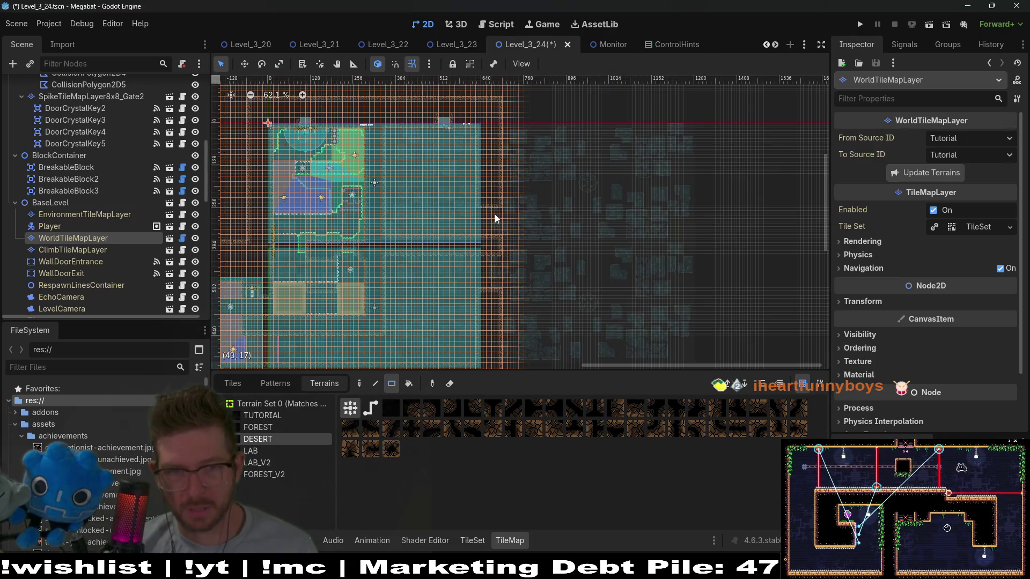
{"action": "left_click_drag", "start_coordinate": [478, 212], "coordinate": [500, 301]}
{"action": "scroll", "coordinate": [585, 227], "scroll_direction": "up", "scroll_amount": 5}
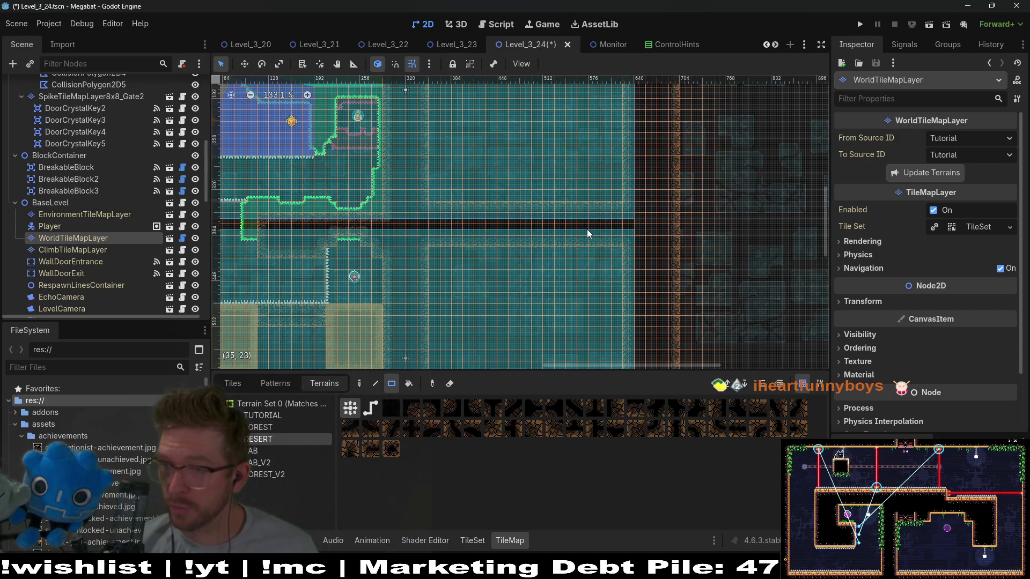
{"action": "scroll", "coordinate": [449, 205], "scroll_direction": "up", "scroll_amount": 2}
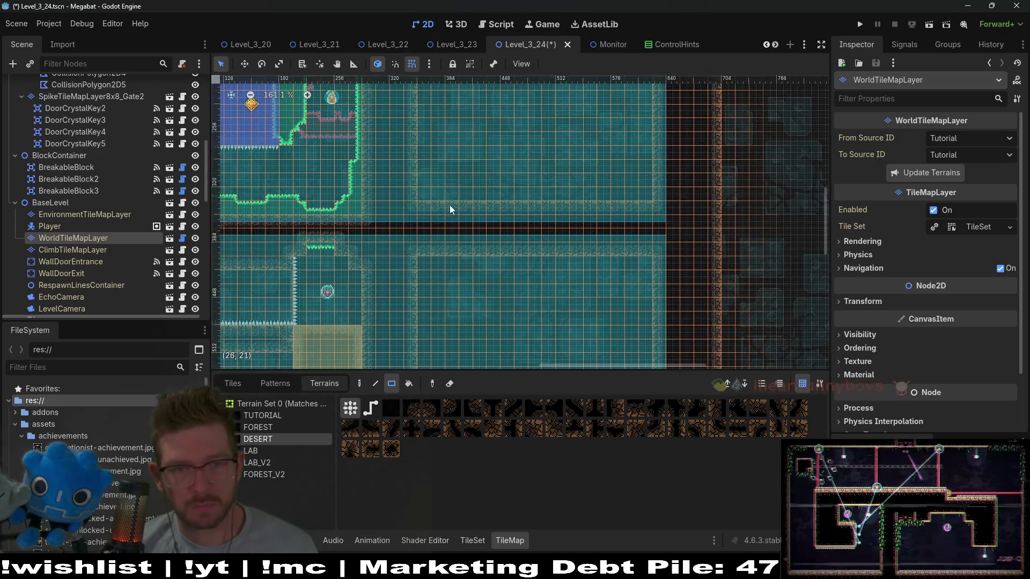
{"action": "left_click_drag", "start_coordinate": [427, 204], "coordinate": [646, 278]}
{"action": "scroll", "coordinate": [554, 282], "scroll_direction": "down", "scroll_amount": 4}
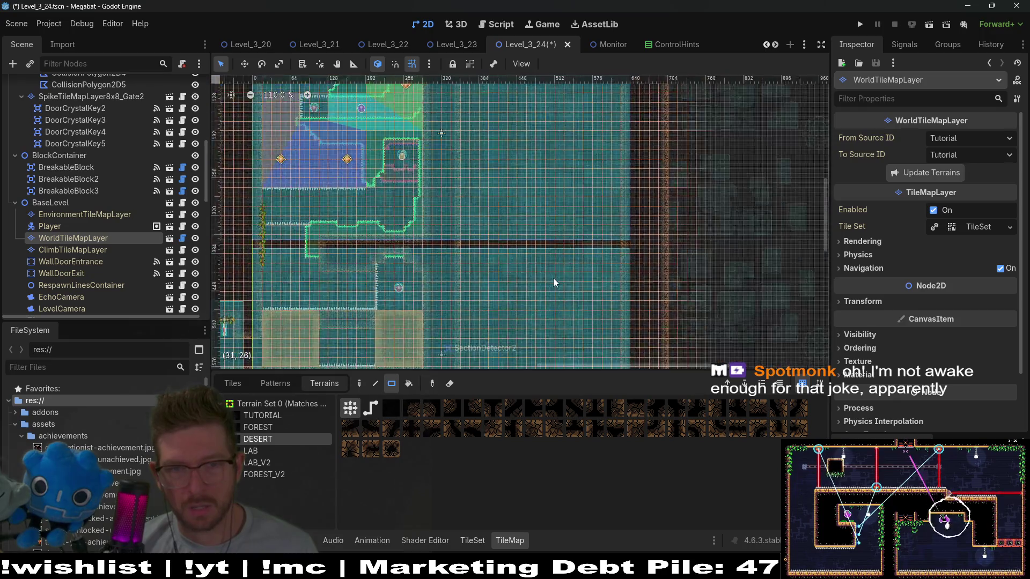
{"action": "scroll", "coordinate": [552, 278], "scroll_direction": "down", "scroll_amount": 2}
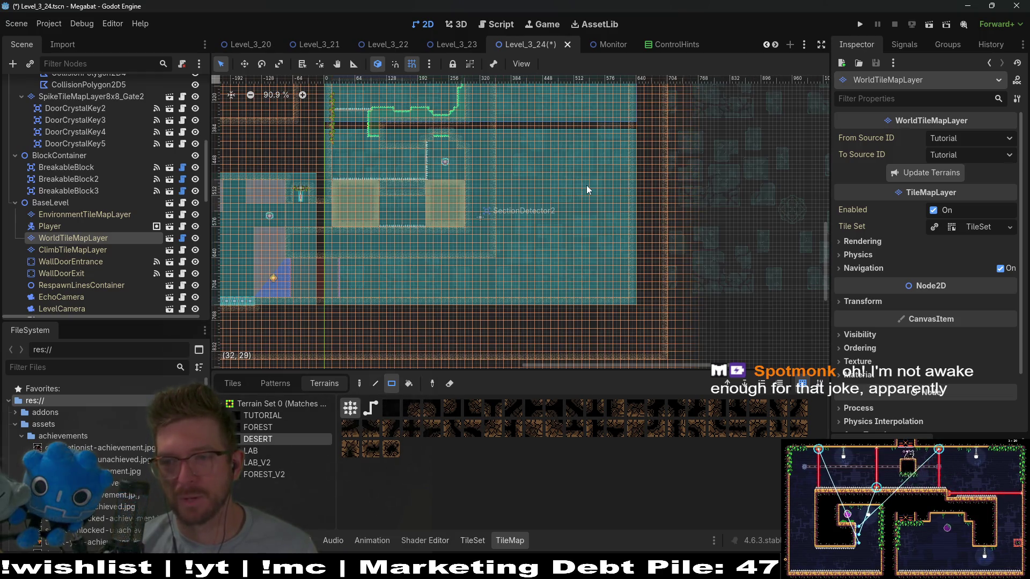
{"action": "scroll", "coordinate": [571, 180], "scroll_direction": "down", "scroll_amount": 6}
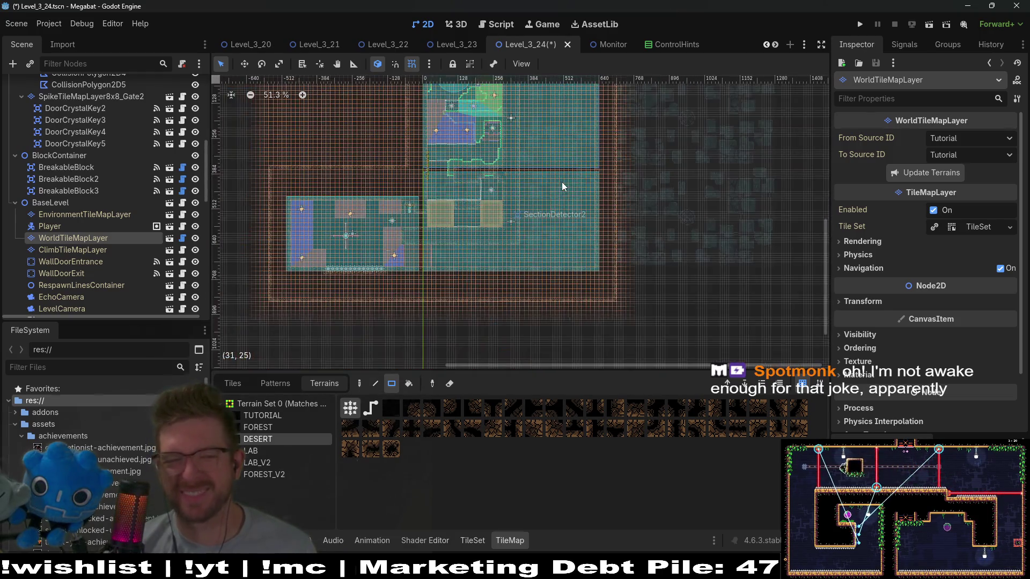
{"action": "scroll", "coordinate": [505, 254], "scroll_direction": "up", "scroll_amount": 10}
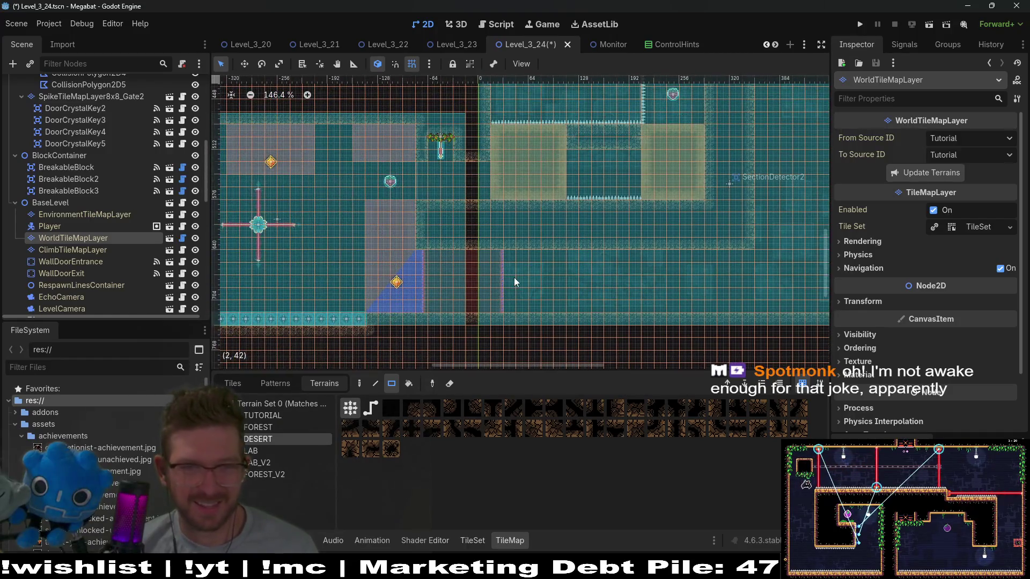
{"action": "scroll", "coordinate": [471, 232], "scroll_direction": "right", "scroll_amount": 5}
{"action": "scroll", "coordinate": [470, 231], "scroll_direction": "up", "scroll_amount": 1}
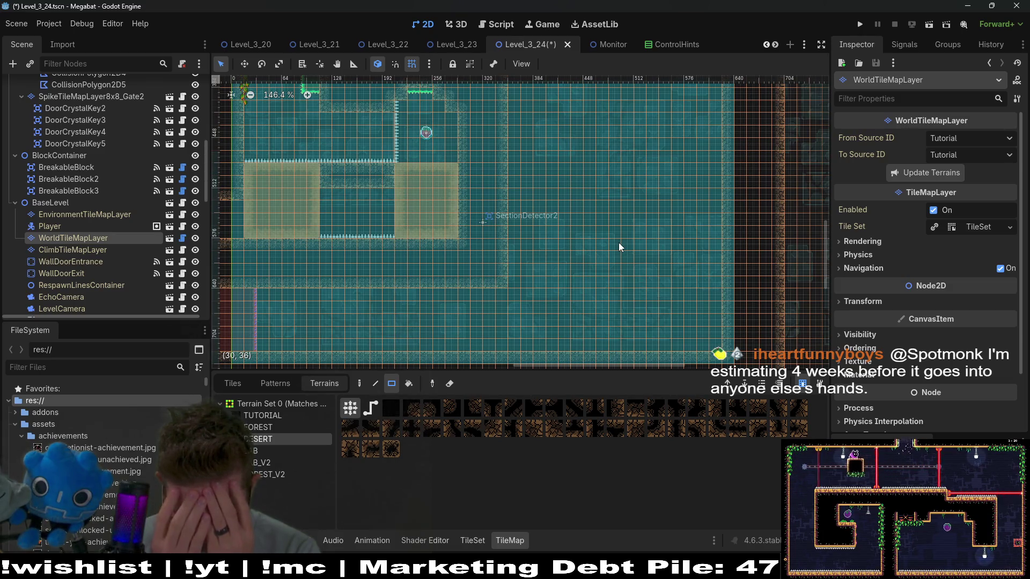
{"action": "left_click_drag", "start_coordinate": [363, 191], "coordinate": [471, 251]}
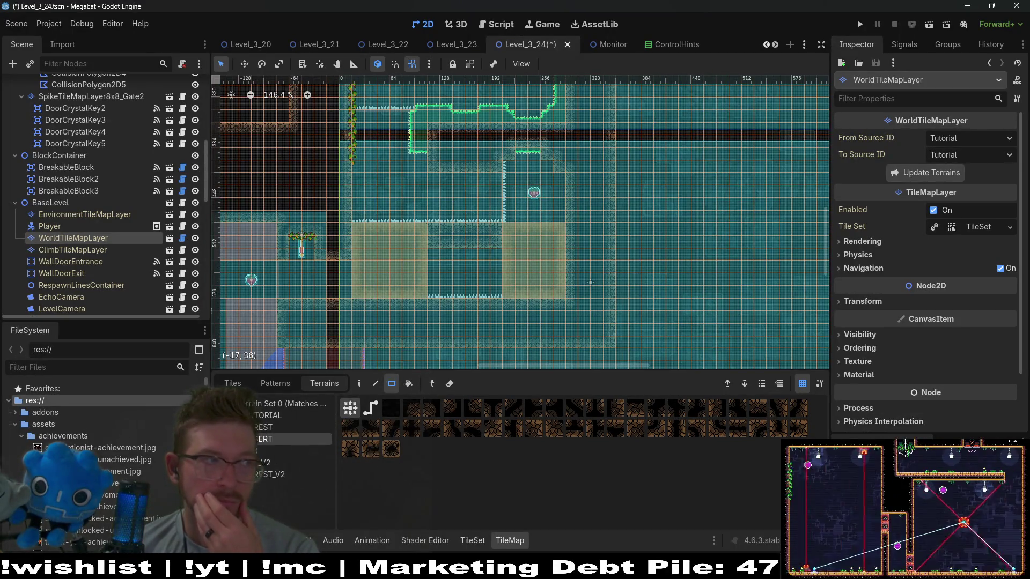
{"action": "scroll", "coordinate": [668, 259], "scroll_direction": "down", "scroll_amount": 3}
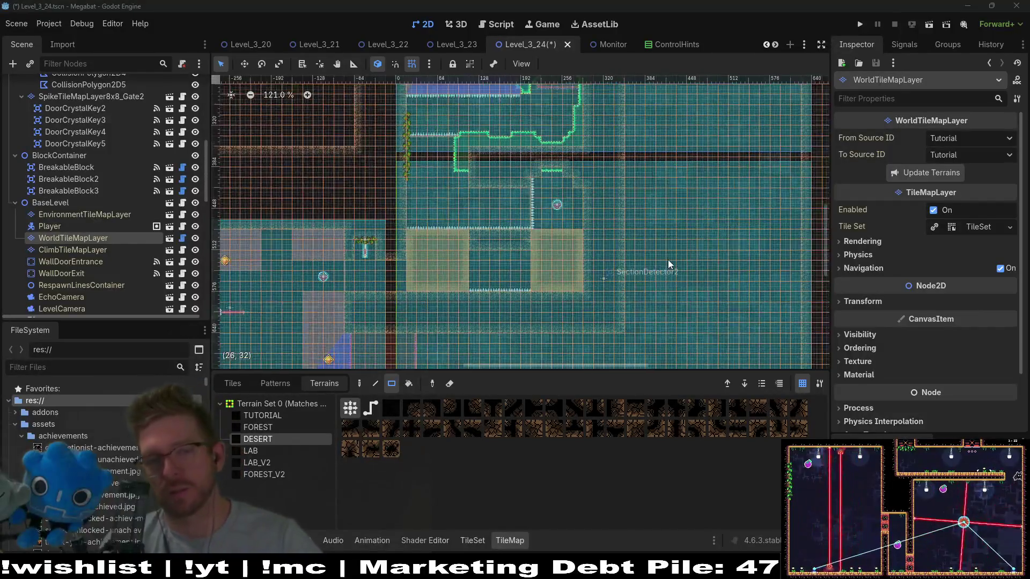
{"action": "scroll", "coordinate": [89, 201], "scroll_direction": "up", "scroll_amount": 5}
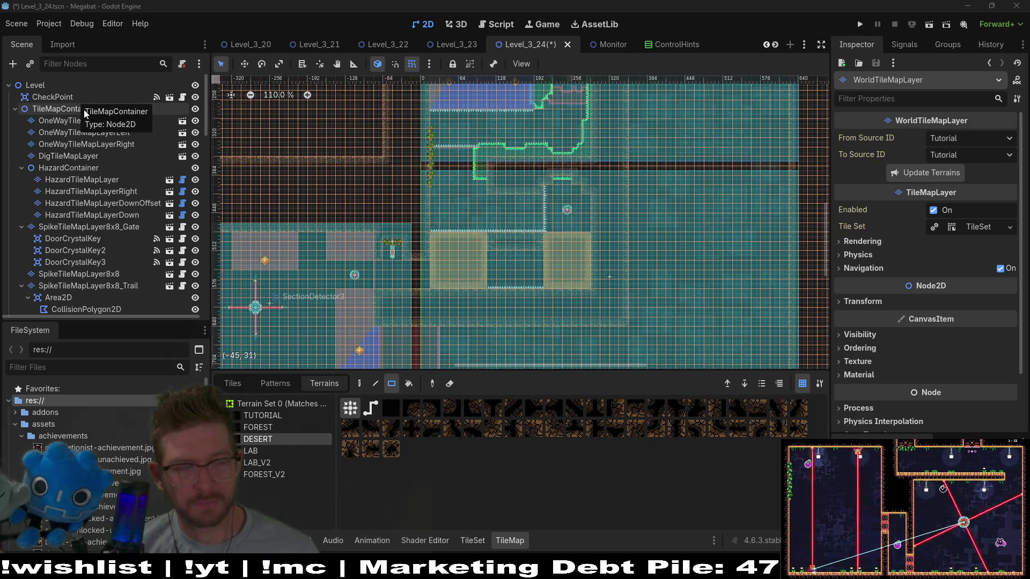
- Collapse the SpikeTileMapLayer8x8_Gate, HazardContainer, TileMapContainer and BlockContainer groups in the Scene tree
{"action": "left_click", "coordinate": [22, 226]}
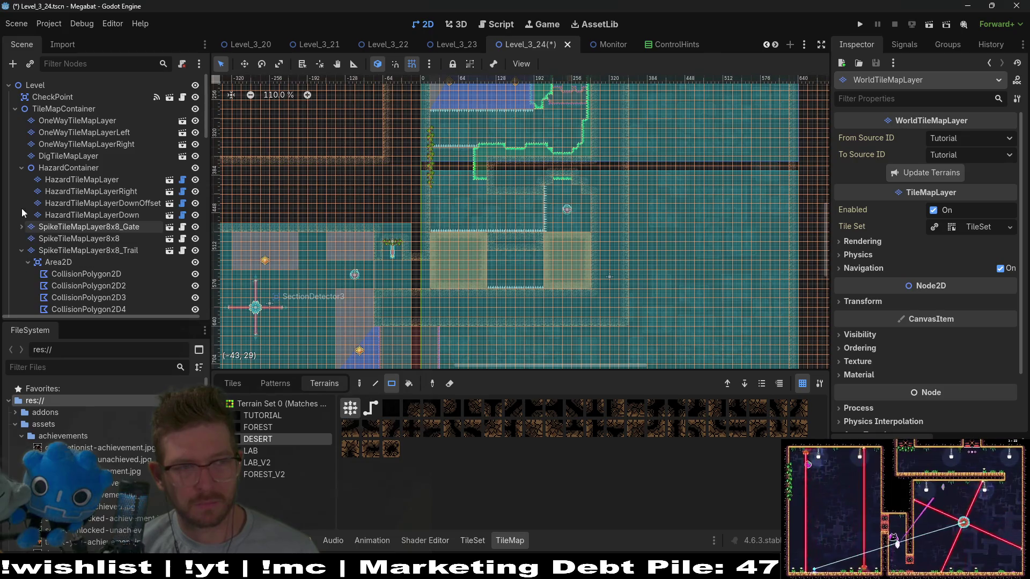
{"action": "left_click", "coordinate": [21, 167]}
{"action": "left_click", "coordinate": [14, 110]}
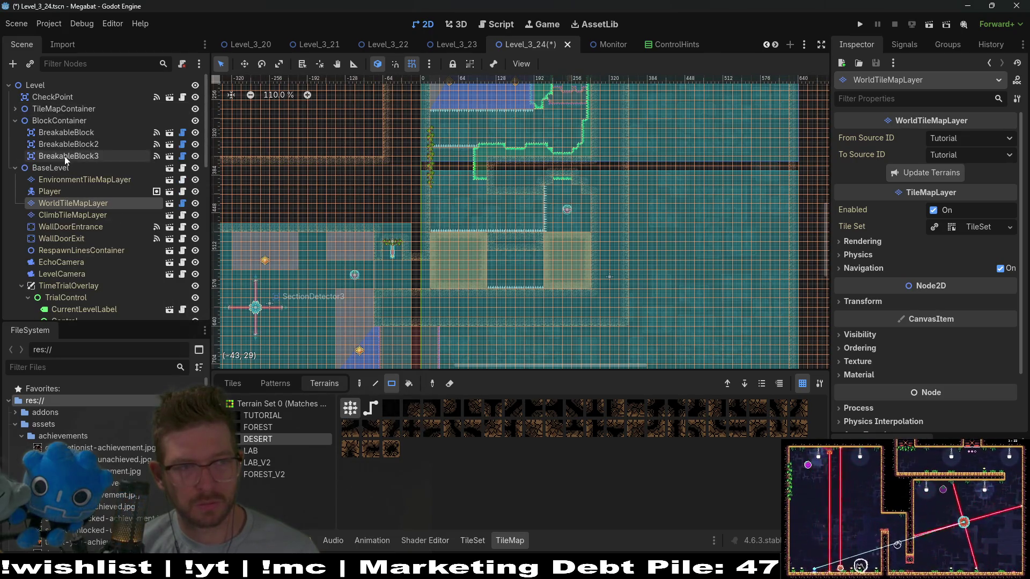
{"action": "left_click", "coordinate": [58, 122]}
{"action": "left_click", "coordinate": [15, 121]}
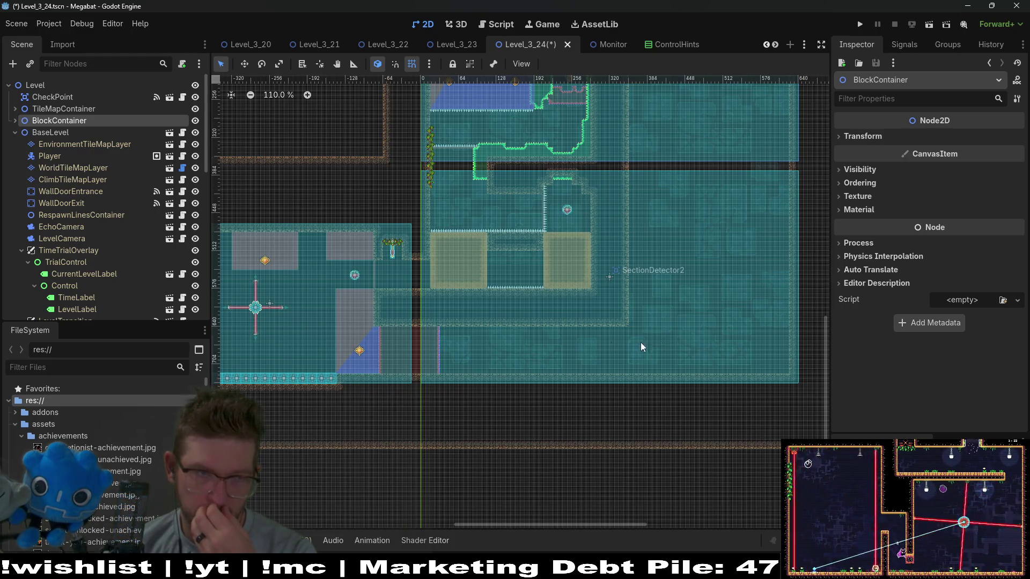
- Duplicate CheckPoint as CheckPoint2 and move it below the two sand blocks
{"action": "left_click", "coordinate": [59, 97]}
{"action": "key", "text": "ctrl+d"}
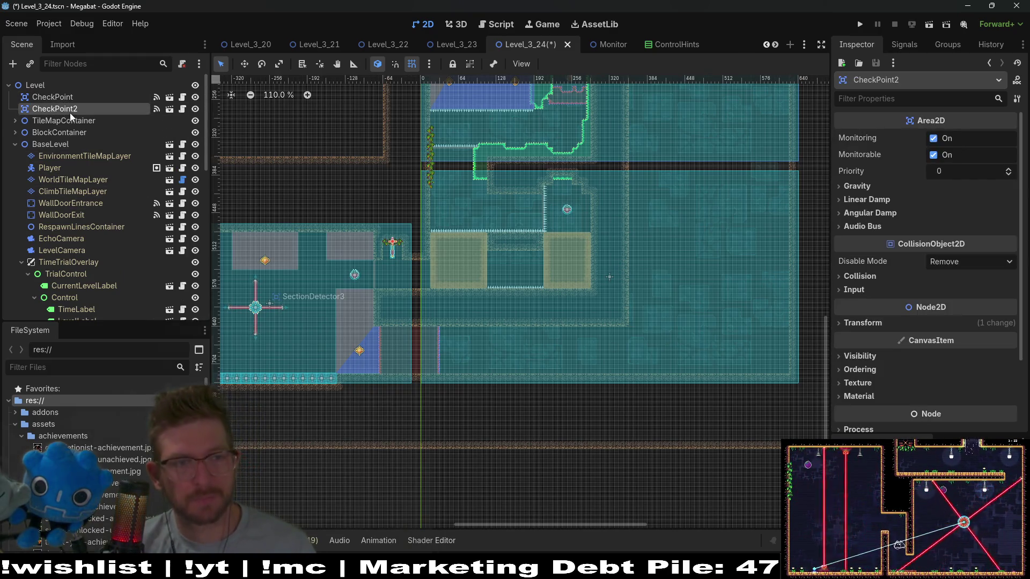
{"action": "key", "text": "w"}
{"action": "mouse_move", "coordinate": [597, 335]}
{"action": "left_mouse_down"}
{"action": "mouse_move", "coordinate": [570, 294]}
{"action": "mouse_move", "coordinate": [651, 314]}
{"action": "mouse_move", "coordinate": [602, 310]}
{"action": "mouse_move", "coordinate": [598, 343]}
{"action": "mouse_move", "coordinate": [501, 349]}
{"action": "mouse_move", "coordinate": [568, 364]}
{"action": "left_mouse_up"}
{"action": "scroll", "coordinate": [650, 314], "scroll_direction": "up", "scroll_amount": 5}
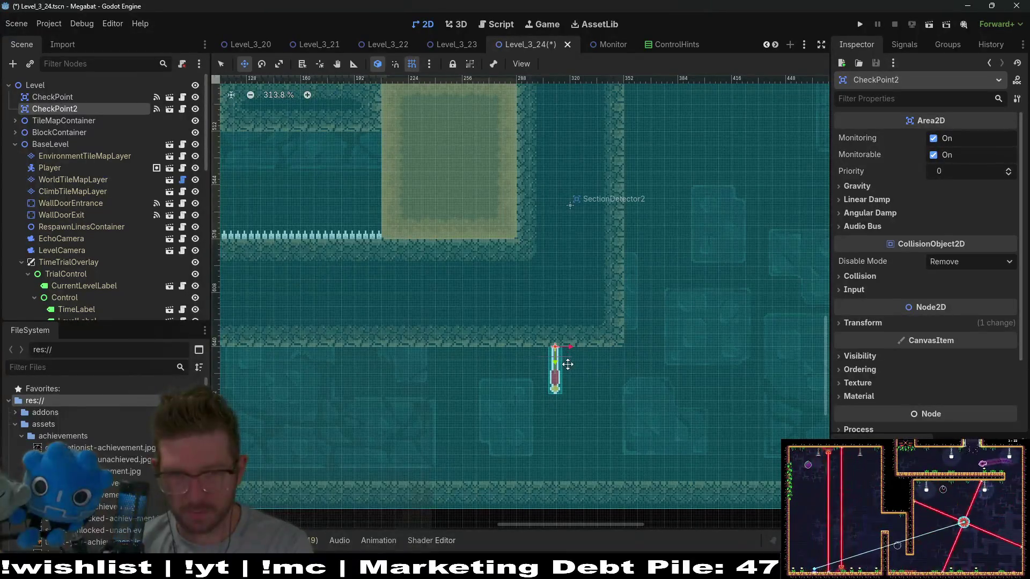
{"action": "scroll", "coordinate": [634, 321], "scroll_direction": "down", "scroll_amount": 5}
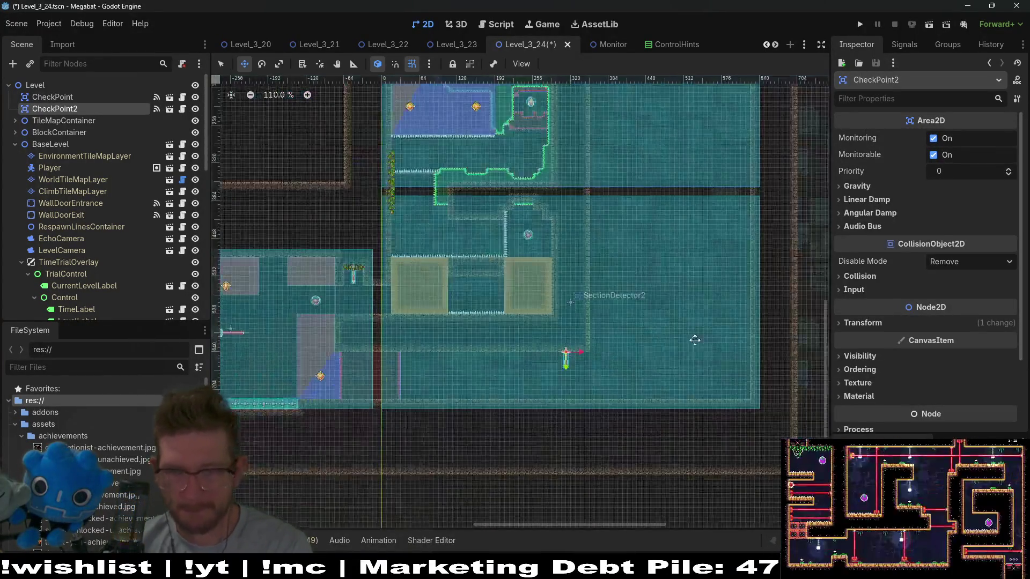
{"action": "scroll", "coordinate": [635, 321], "scroll_direction": "right", "scroll_amount": 2}
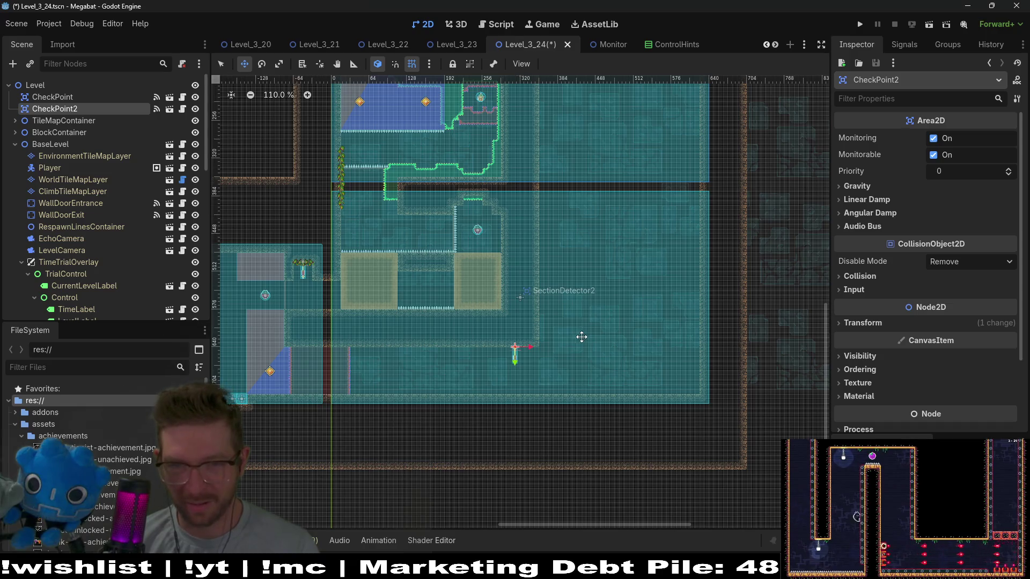
{"action": "scroll", "coordinate": [588, 336], "scroll_direction": "up", "scroll_amount": 3}
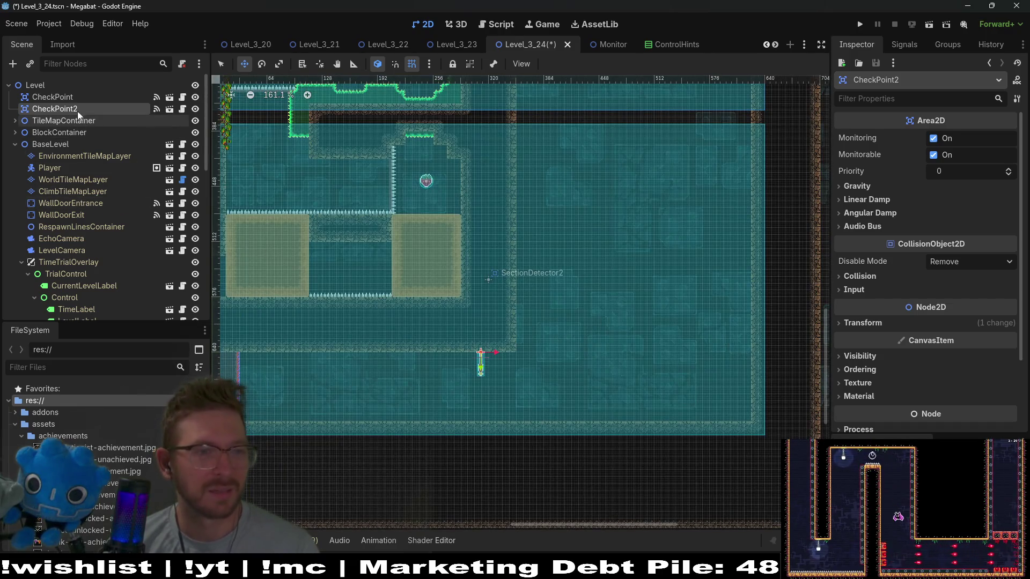
- Add a Node2D under Level, move it above TileMapContainer, and rename it MovingPlatformsContainer
{"action": "left_click", "coordinate": [42, 87]}
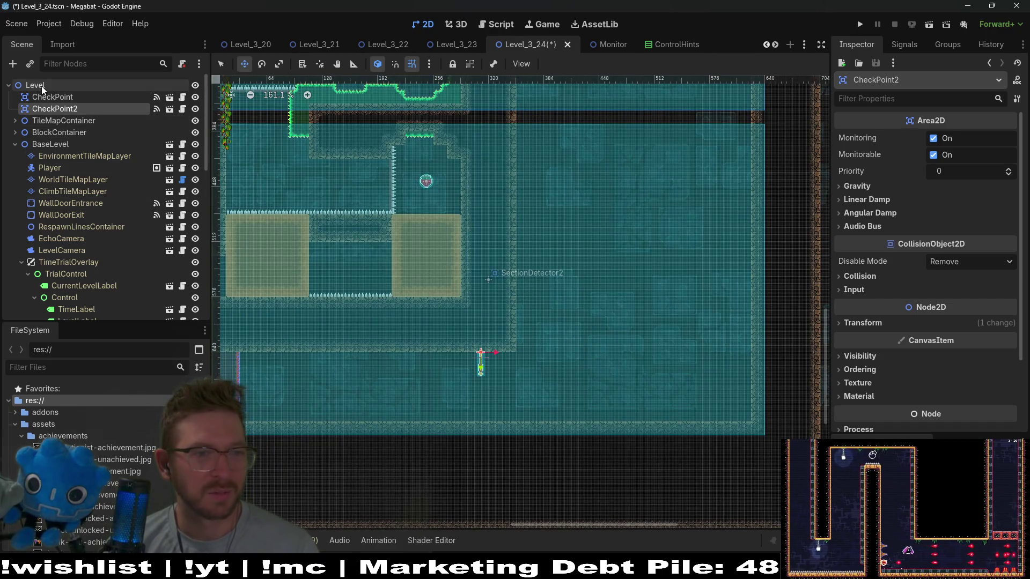
{"action": "left_click", "coordinate": [12, 64]}
{"action": "type", "text": "node"}
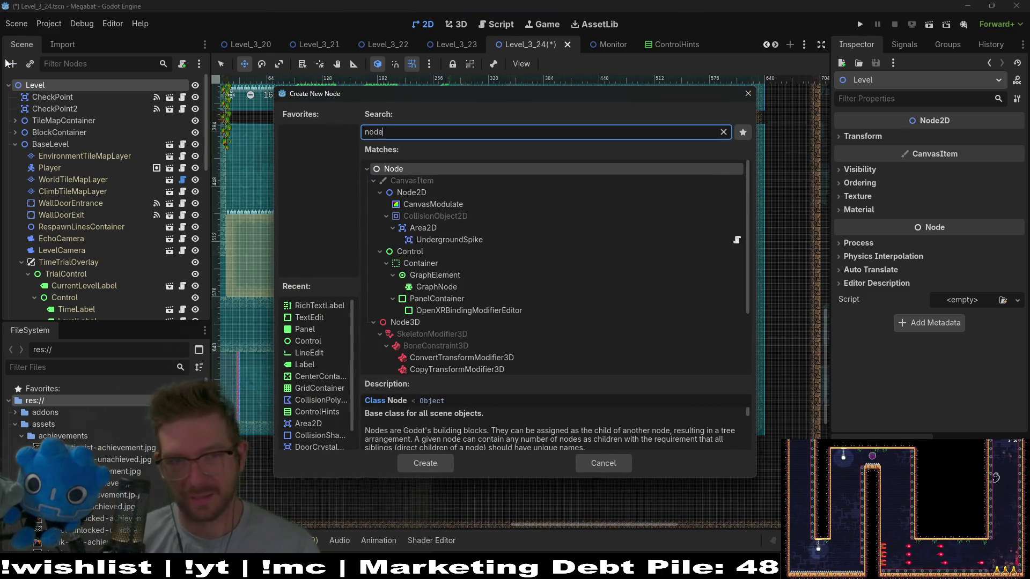
{"action": "key", "text": "Down"}
{"action": "key", "text": "Down"}
{"action": "key", "text": "Return"}
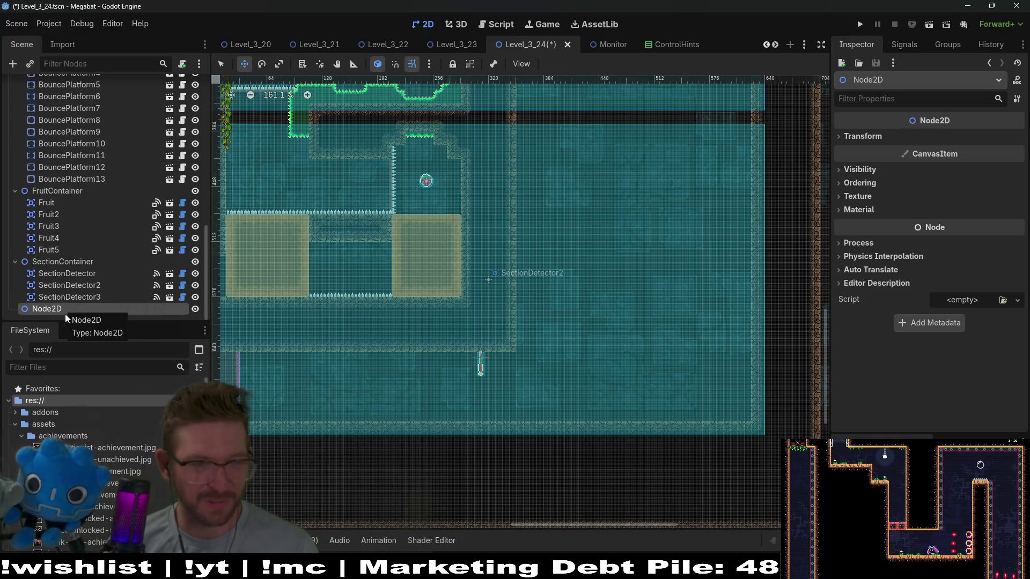
{"action": "mouse_move", "coordinate": [65, 313]}
{"action": "left_mouse_down"}
{"action": "mouse_move", "coordinate": [79, 109]}
{"action": "mouse_move", "coordinate": [92, 76]}
{"action": "mouse_move", "coordinate": [54, 114]}
{"action": "left_mouse_up"}
{"action": "double_click", "coordinate": [46, 120]}
{"action": "type", "text": "MovingPlatformsContainer"}
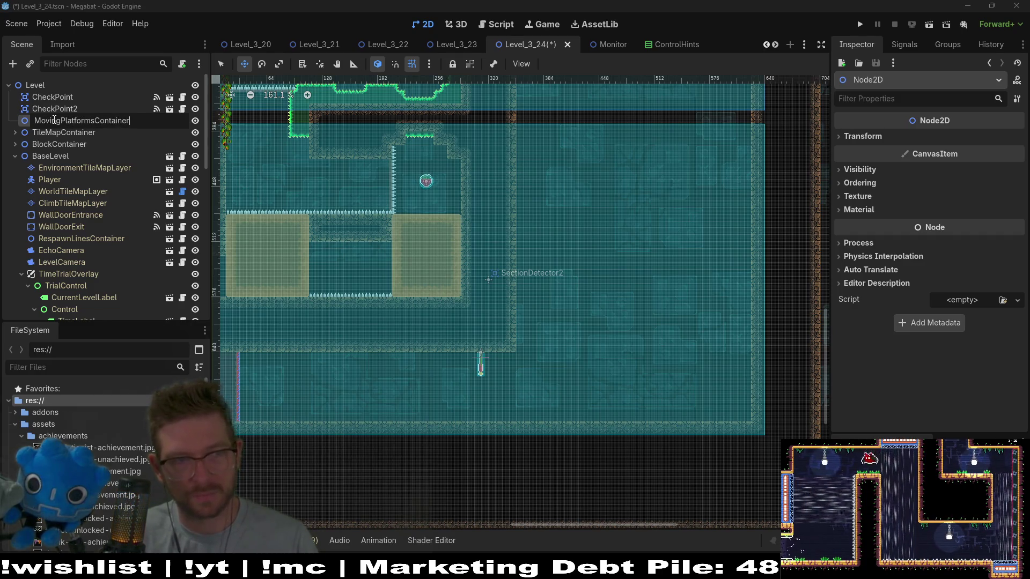
{"action": "key", "text": "Return"}
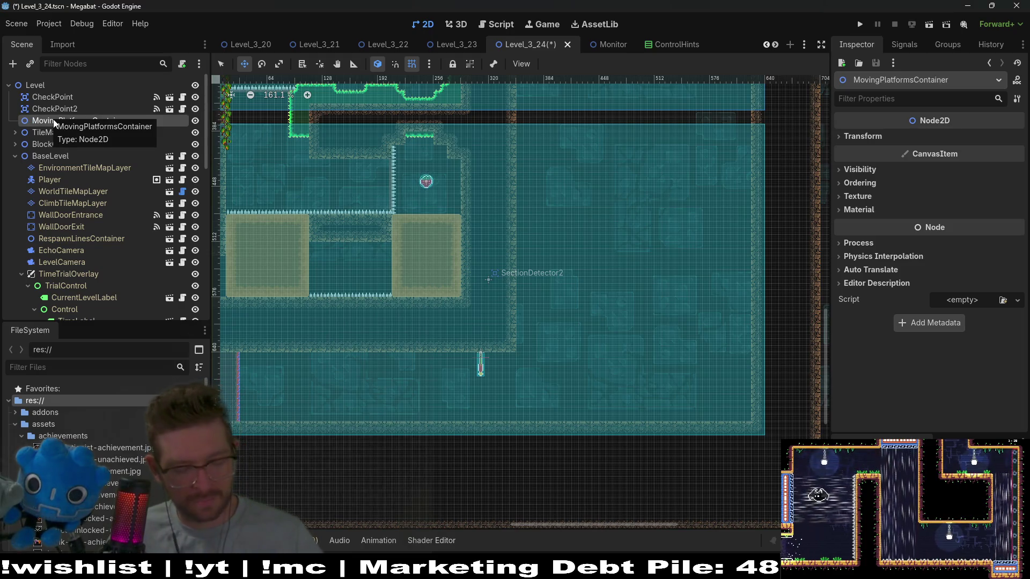
{"action": "key", "text": "ctrl+shift+a"}
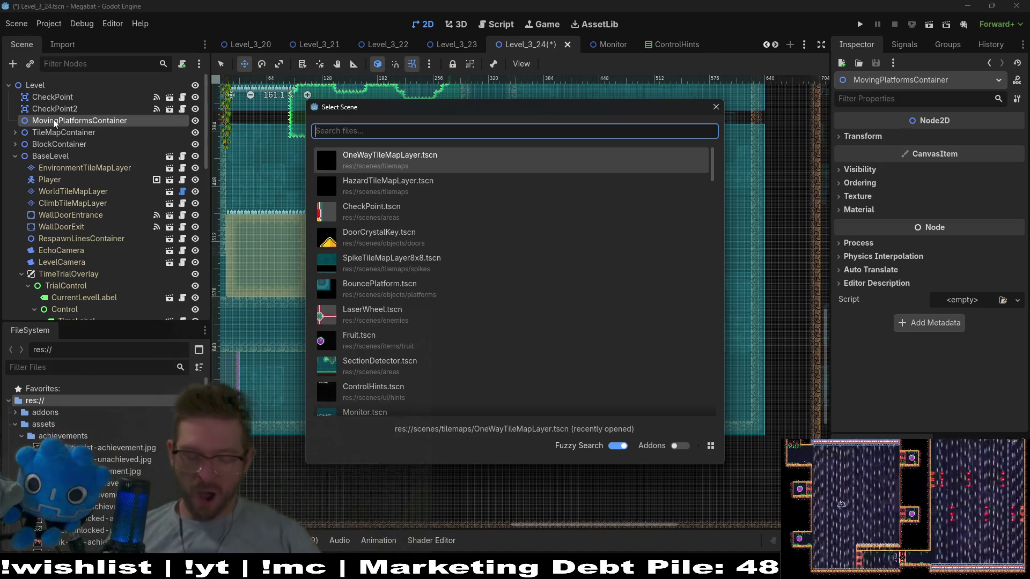
- Instance MovingPlatform.tscn into the container and Waypoints.tscn under it
{"action": "type", "text": "moving"}
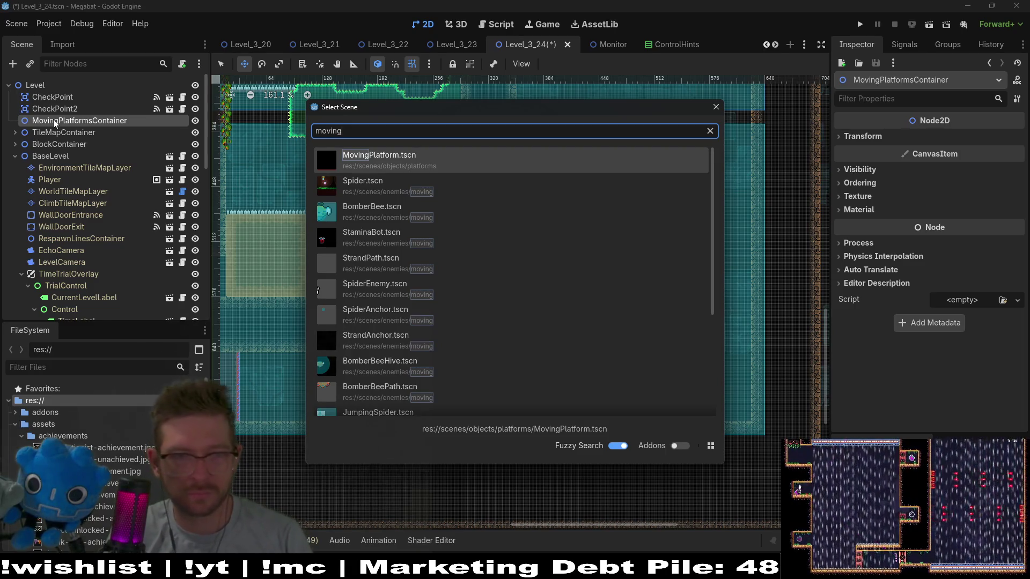
{"action": "key", "text": "Return"}
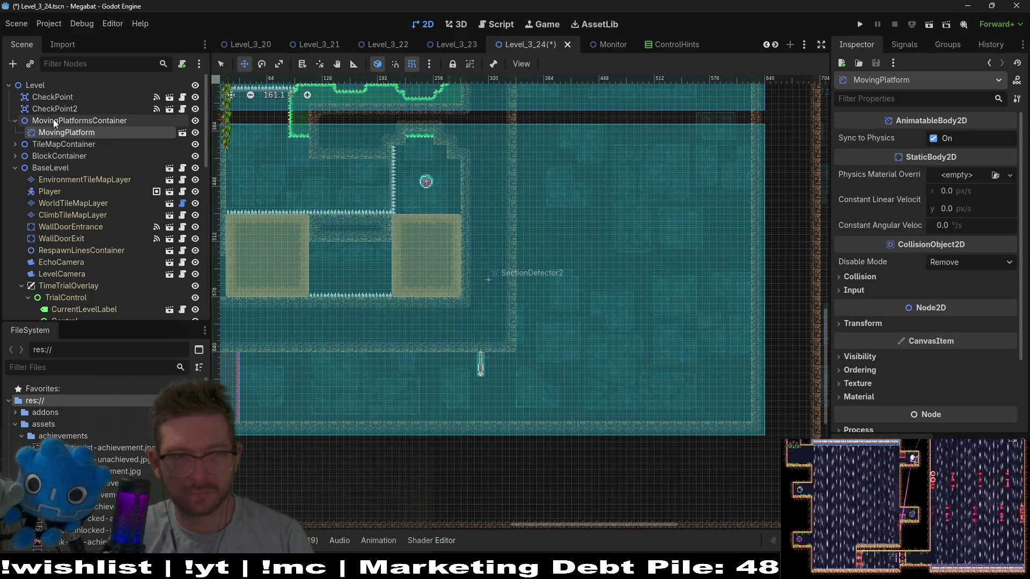
{"action": "key", "text": "ctrl+a"}
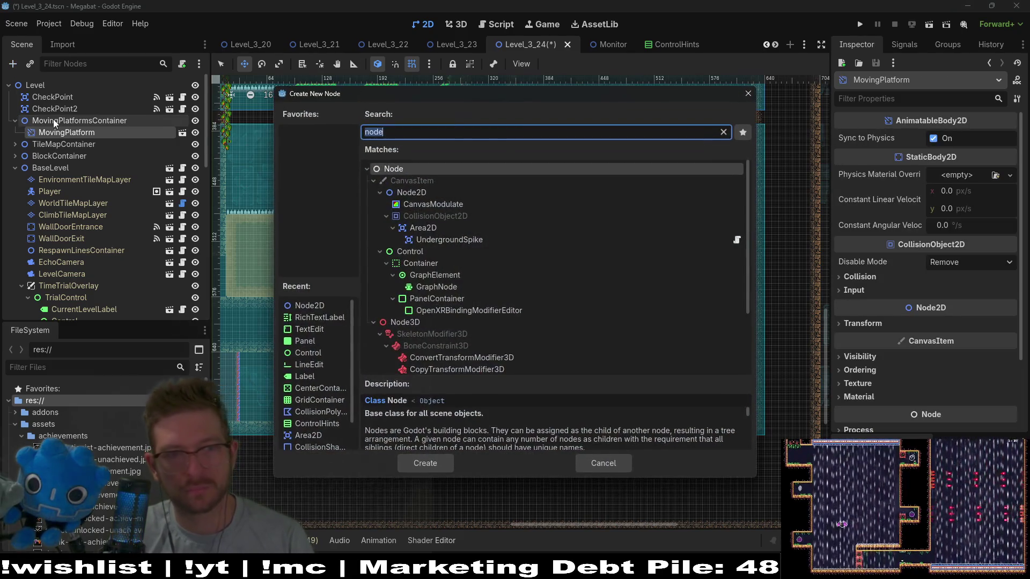
{"action": "key", "text": "Escape"}
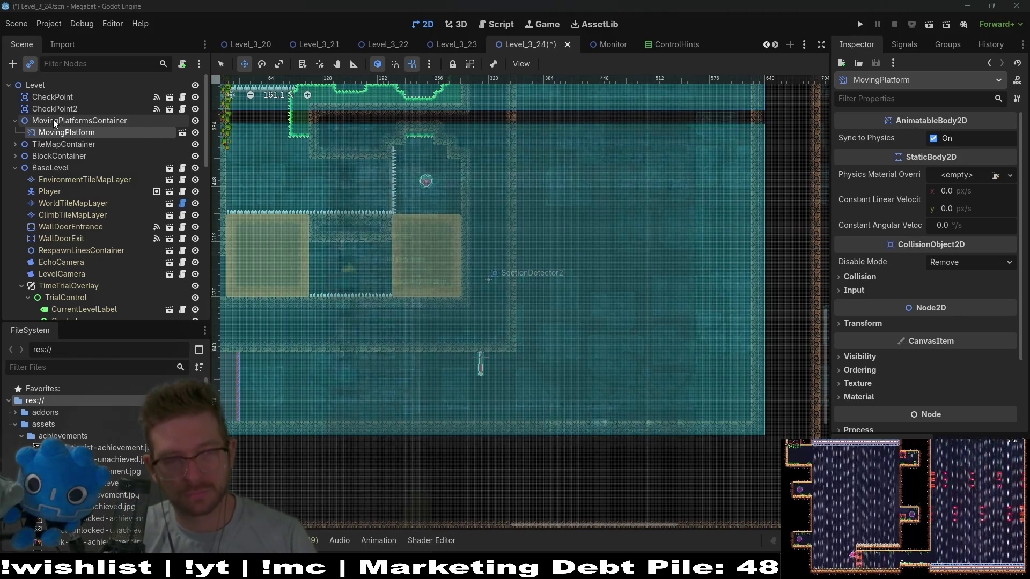
{"action": "key", "text": "ctrl+shift+a"}
{"action": "type", "text": "WAYPO"}
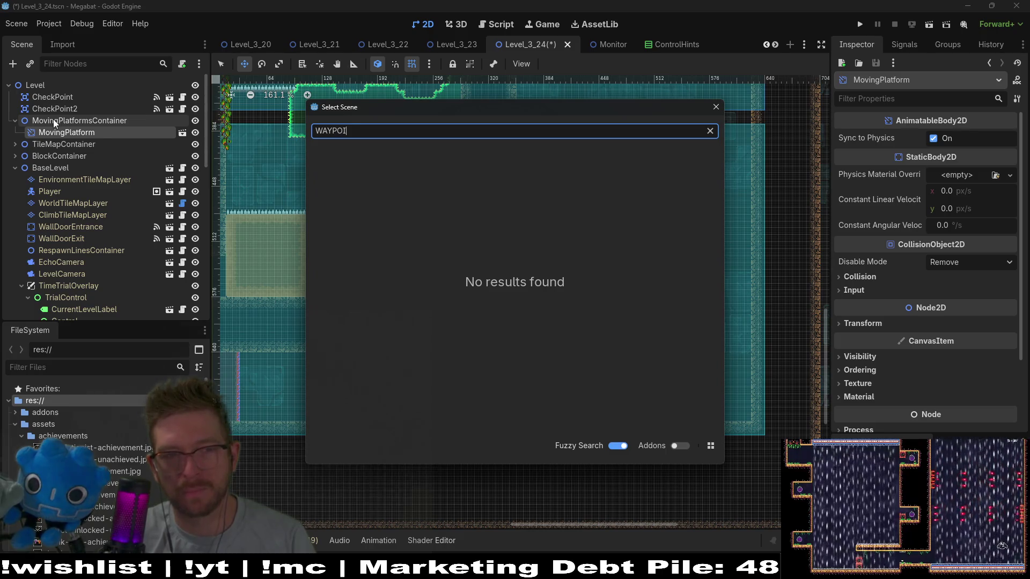
{"action": "key", "text": "BackSpace"}
{"action": "key", "text": "BackSpace"}
{"action": "key", "text": "BackSpace"}
{"action": "type", "text": "wayp"}
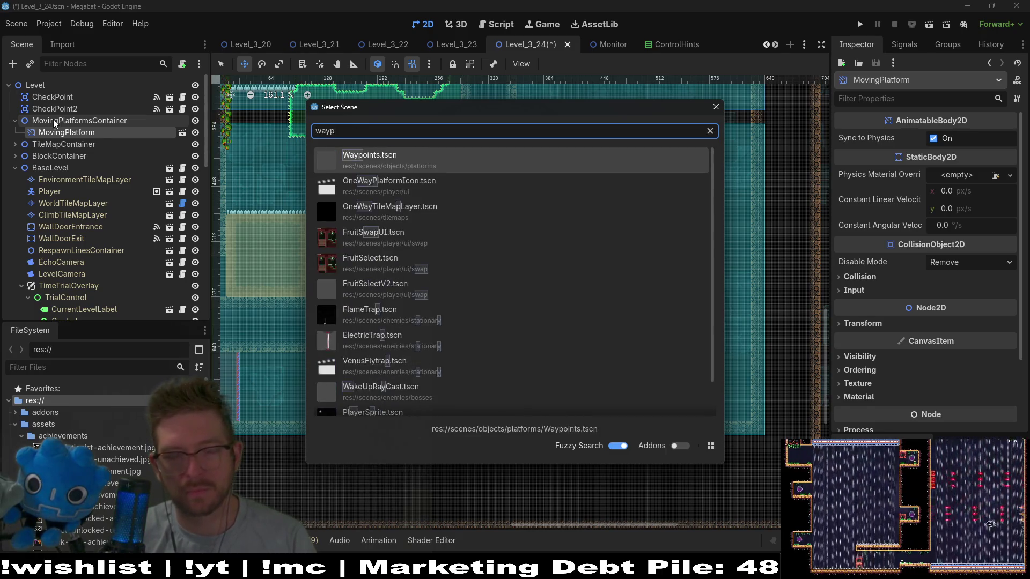
{"action": "key", "text": "Return"}
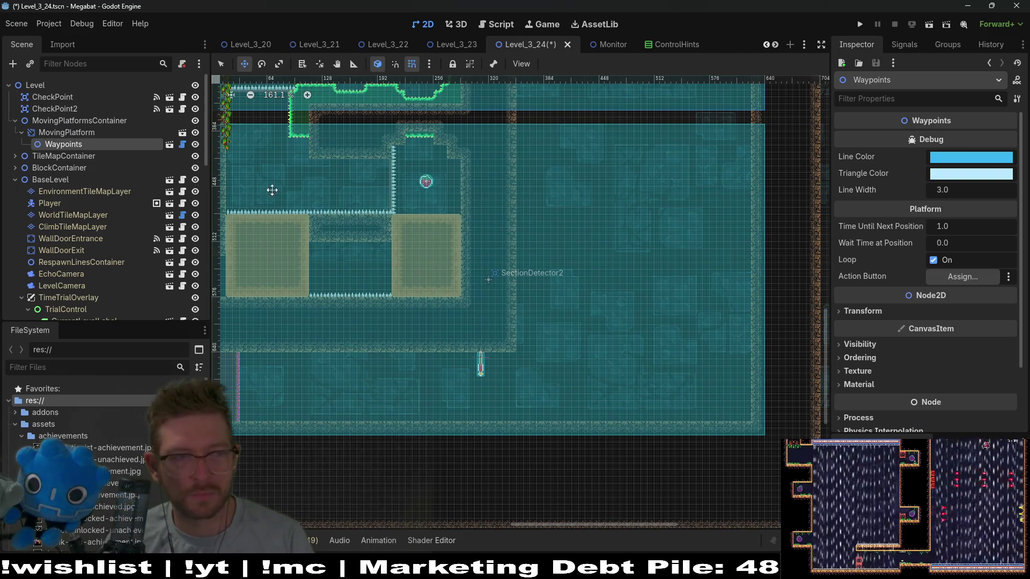
- Reorder Waypoints beside MovingPlatform and drag it into the open room right of the sand blocks
{"action": "mouse_move", "coordinate": [80, 143]}
{"action": "left_mouse_down"}
{"action": "mouse_move", "coordinate": [60, 142]}
{"action": "mouse_move", "coordinate": [59, 131]}
{"action": "left_mouse_up"}
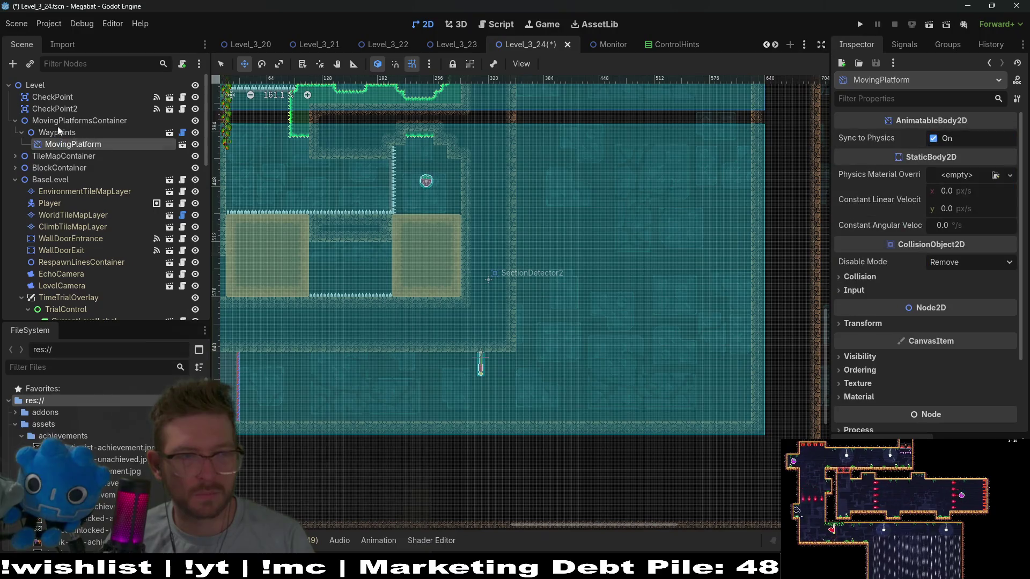
{"action": "left_click", "coordinate": [59, 132]}
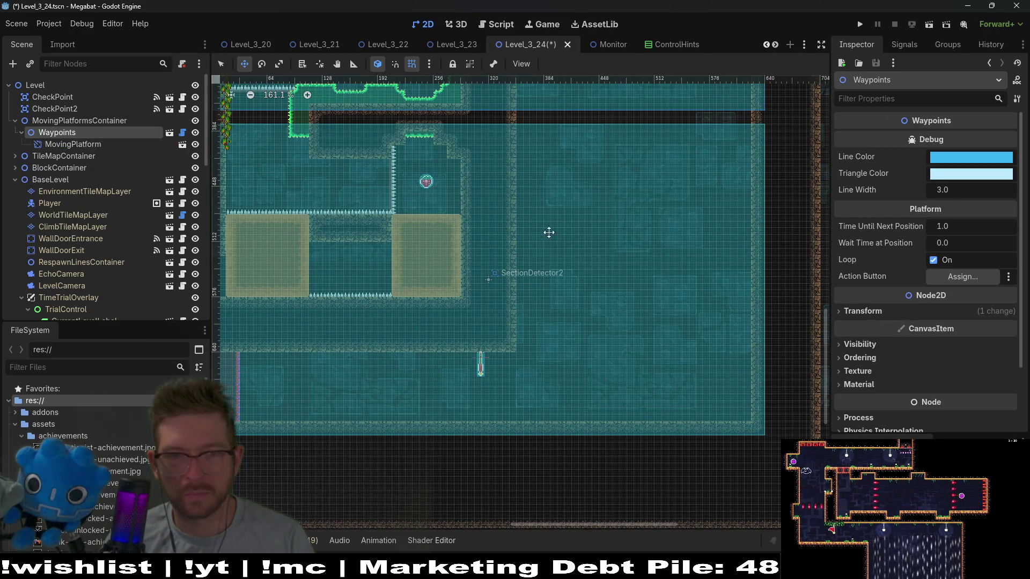
{"action": "scroll", "coordinate": [546, 228], "scroll_direction": "down", "scroll_amount": 4}
{"action": "left_click_drag", "start_coordinate": [616, 173], "coordinate": [609, 237]}
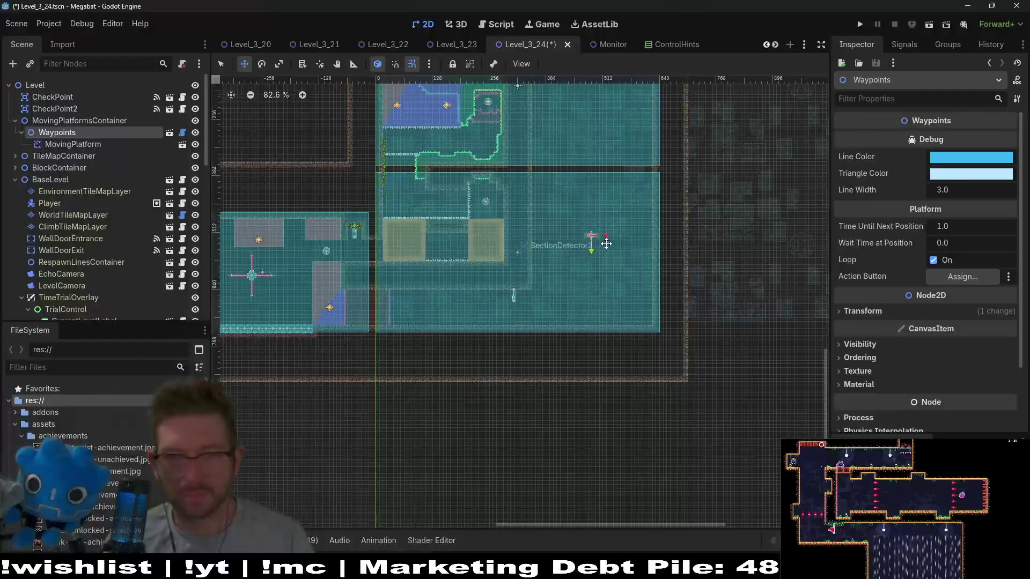
{"action": "scroll", "coordinate": [598, 235], "scroll_direction": "up", "scroll_amount": 10}
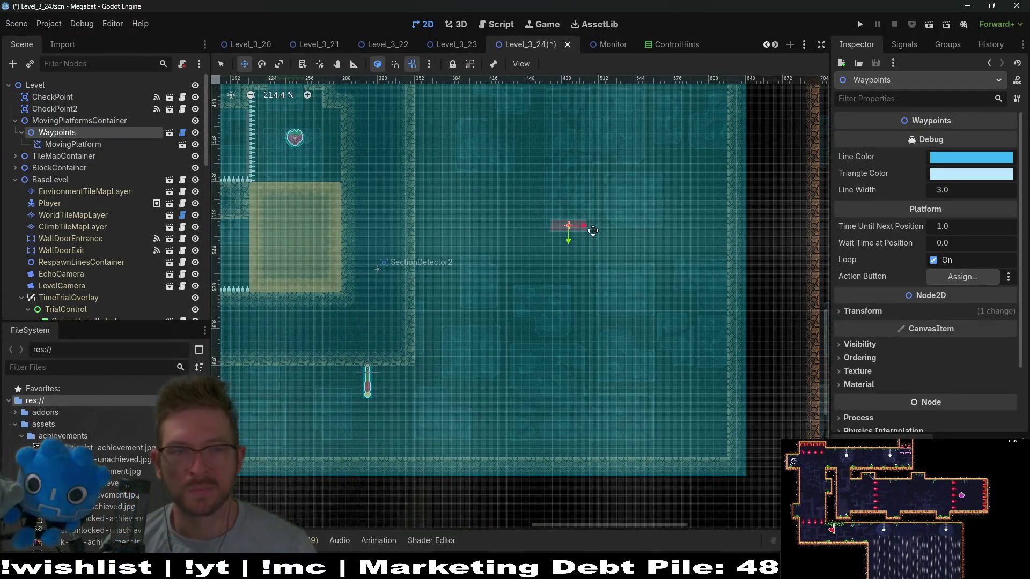
- Add a Marker2D under Waypoints and duplicate it as Marker2D2
{"action": "key", "text": "ctrl+a"}
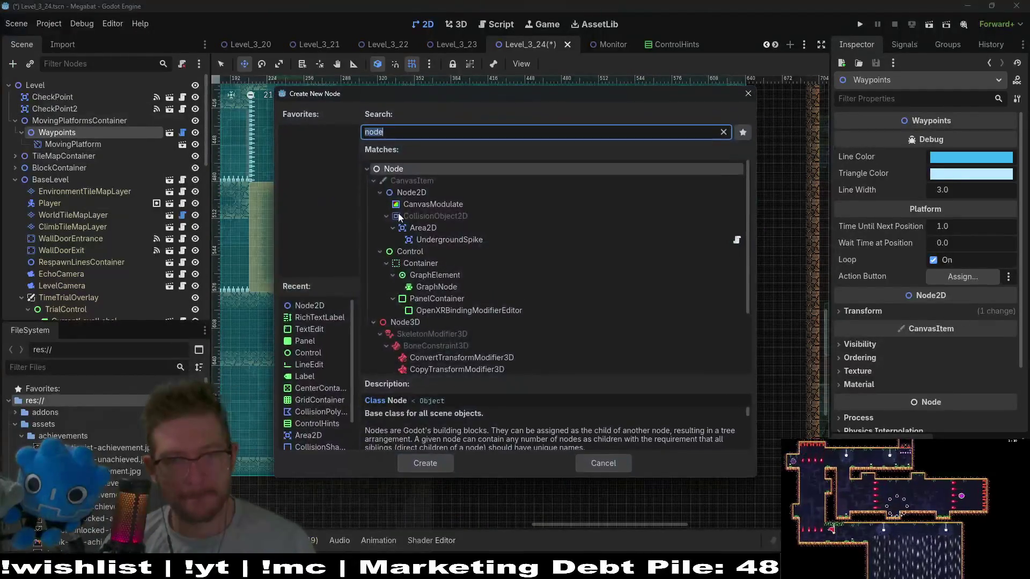
{"action": "type", "text": "marker"}
{"action": "key", "text": "Return"}
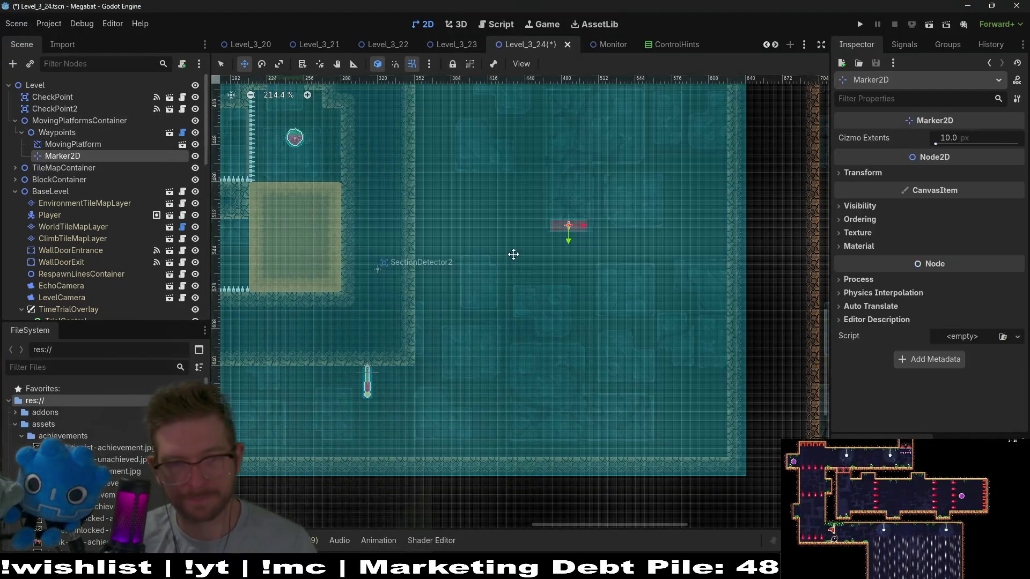
{"action": "key", "text": "ctrl+d"}
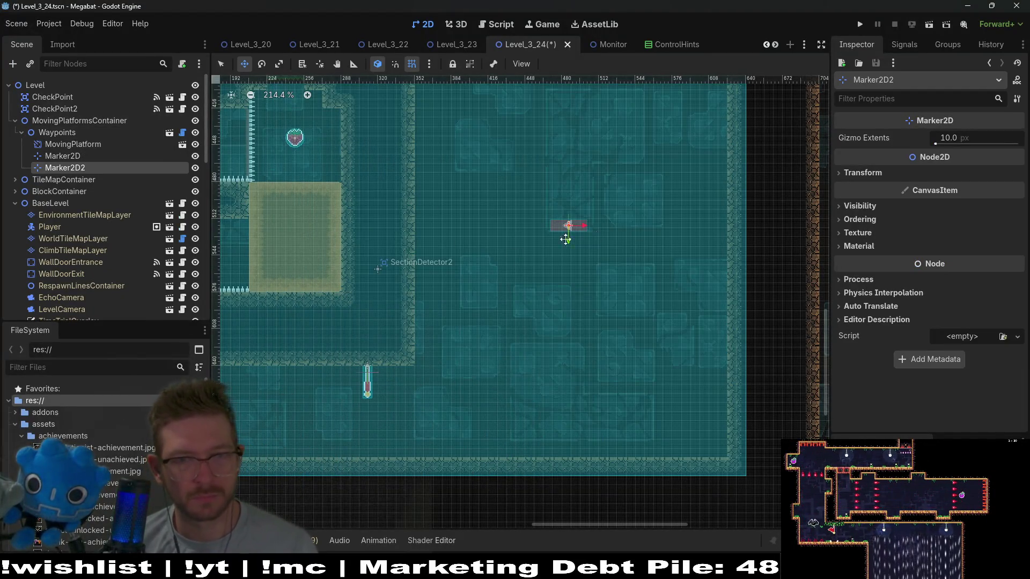
- Move the Waypoints platform group down beside the lower wall ledge
{"action": "key", "text": "Up"}
{"action": "key", "text": "Up"}
{"action": "key", "text": "Up"}
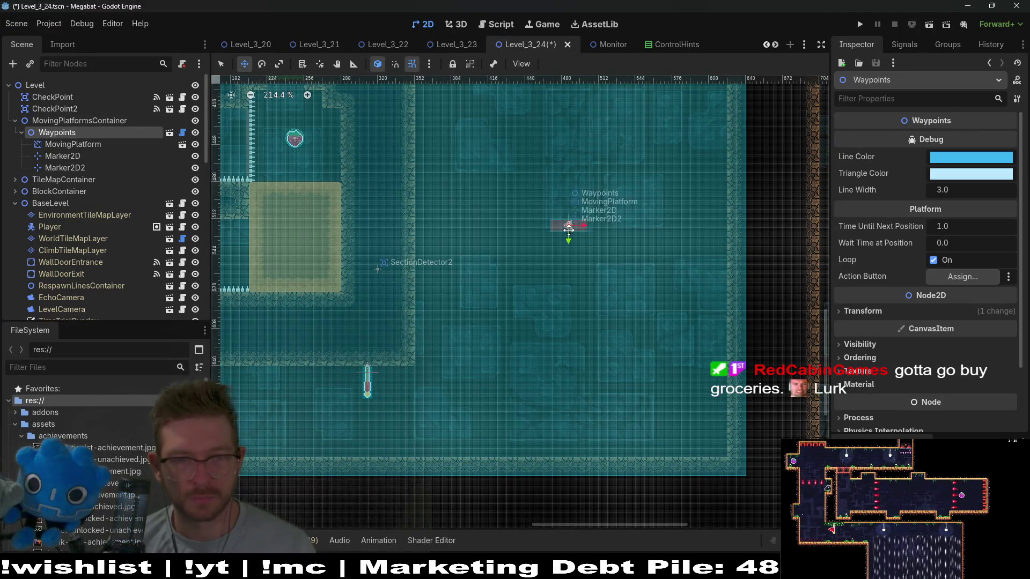
{"action": "left_click_drag", "start_coordinate": [569, 225], "coordinate": [453, 211]}
{"action": "scroll", "coordinate": [451, 212], "scroll_direction": "up", "scroll_amount": 3}
{"action": "scroll", "coordinate": [482, 231], "scroll_direction": "down", "scroll_amount": 5}
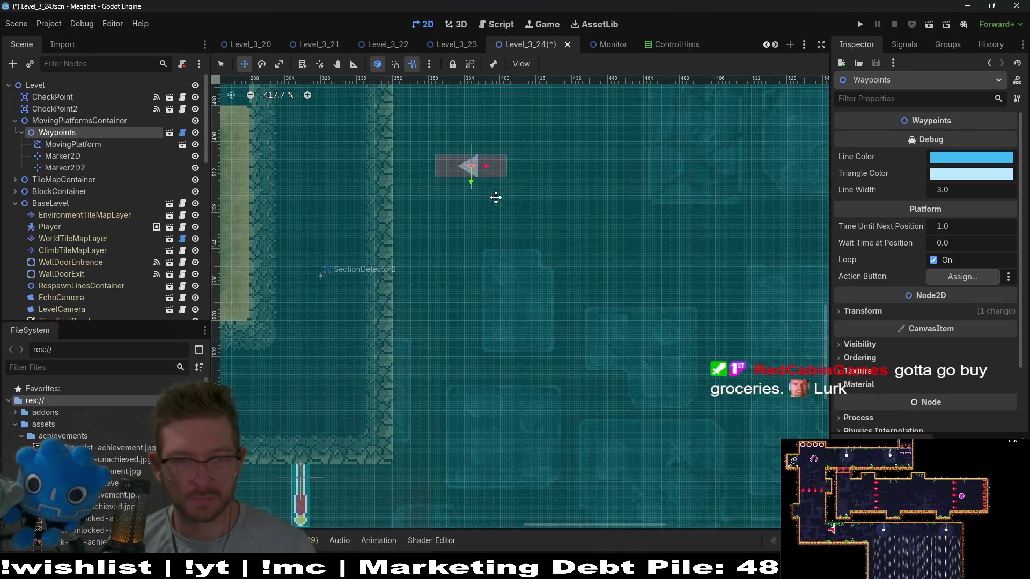
{"action": "mouse_move", "coordinate": [472, 174]}
{"action": "left_mouse_down"}
{"action": "mouse_move", "coordinate": [479, 416]}
{"action": "mouse_move", "coordinate": [437, 384]}
{"action": "left_mouse_up"}
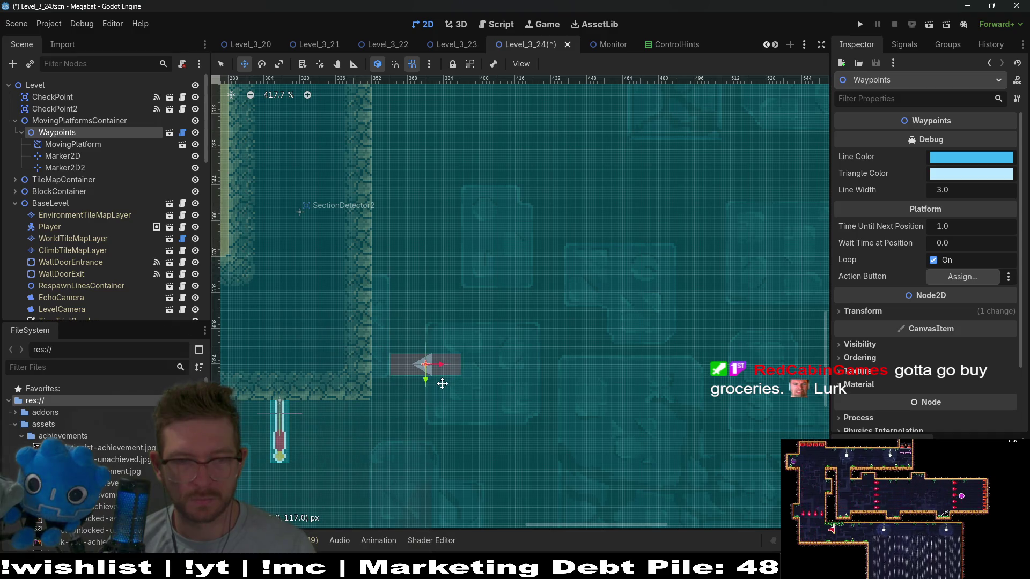
{"action": "scroll", "coordinate": [471, 322], "scroll_direction": "down", "scroll_amount": 5}
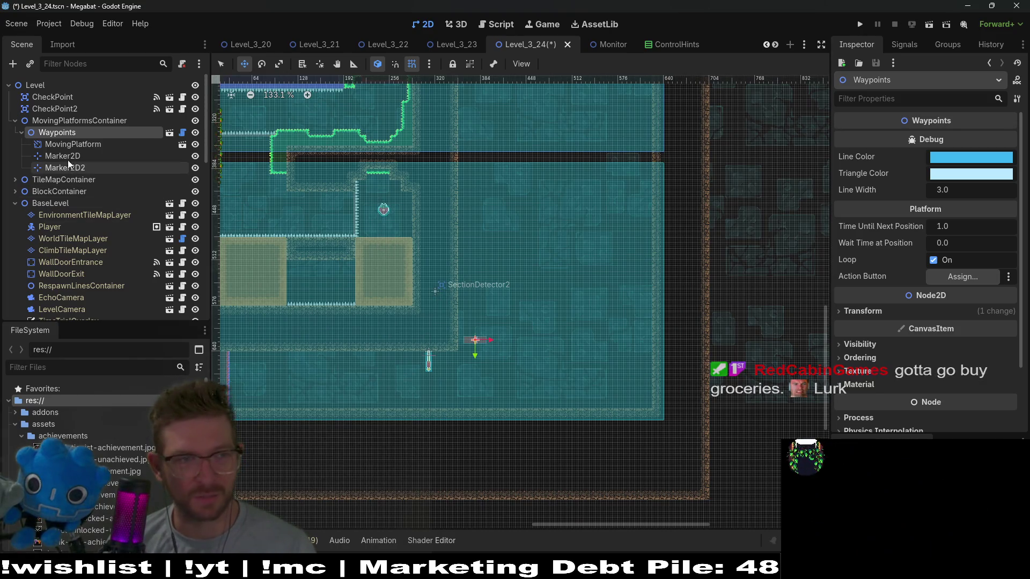
- Drag Marker2D2 to the right to stretch the platform's horizontal path
{"action": "left_click", "coordinate": [77, 146]}
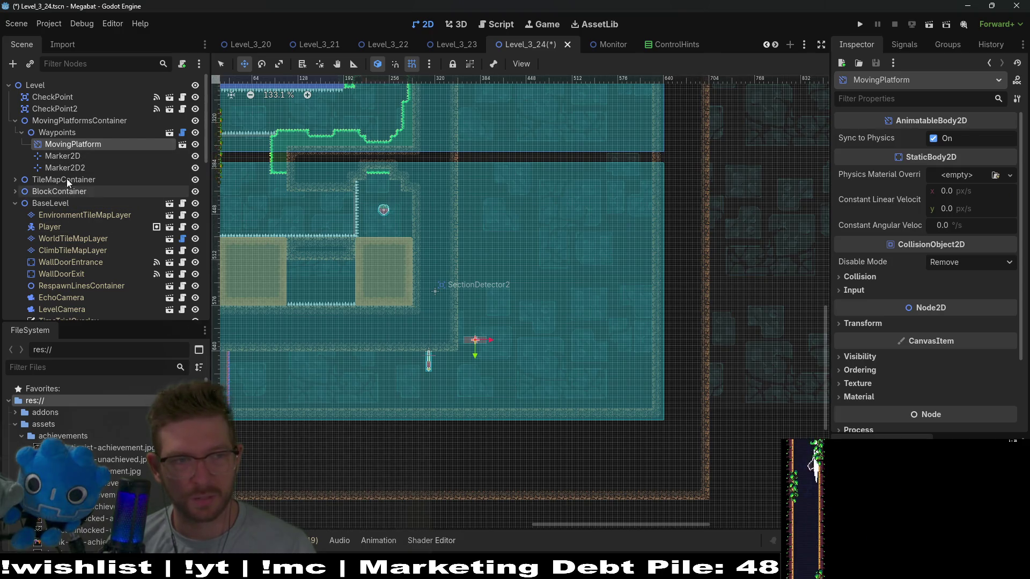
{"action": "left_click", "coordinate": [65, 168]}
{"action": "scroll", "coordinate": [490, 342], "scroll_direction": "up", "scroll_amount": 4}
{"action": "mouse_move", "coordinate": [466, 343]}
{"action": "left_mouse_down"}
{"action": "mouse_move", "coordinate": [671, 330]}
{"action": "mouse_move", "coordinate": [379, 308]}
{"action": "mouse_move", "coordinate": [479, 312]}
{"action": "left_mouse_up"}
{"action": "scroll", "coordinate": [482, 308], "scroll_direction": "up", "scroll_amount": 3}
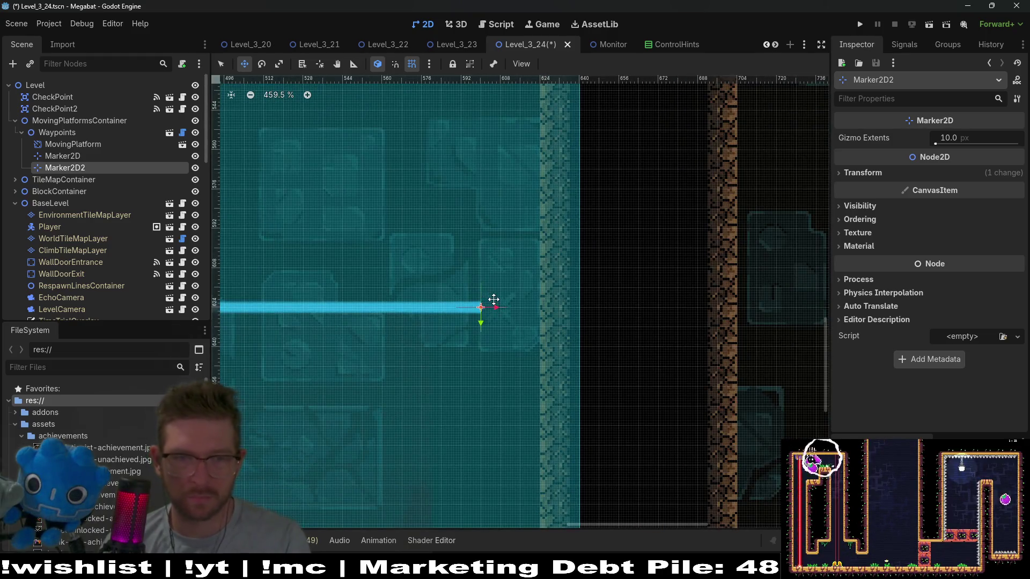
{"action": "scroll", "coordinate": [482, 303], "scroll_direction": "down", "scroll_amount": 5}
{"action": "scroll", "coordinate": [390, 283], "scroll_direction": "up", "scroll_amount": 3}
{"action": "scroll", "coordinate": [390, 284], "scroll_direction": "up", "scroll_amount": 2}
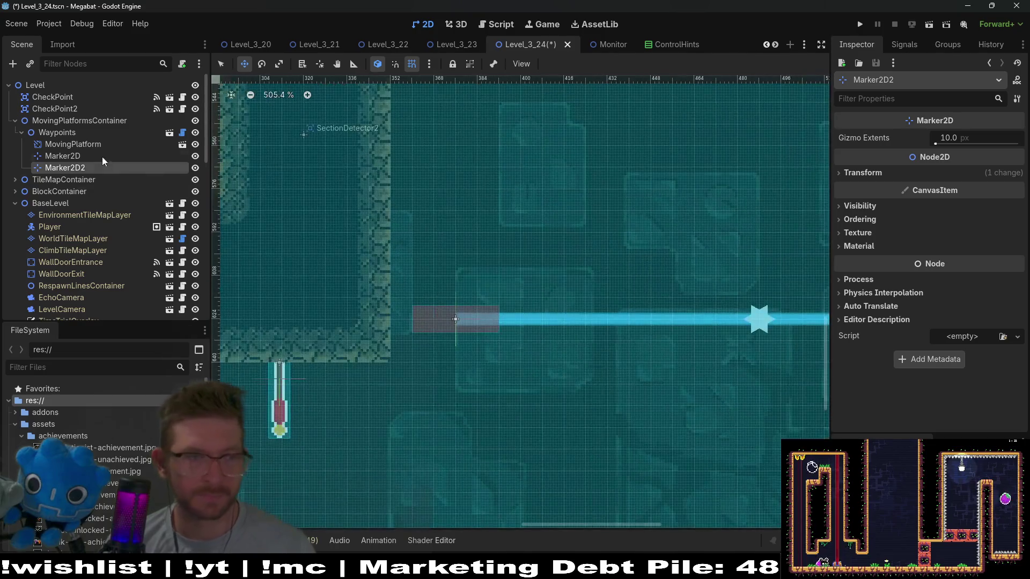
{"action": "left_click", "coordinate": [72, 144]}
- Enable Editable Children on MovingPlatform, check its TileMap and CollisionPolygon2D, then choose Instantiate Child Scene
{"action": "right_click", "coordinate": [85, 146]}
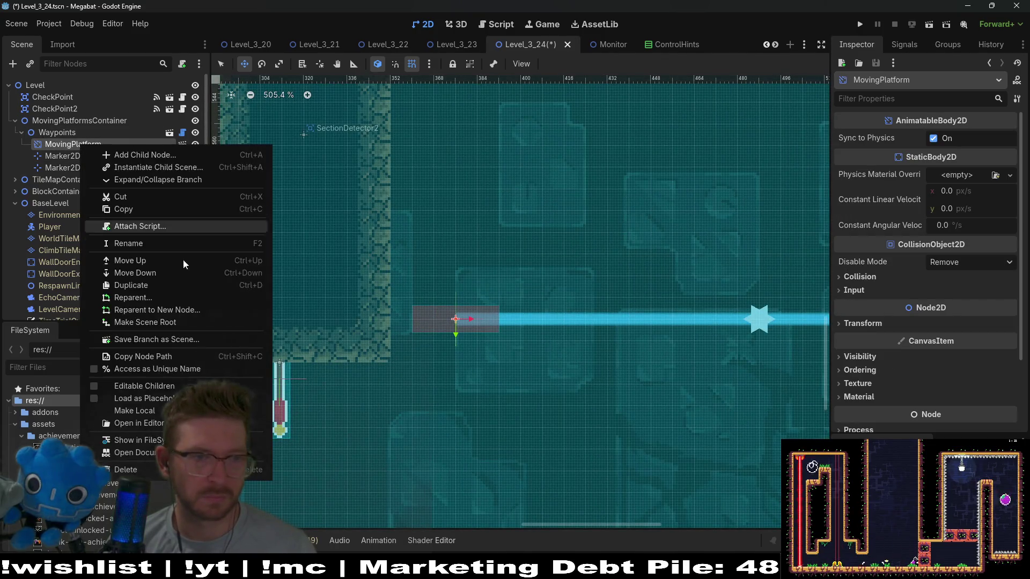
{"action": "left_click", "coordinate": [156, 387]}
{"action": "left_click", "coordinate": [80, 159]}
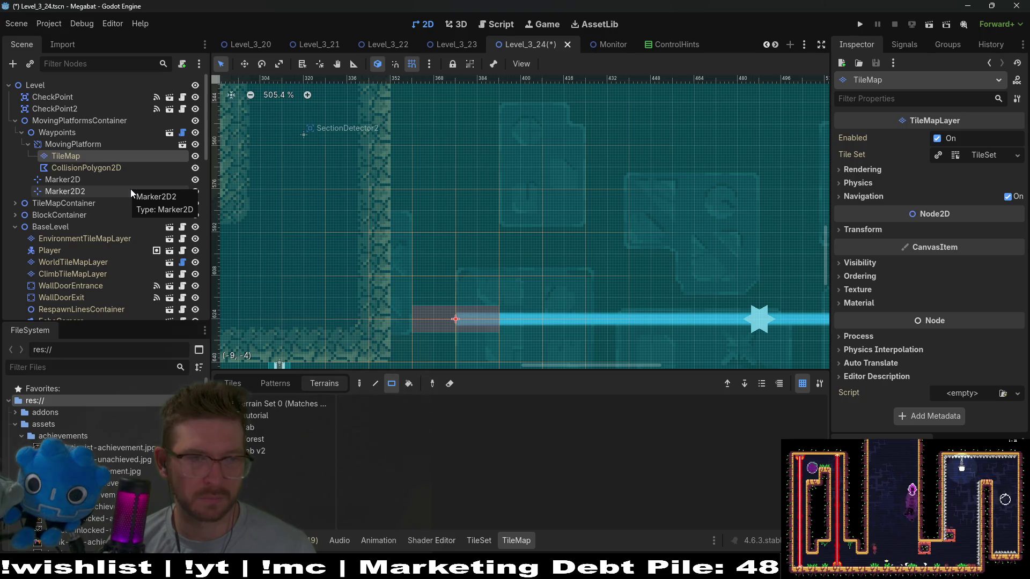
{"action": "left_click", "coordinate": [101, 169]}
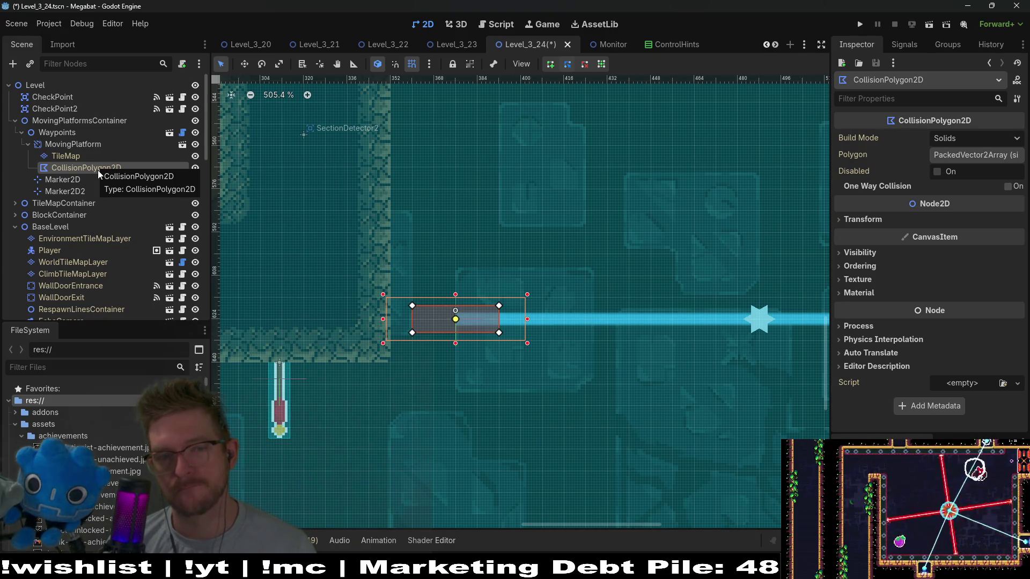
{"action": "left_click", "coordinate": [101, 160]}
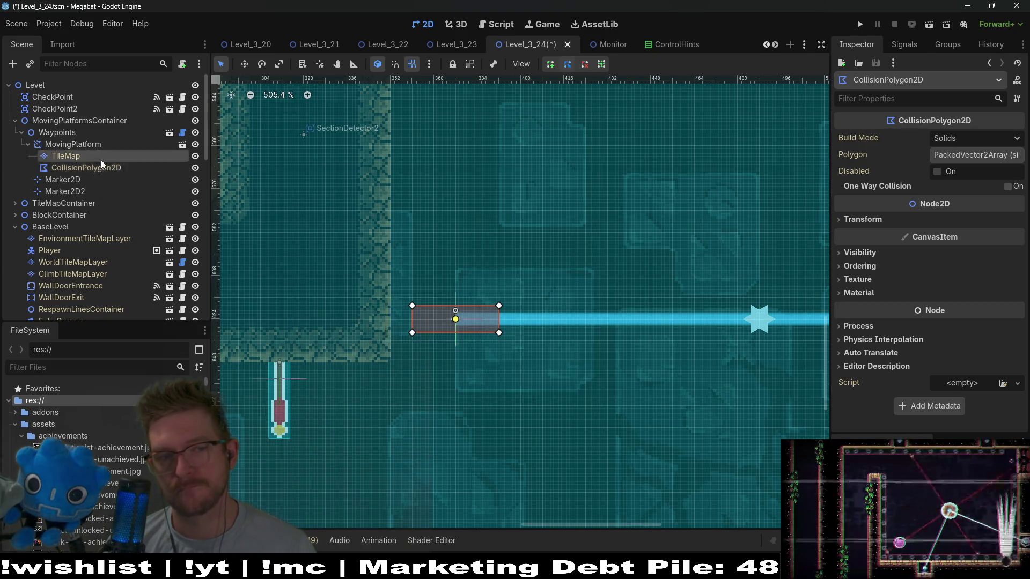
{"action": "left_click", "coordinate": [94, 171]}
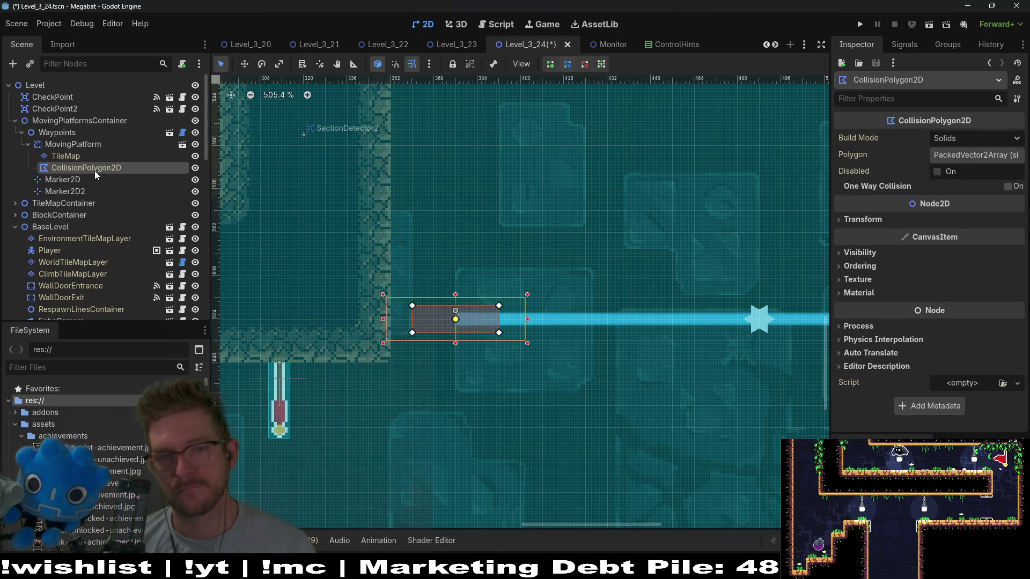
{"action": "right_click", "coordinate": [76, 147]}
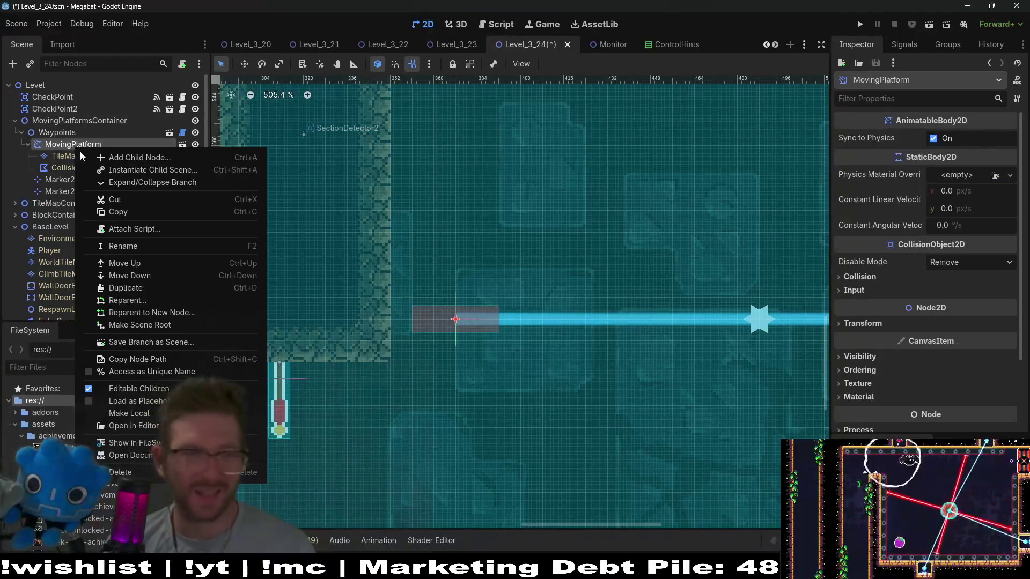
{"action": "left_click", "coordinate": [134, 171]}
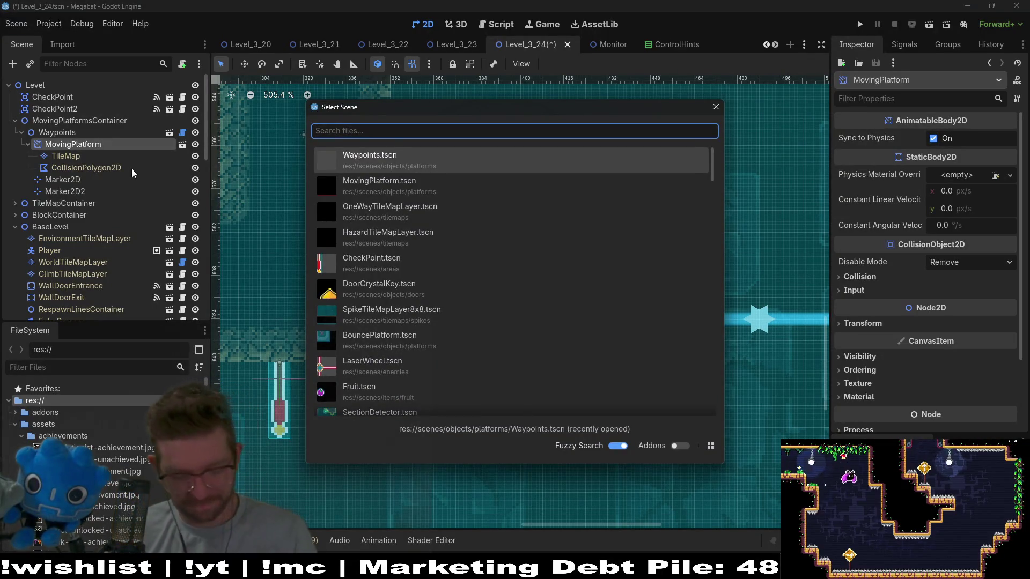
- Instance DigTileMapLayer.tscn under MovingPlatform and tick Disabled on its CollisionPolygon2D
{"action": "type", "text": "digtile"}
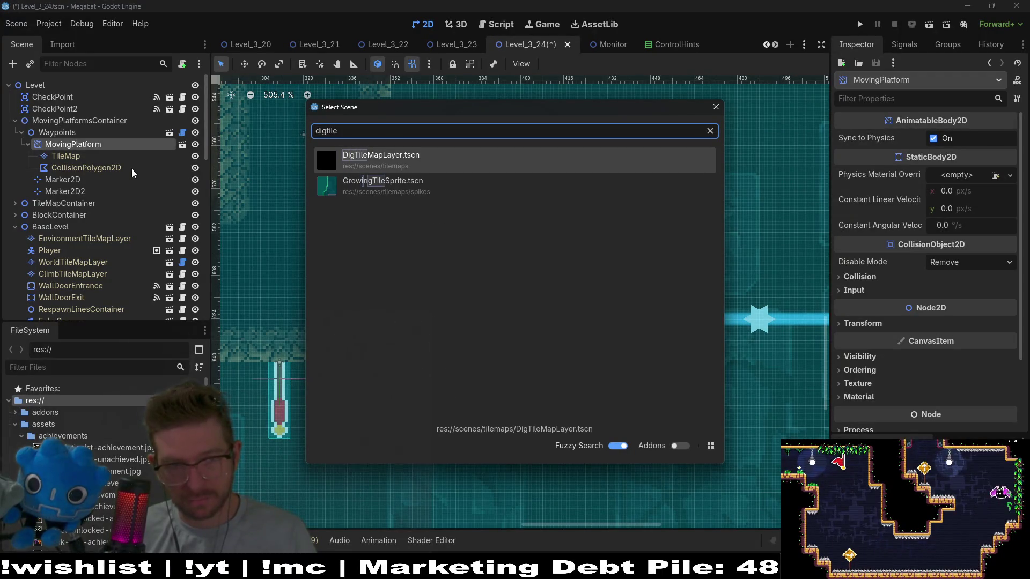
{"action": "key", "text": "Return"}
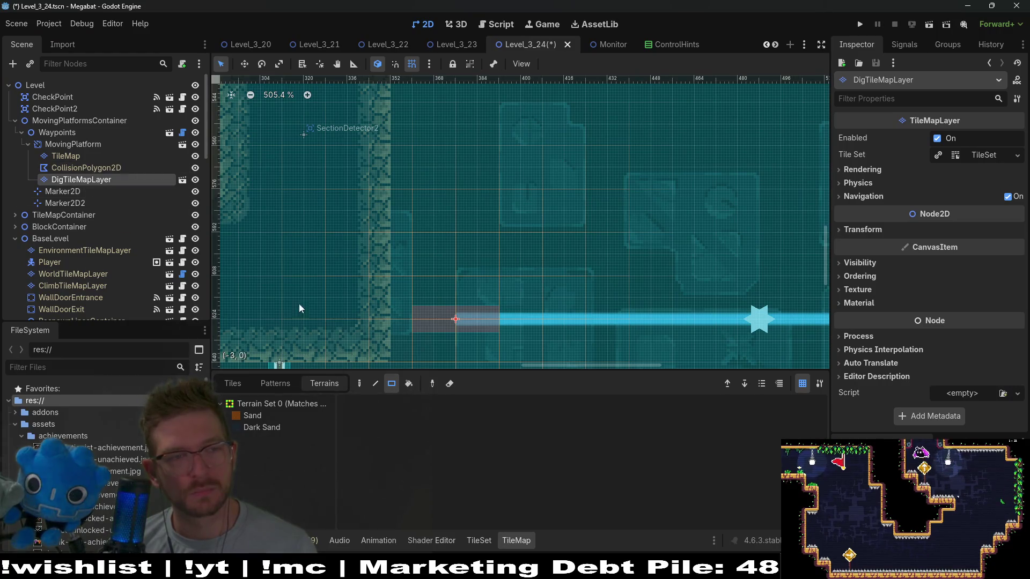
{"action": "left_click", "coordinate": [116, 168]}
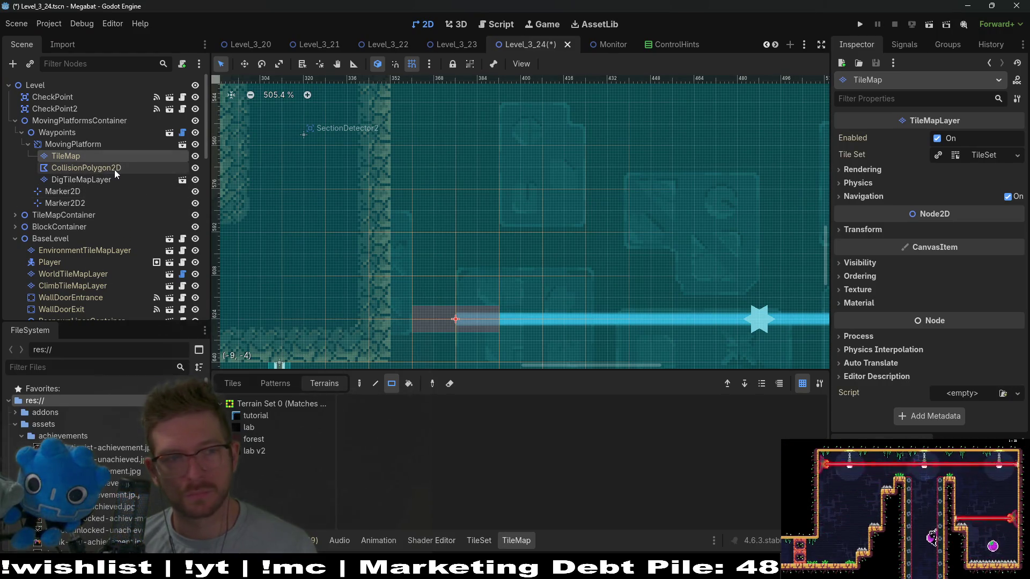
{"action": "left_click", "coordinate": [936, 172]}
- Paint a 3x3 block of Sand terrain over the platform on DigTileMapLayer
{"action": "left_click", "coordinate": [80, 180]}
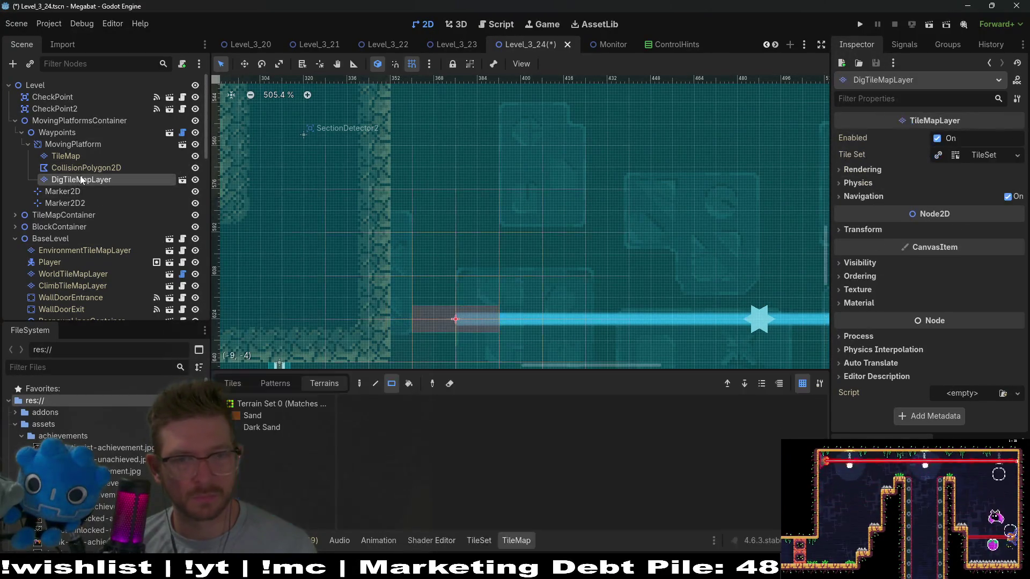
{"action": "left_click", "coordinate": [248, 417]}
{"action": "scroll", "coordinate": [462, 243], "scroll_direction": "down", "scroll_amount": 2}
{"action": "left_click", "coordinate": [472, 267]}
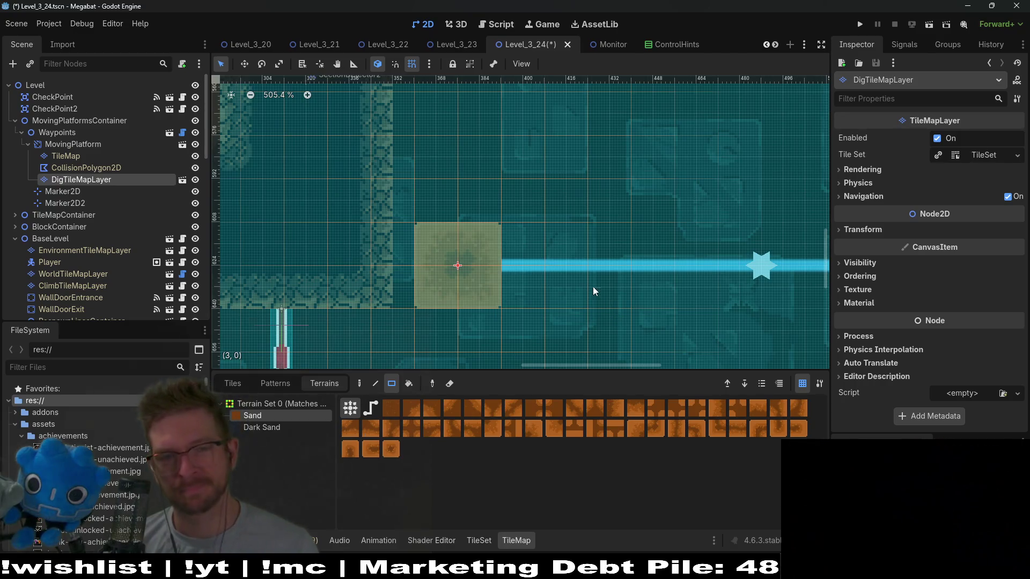
{"action": "scroll", "coordinate": [590, 290], "scroll_direction": "down", "scroll_amount": 3}
{"action": "mouse_move", "coordinate": [529, 290]}
{"action": "left_mouse_down"}
{"action": "mouse_move", "coordinate": [539, 313]}
{"action": "mouse_move", "coordinate": [461, 229]}
{"action": "mouse_move", "coordinate": [536, 301]}
{"action": "left_mouse_up"}
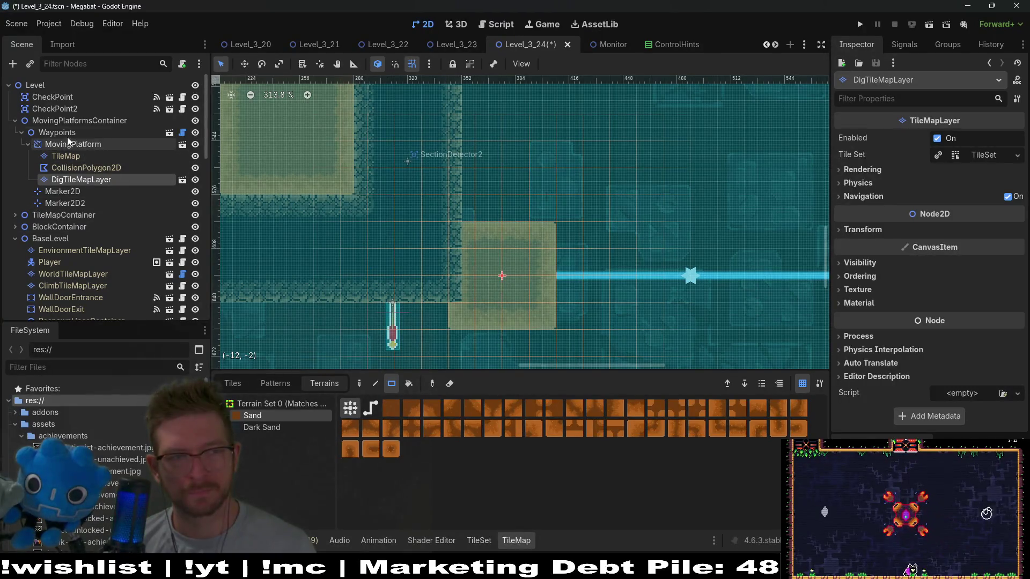
- Bring the platform's waypoint path into view and save Level_3_24 with Ctrl+S
{"action": "left_click", "coordinate": [65, 133]}
{"action": "key", "text": "w"}
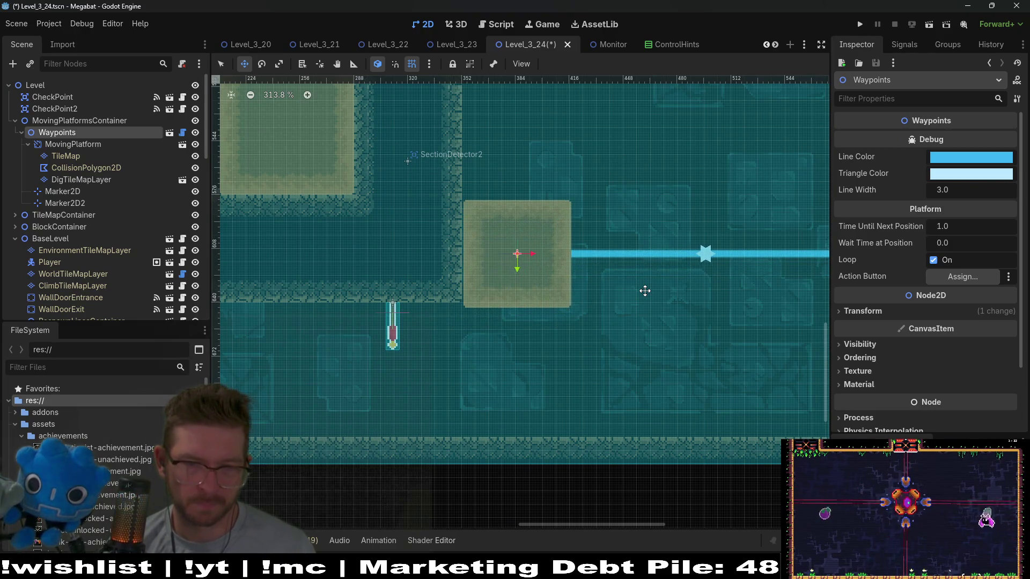
{"action": "scroll", "coordinate": [624, 283], "scroll_direction": "down", "scroll_amount": 5}
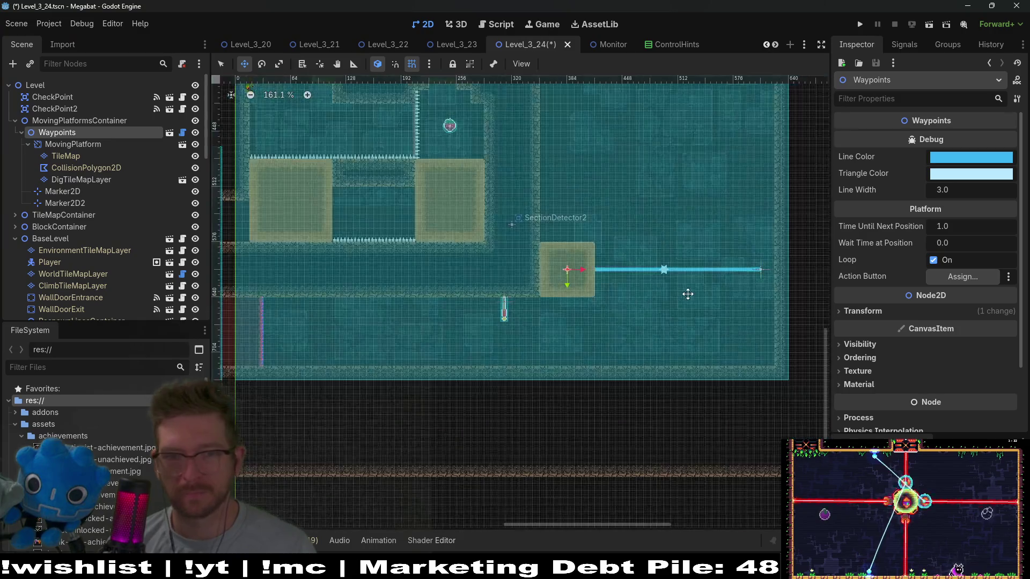
{"action": "left_click_drag", "start_coordinate": [687, 294], "coordinate": [545, 297]}
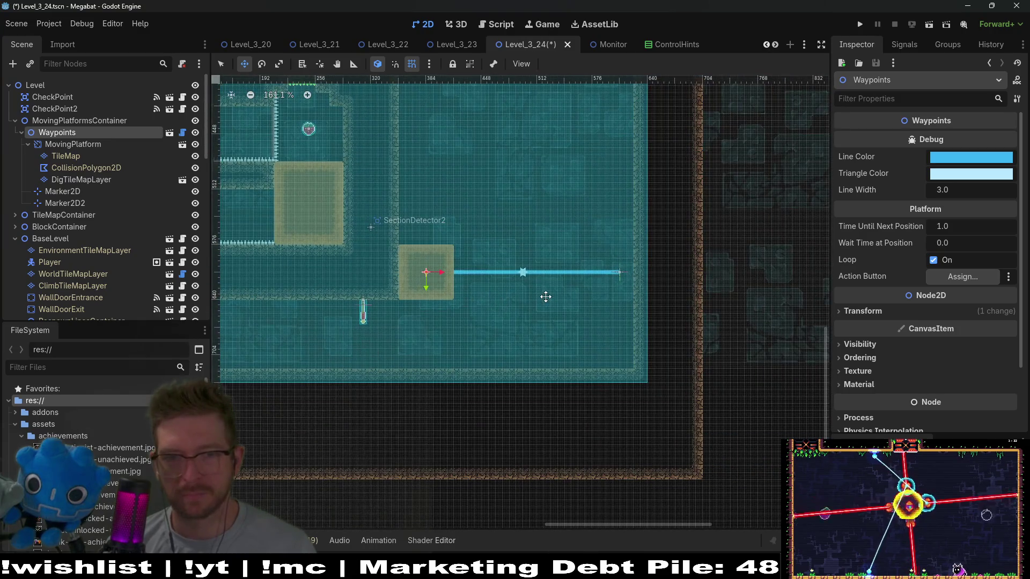
{"action": "left_click", "coordinate": [69, 203]}
{"action": "scroll", "coordinate": [571, 247], "scroll_direction": "up", "scroll_amount": 3}
{"action": "scroll", "coordinate": [621, 277], "scroll_direction": "up", "scroll_amount": 2}
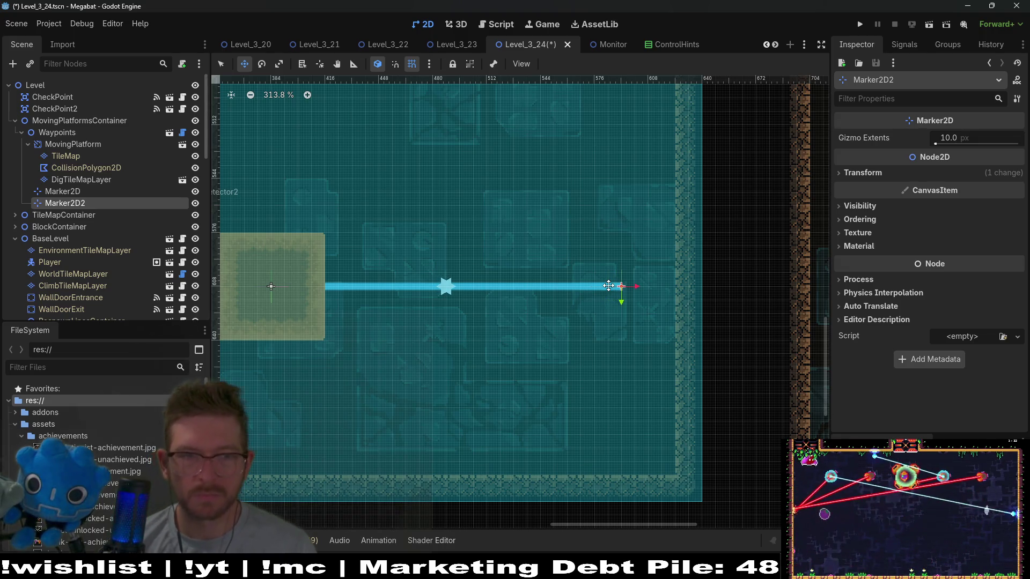
{"action": "scroll", "coordinate": [608, 285], "scroll_direction": "down", "scroll_amount": 3}
{"action": "left_click_drag", "start_coordinate": [523, 264], "coordinate": [676, 237]}
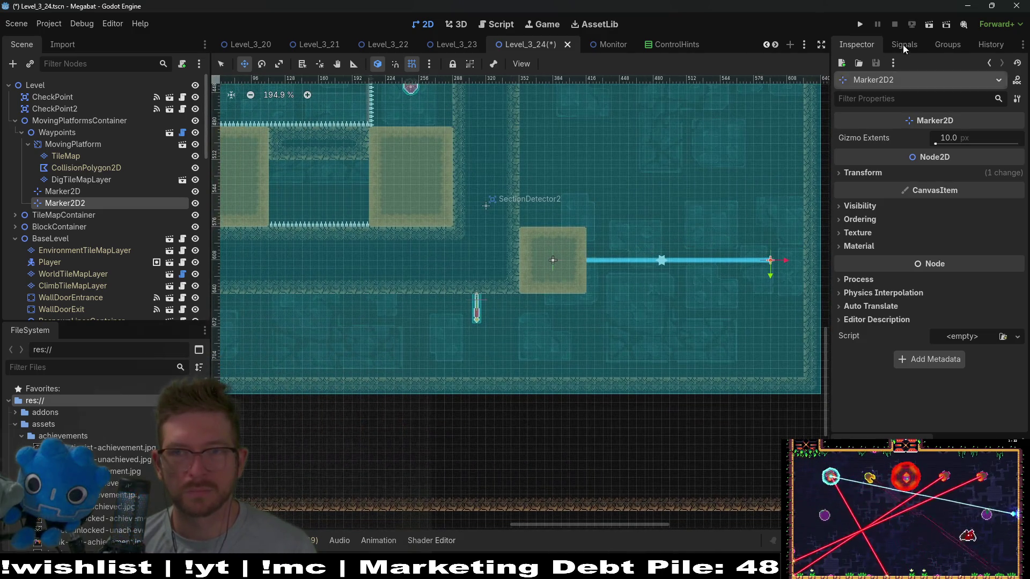
{"action": "key", "text": "ctrl+s"}
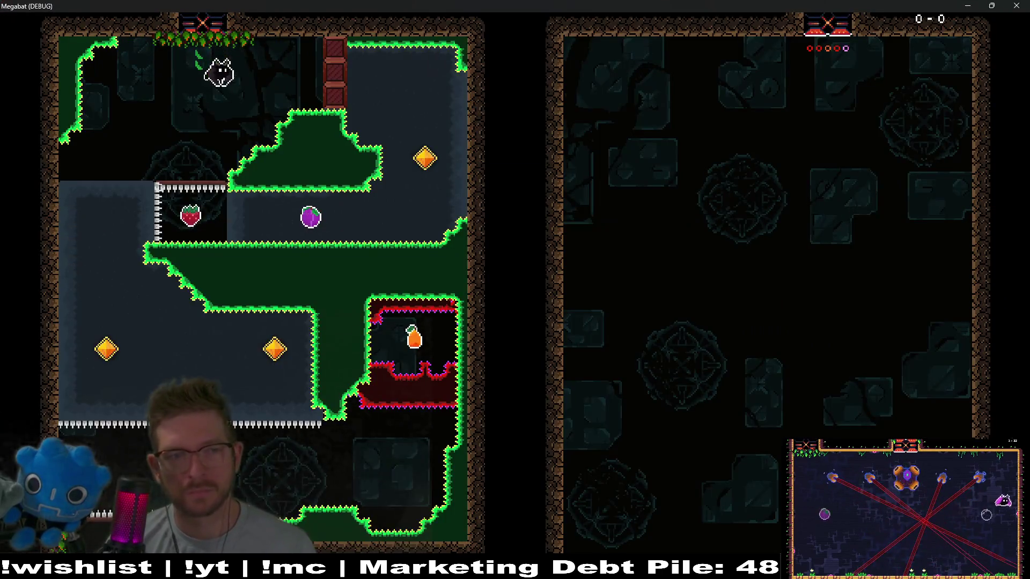
- Fly the bat from its perch down the left wall into the orange-block room
{"action": "key", "text": "Down"}
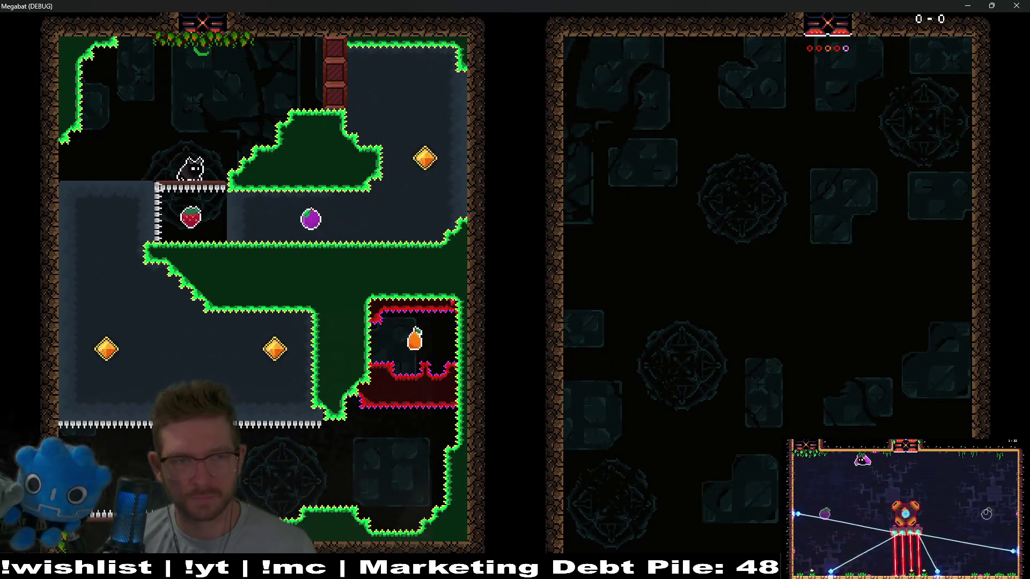
{"action": "key", "text": "Right"}
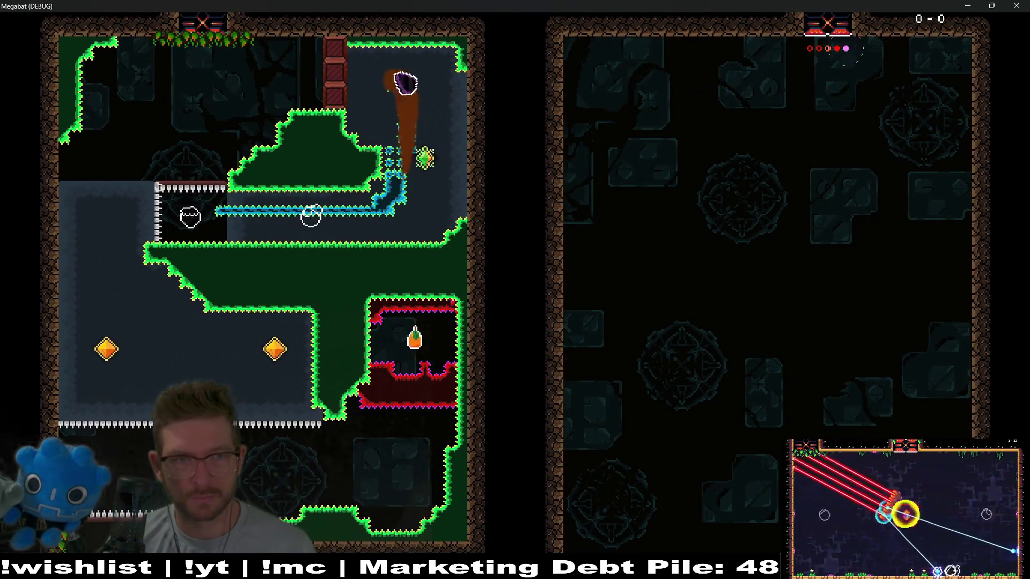
{"action": "key", "text": "Down"}
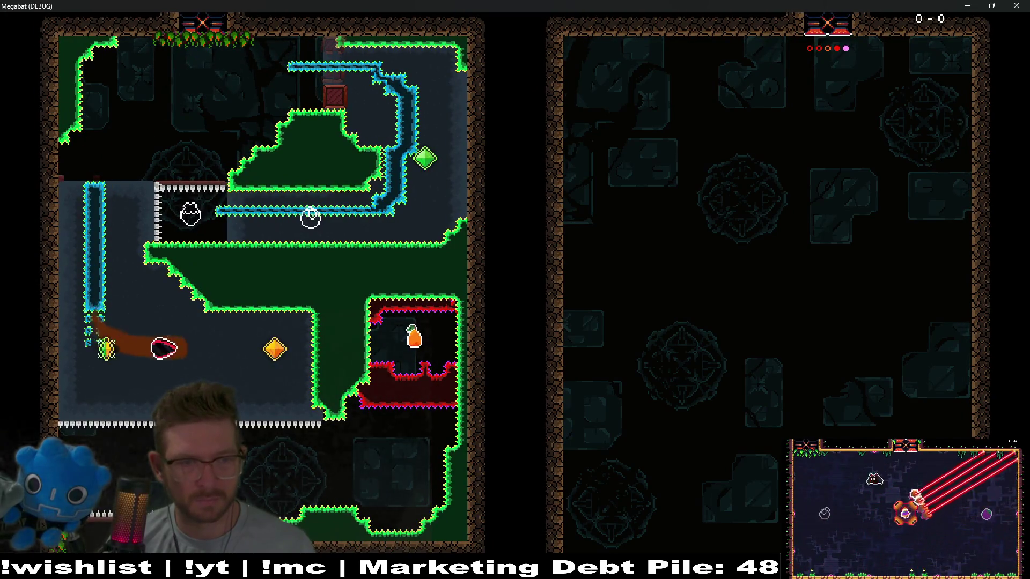
{"action": "key", "text": "Right"}
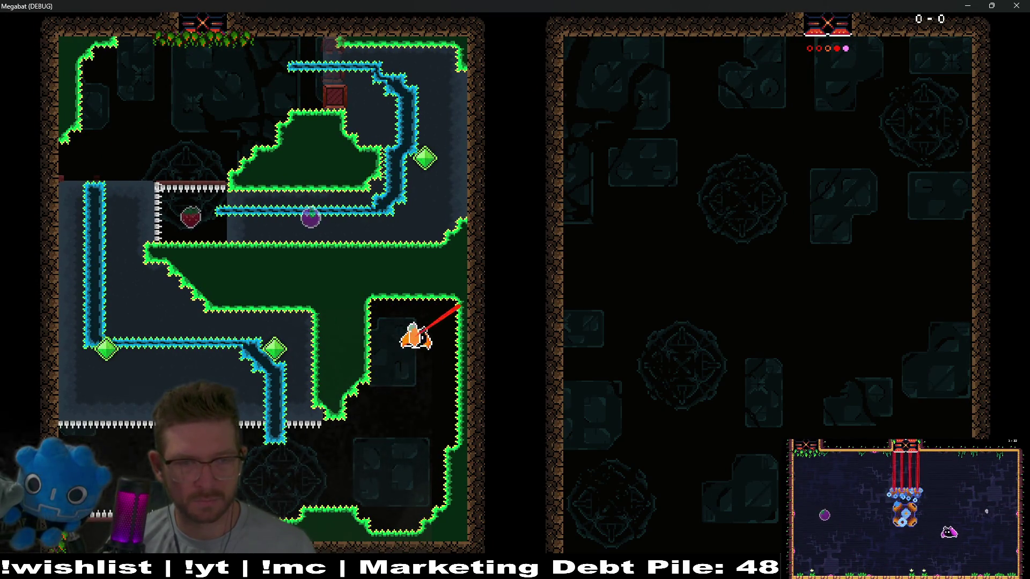
{"action": "key", "text": "Left"}
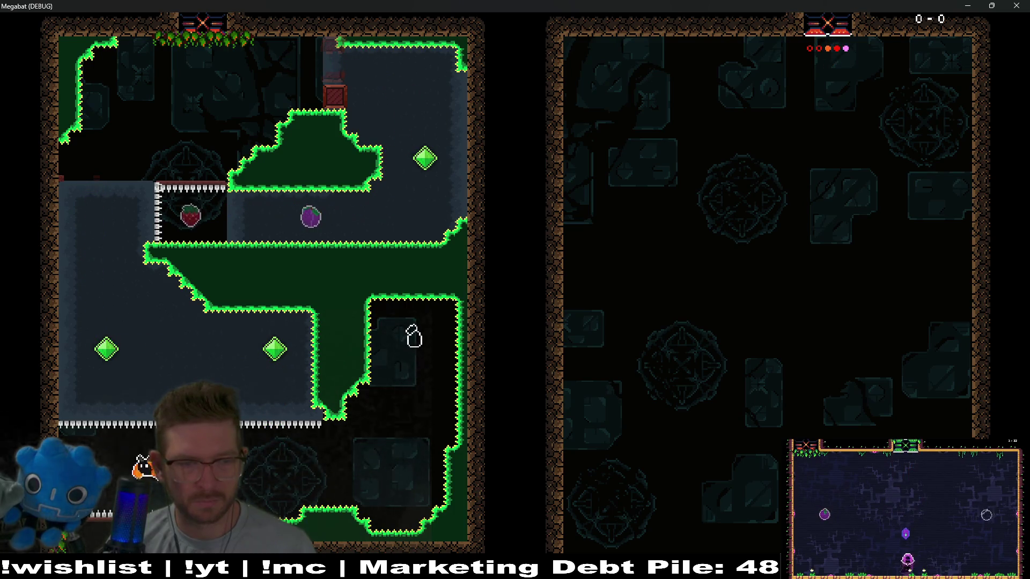
{"action": "key", "text": "Right"}
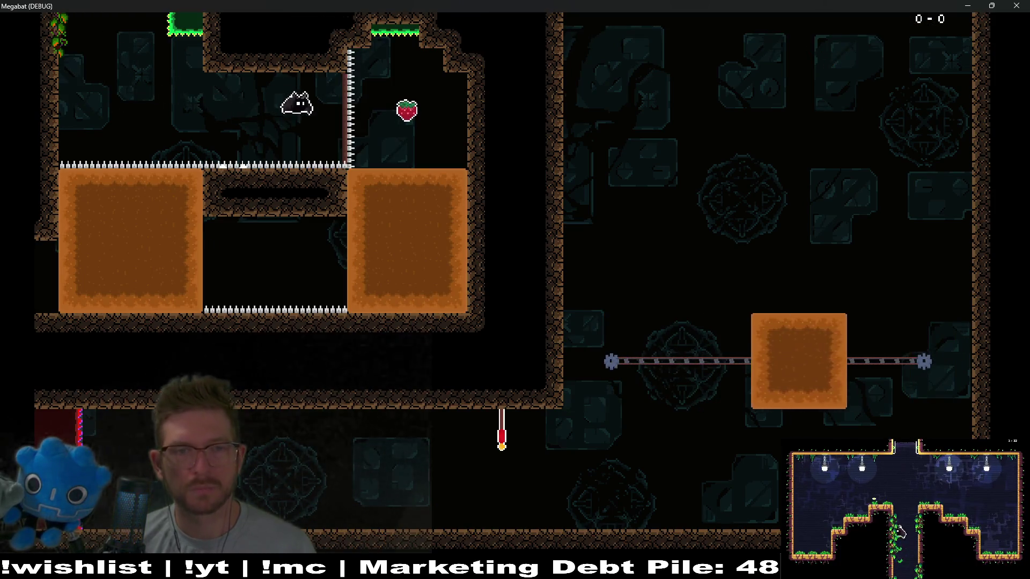
{"action": "key", "text": "Down"}
{"action": "key", "text": "Left"}
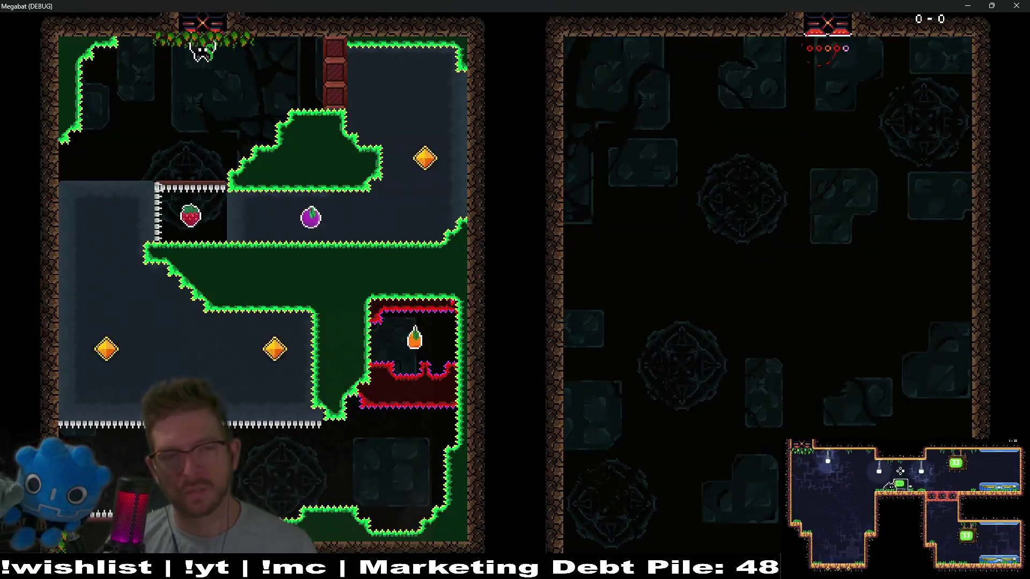
- After respawning, fly back to the fruit room, collect the strawberry, and close the game
{"action": "key", "text": "Right"}
{"action": "key", "text": "Up"}
{"action": "key", "text": "Left"}
{"action": "key", "text": "Down"}
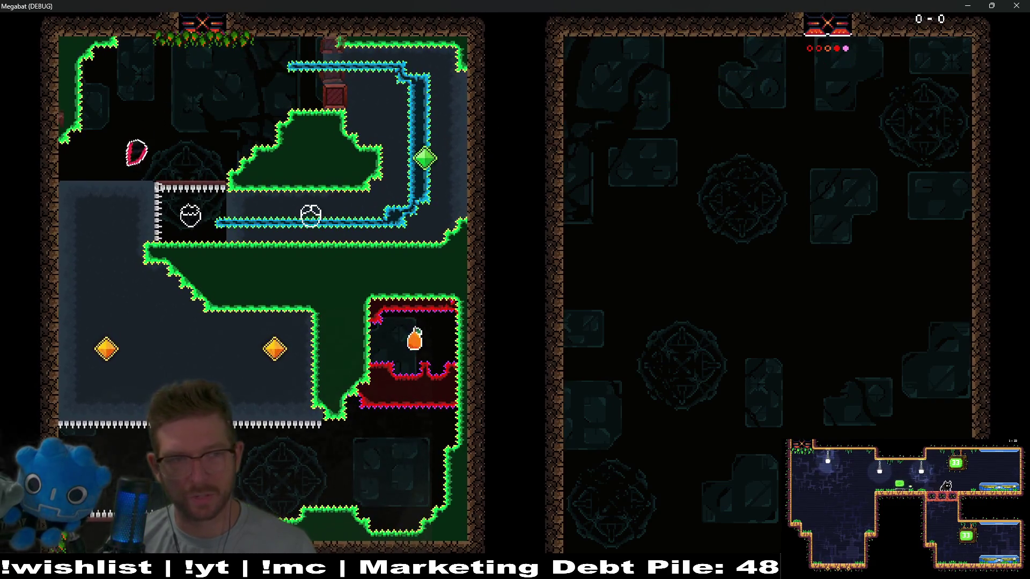
{"action": "key", "text": "Right"}
{"action": "key", "text": "Down"}
{"action": "key", "text": "Right"}
{"action": "key", "text": "Up"}
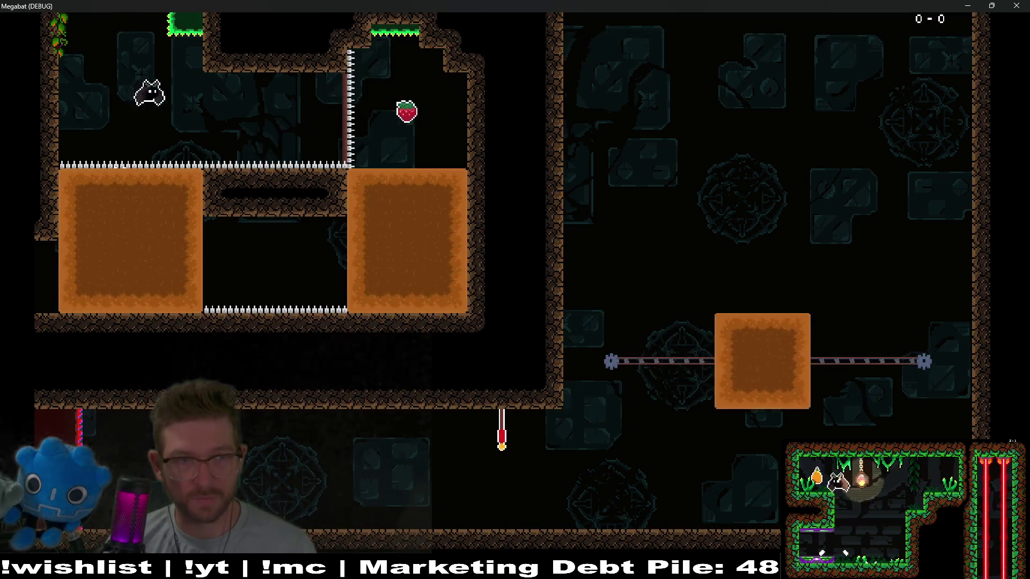
{"action": "key", "text": "Right"}
{"action": "key", "text": "Down"}
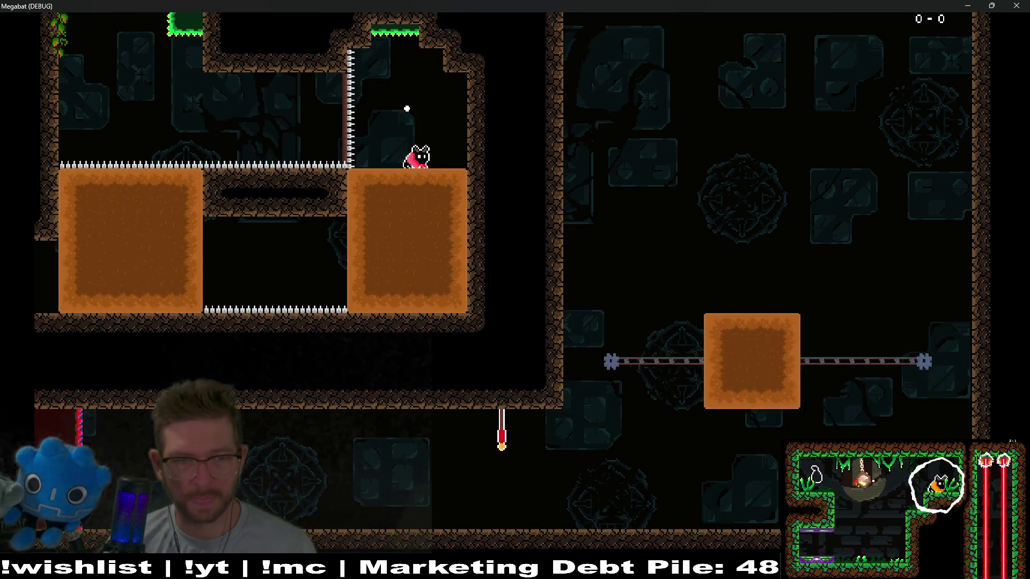
{"action": "key", "text": "Left"}
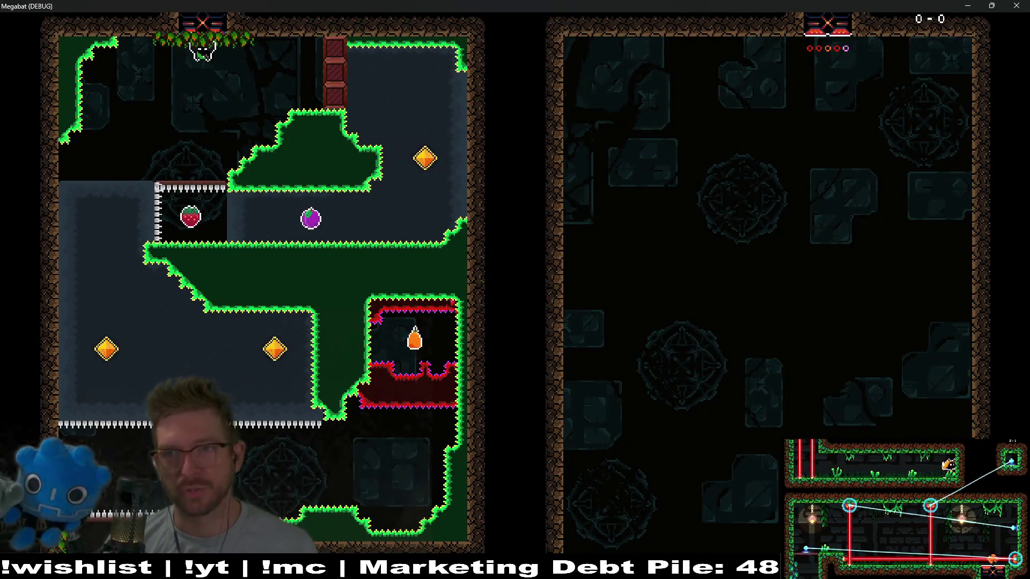
{"action": "left_click", "coordinate": [1011, 5]}
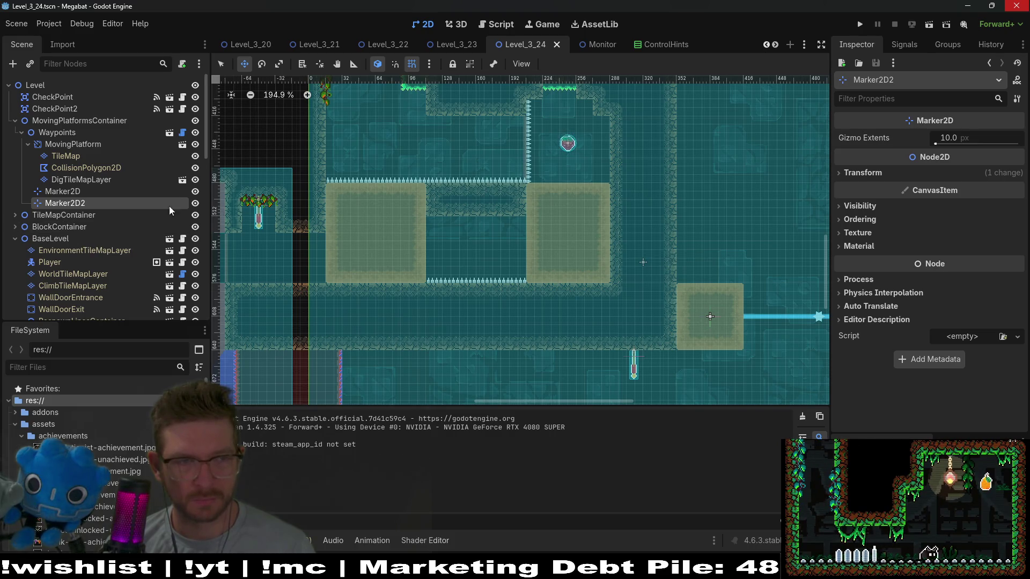
- Inspect where Fruit4 and Fruit5 sit in the level
{"action": "scroll", "coordinate": [67, 210], "scroll_direction": "down", "scroll_amount": 10}
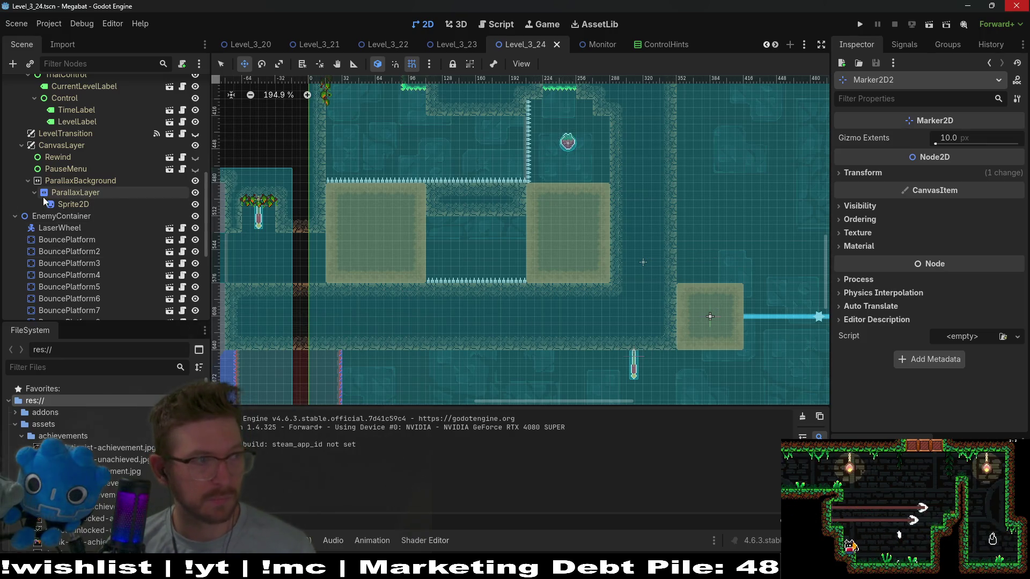
{"action": "scroll", "coordinate": [86, 210], "scroll_direction": "down", "scroll_amount": 5}
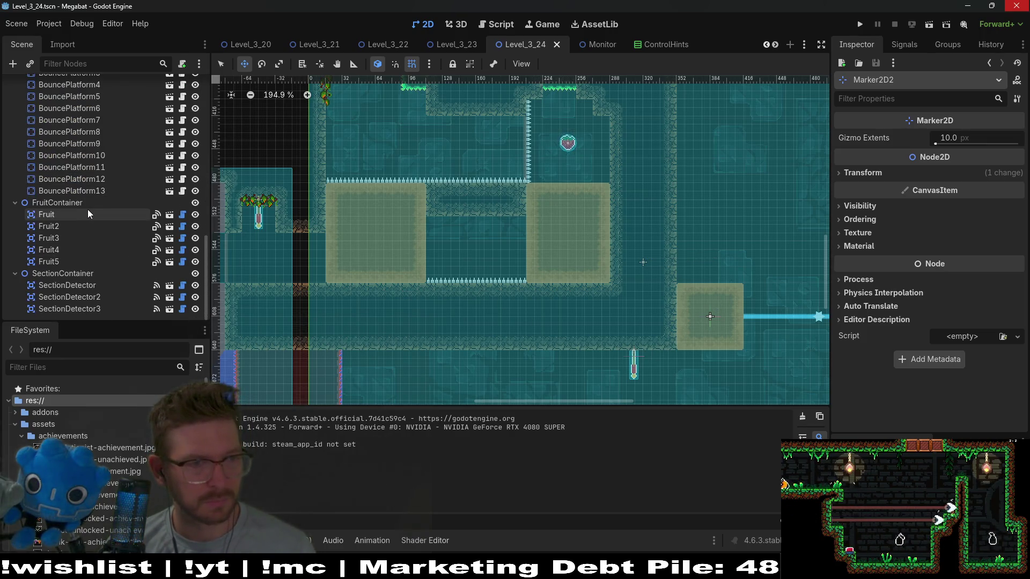
{"action": "left_click", "coordinate": [89, 261]}
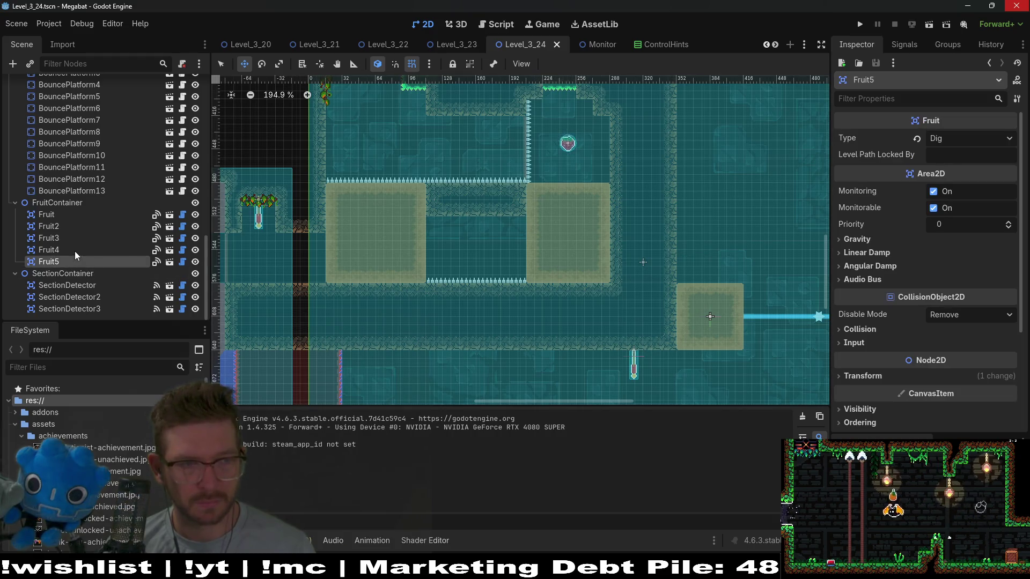
{"action": "left_click", "coordinate": [75, 250]}
{"action": "key", "text": "shift+f"}
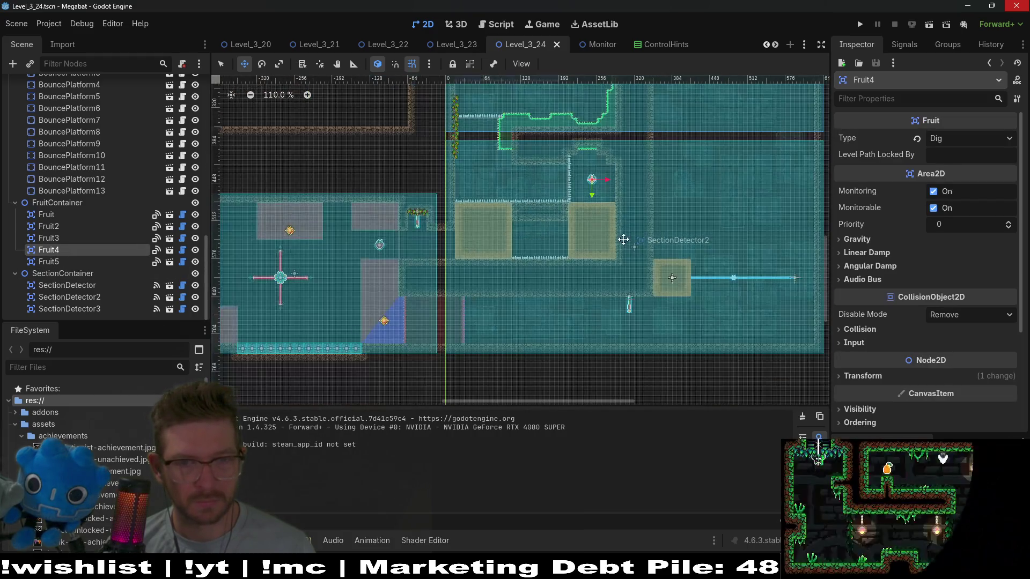
{"action": "left_click", "coordinate": [86, 262]}
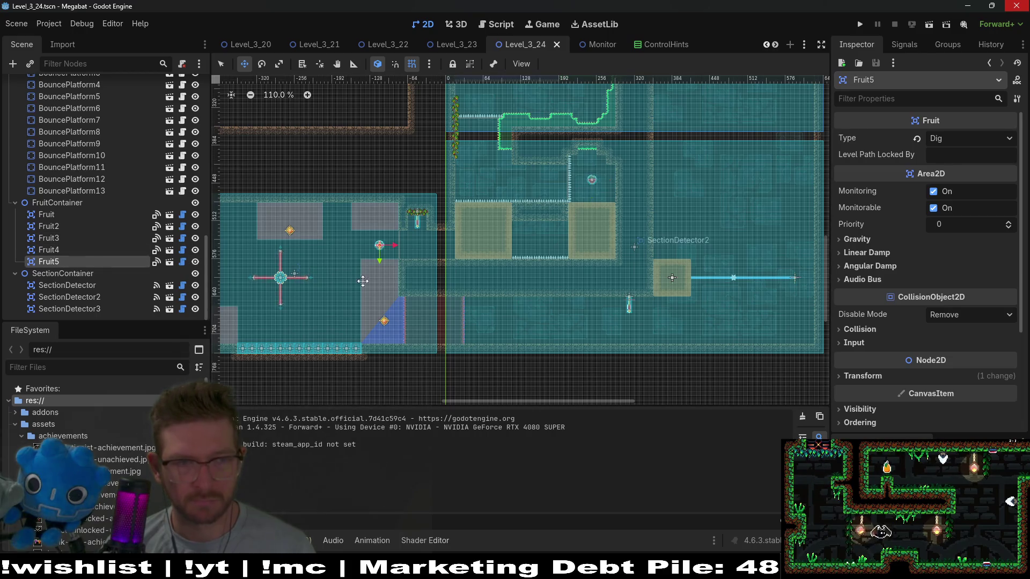
{"action": "left_click", "coordinate": [385, 276]}
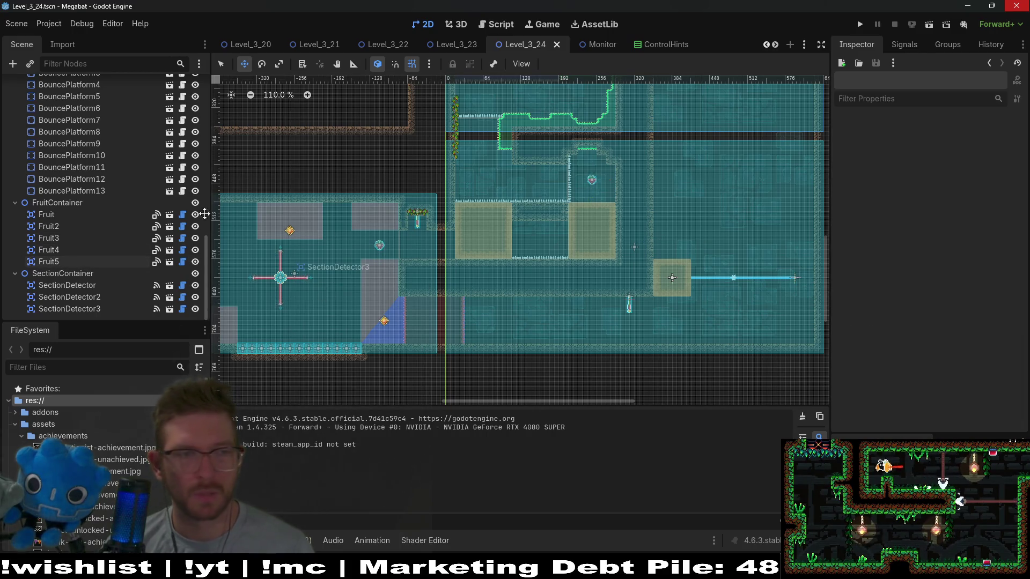
{"action": "scroll", "coordinate": [173, 198], "scroll_direction": "up", "scroll_amount": 10}
{"action": "scroll", "coordinate": [173, 198], "scroll_direction": "up", "scroll_amount": 3}
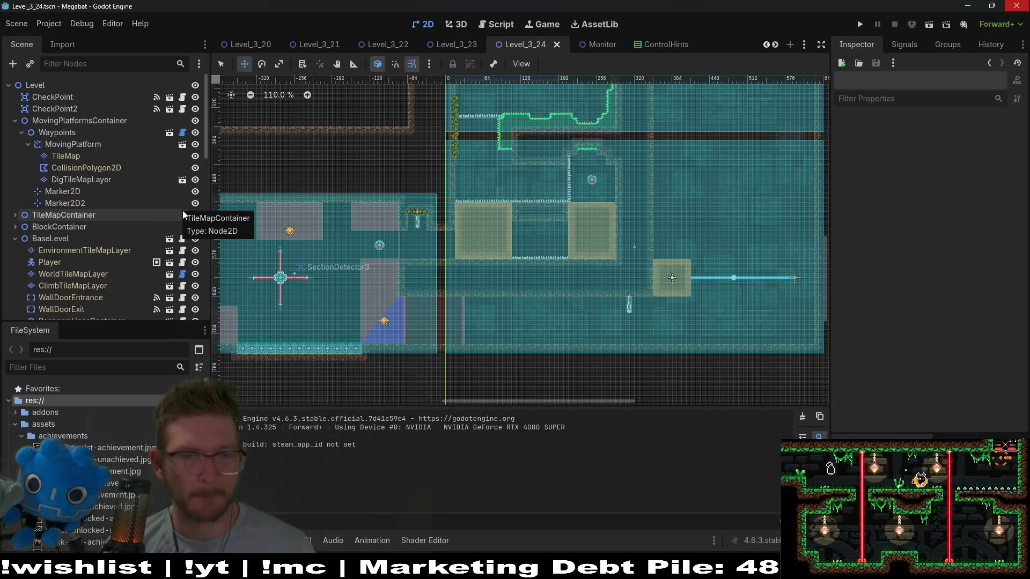
- Check the ClimbTileMapLayer and WorldTileMapLayer terrains
{"action": "left_click", "coordinate": [78, 287]}
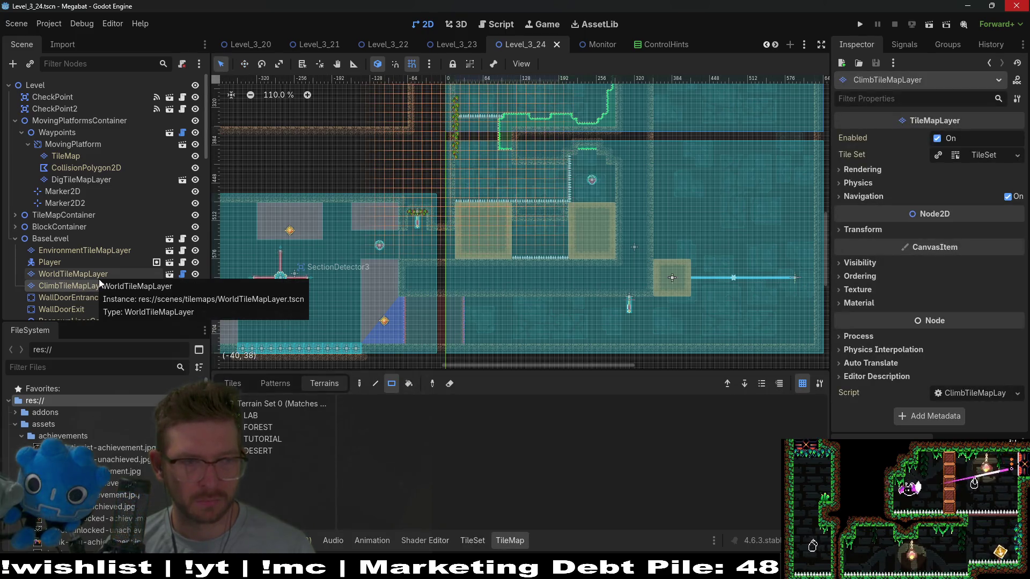
{"action": "scroll", "coordinate": [64, 298], "scroll_direction": "down", "scroll_amount": 3}
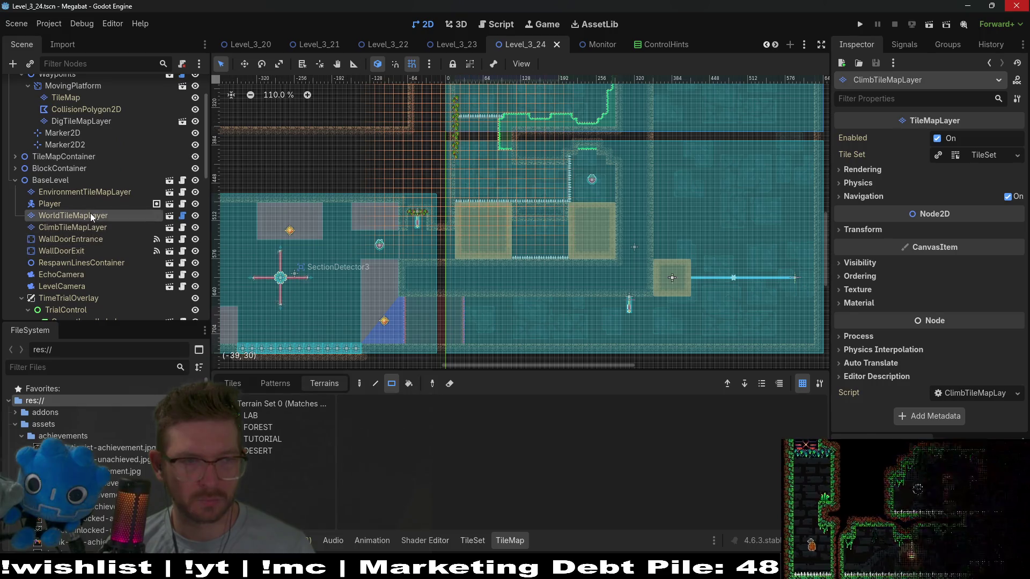
{"action": "left_click", "coordinate": [89, 215]}
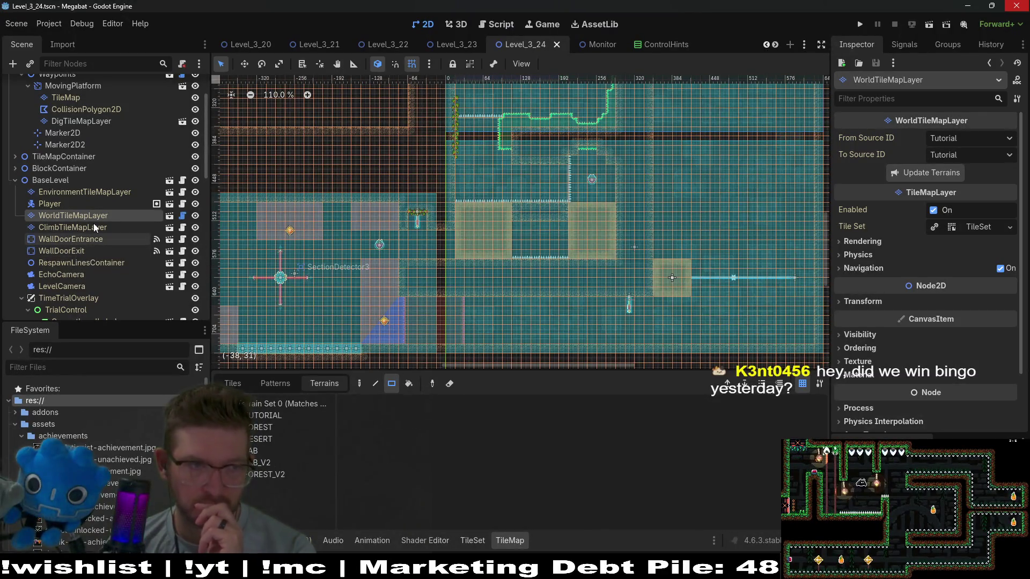
{"action": "scroll", "coordinate": [83, 204], "scroll_direction": "up", "scroll_amount": 2}
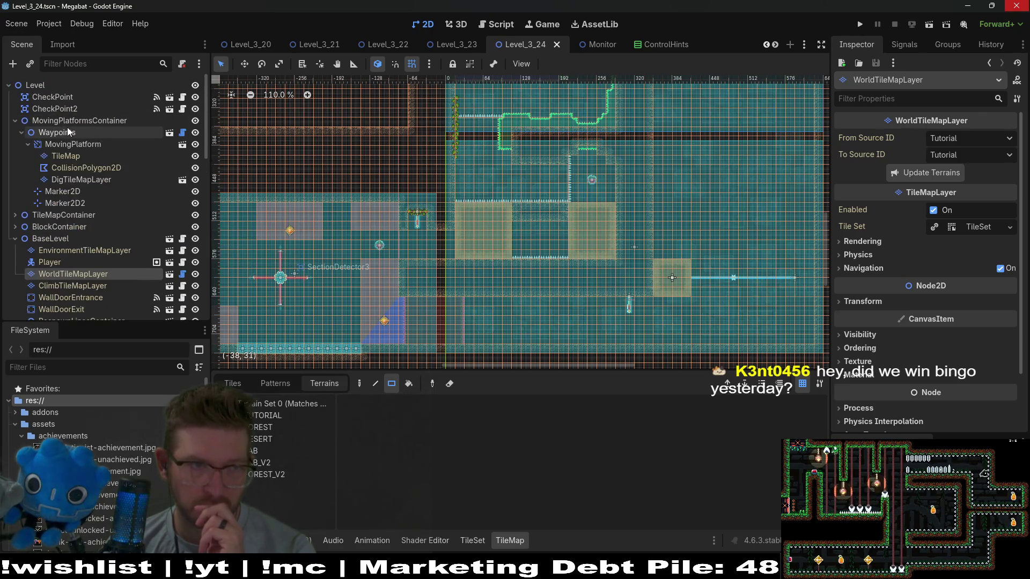
- Paint a 7x2 Spikes patch on HazardTileMapLayer below the two sand blocks
{"action": "left_click", "coordinate": [16, 215]}
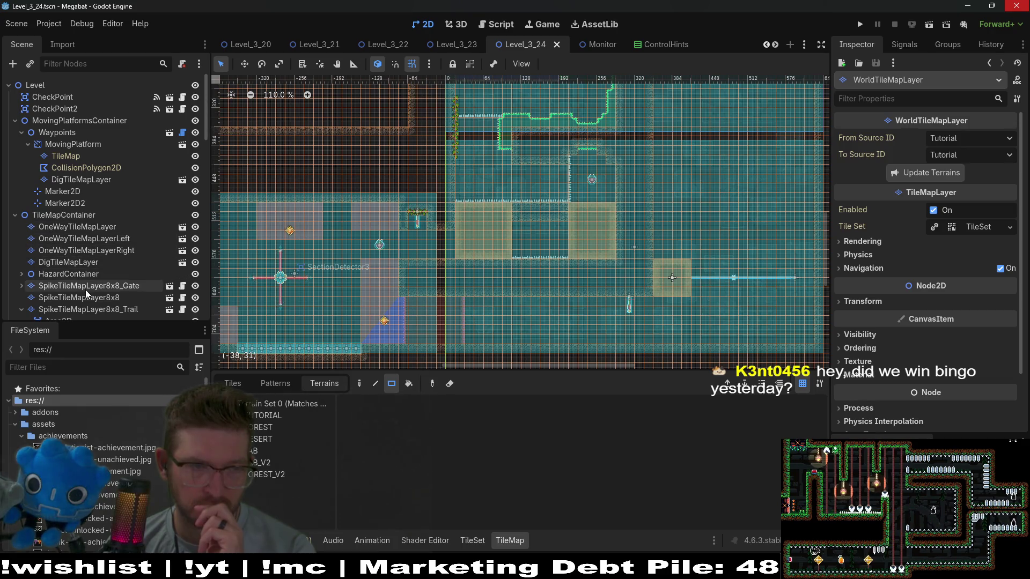
{"action": "scroll", "coordinate": [78, 273], "scroll_direction": "down", "scroll_amount": 5}
{"action": "scroll", "coordinate": [79, 269], "scroll_direction": "up", "scroll_amount": 2}
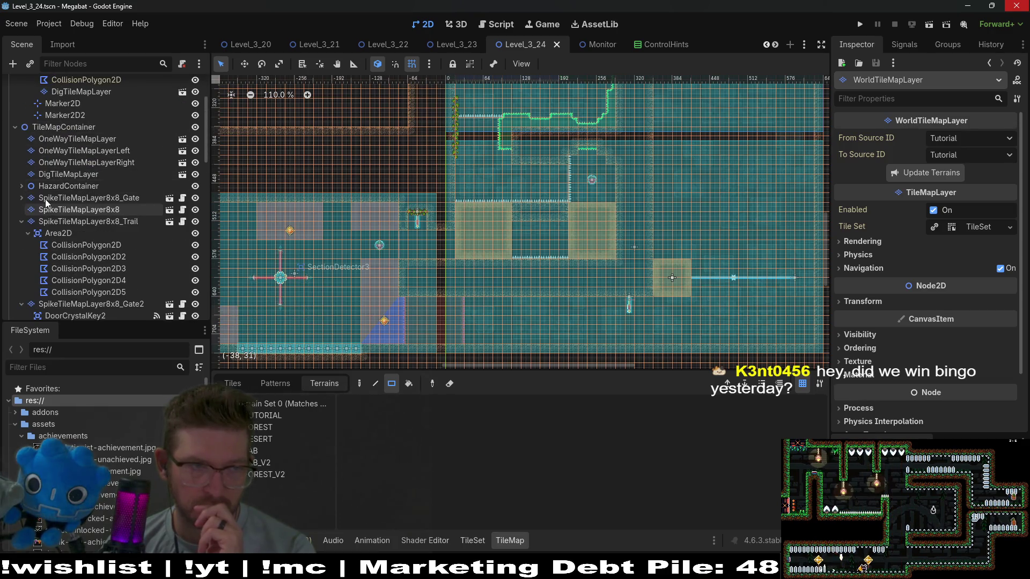
{"action": "left_click", "coordinate": [21, 186]}
{"action": "left_click", "coordinate": [66, 198]}
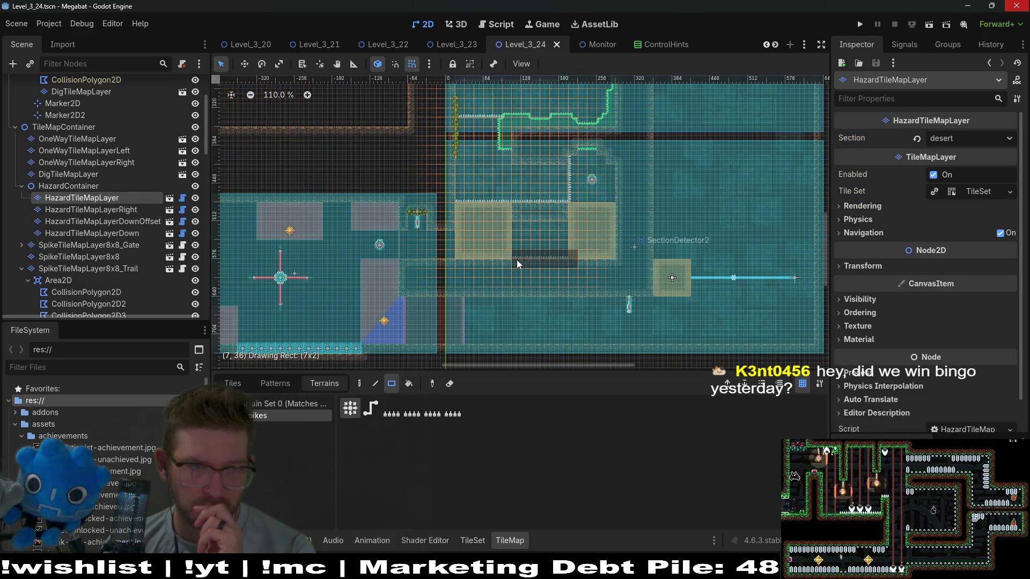
{"action": "left_click_drag", "start_coordinate": [517, 260], "coordinate": [516, 260]}
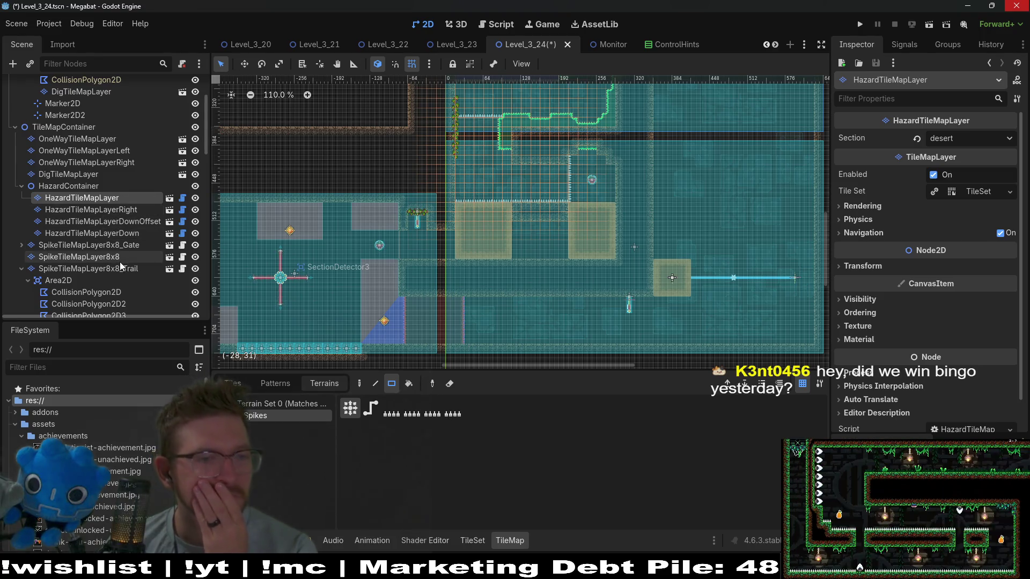
{"action": "scroll", "coordinate": [112, 156], "scroll_direction": "up", "scroll_amount": 3}
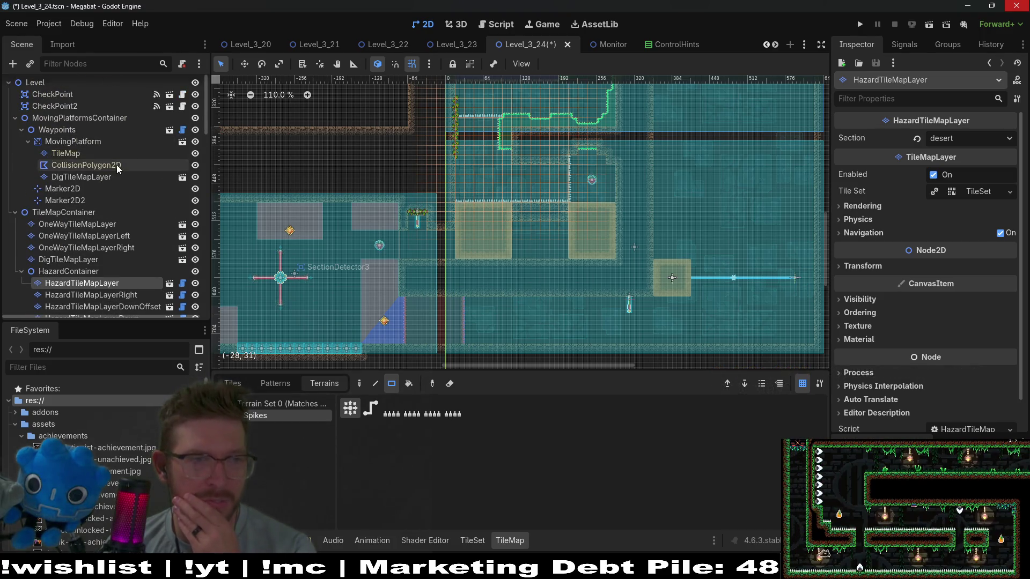
{"action": "scroll", "coordinate": [118, 187], "scroll_direction": "down", "scroll_amount": 1}
{"action": "left_click", "coordinate": [77, 114]}
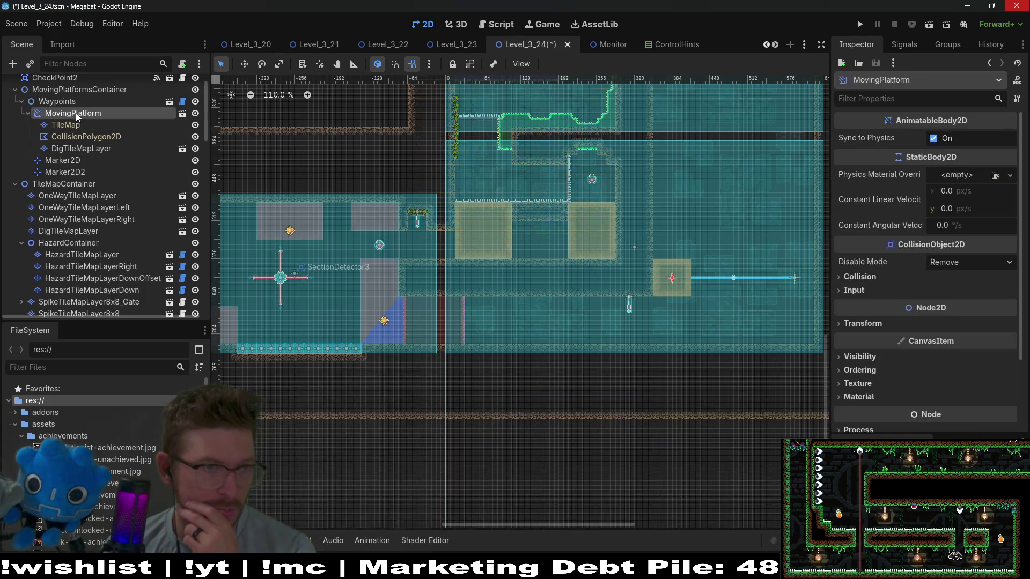
- Change the Waypoints node's Time Until Next Position from 1.0 to 3.0 seconds
{"action": "left_click", "coordinate": [75, 101]}
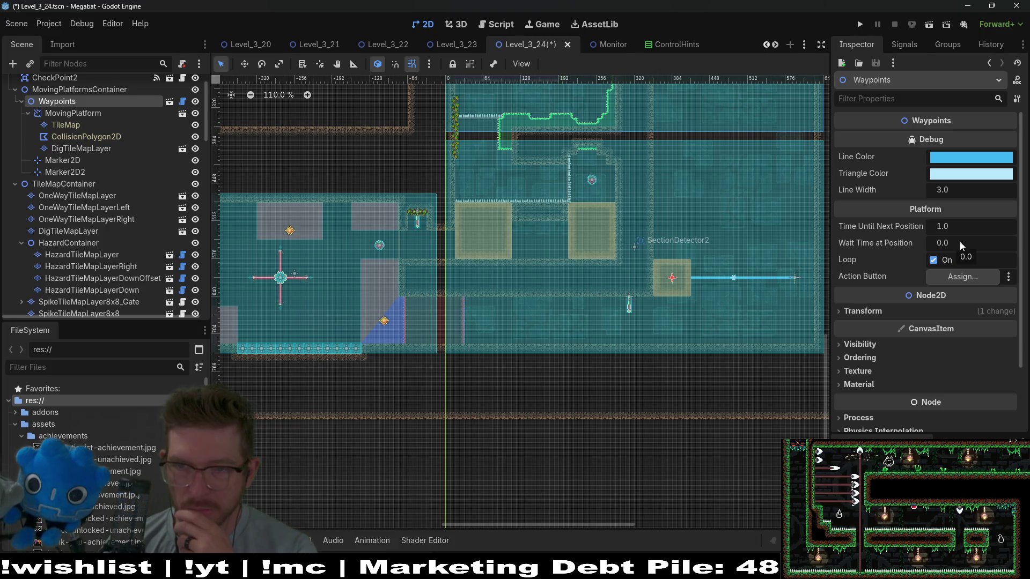
{"action": "left_click", "coordinate": [968, 229]}
{"action": "type", "text": "3"}
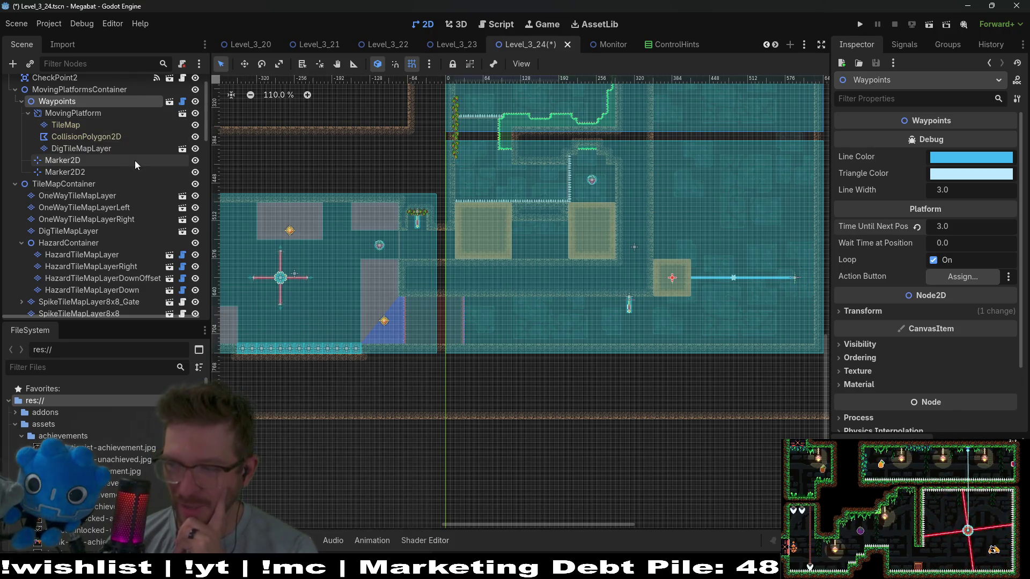
{"action": "left_click", "coordinate": [130, 195]}
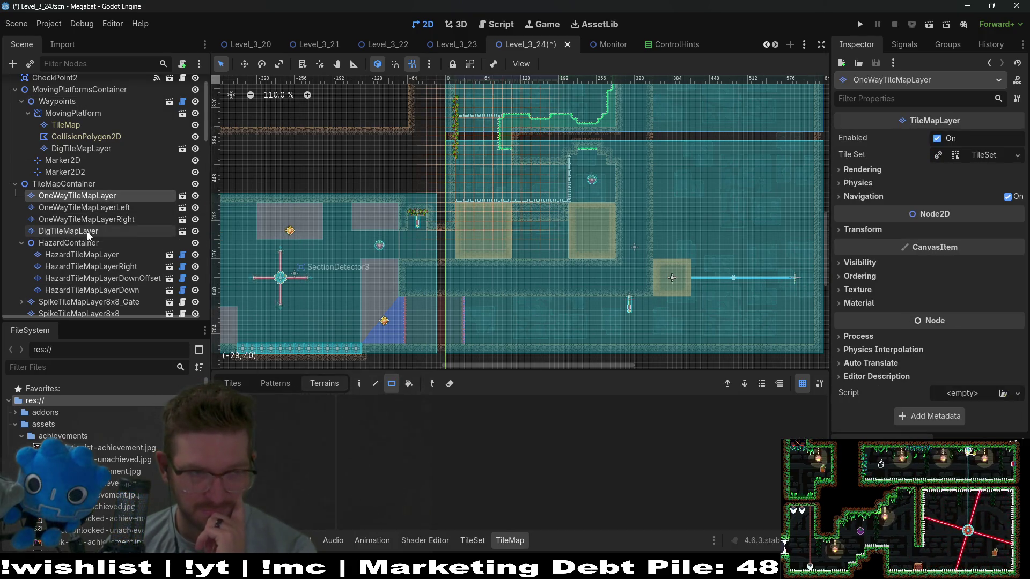
- Paint a Sand rectangle on DigTileMapLayer in the gap between the two sand blocks
{"action": "left_click", "coordinate": [87, 232]}
{"action": "left_click", "coordinate": [99, 210]}
{"action": "left_click", "coordinate": [96, 230]}
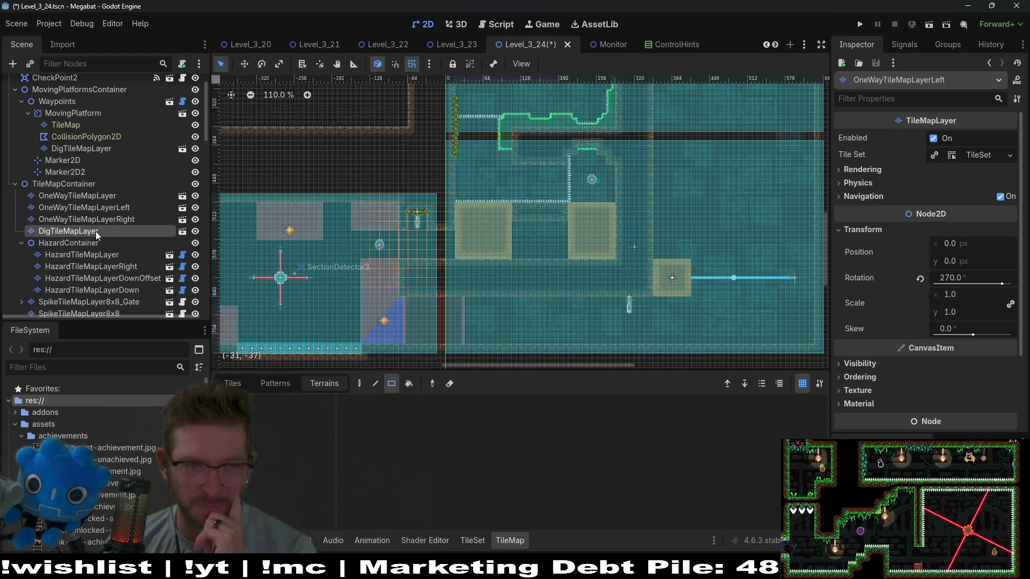
{"action": "left_click", "coordinate": [256, 416]}
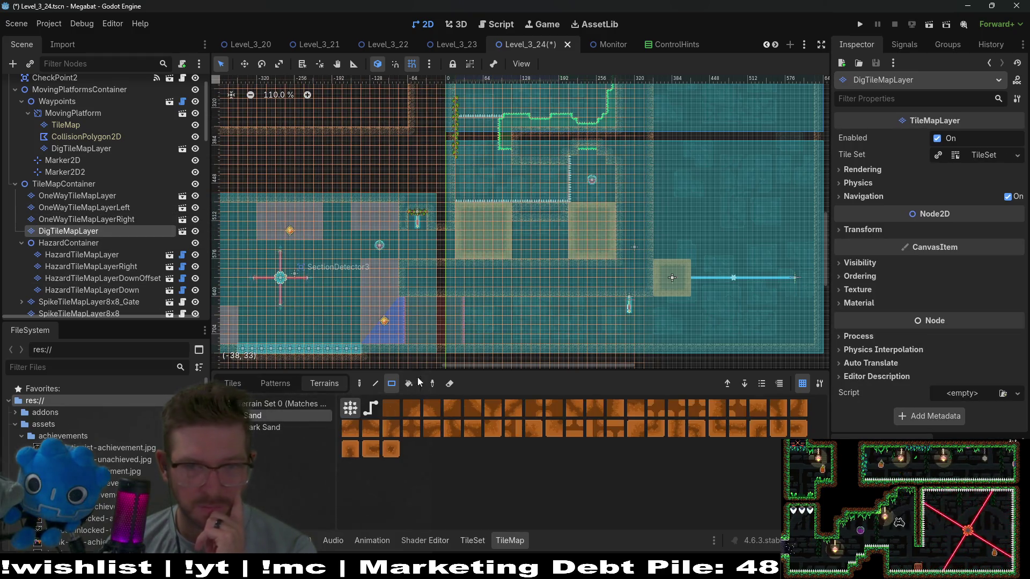
{"action": "mouse_move", "coordinate": [567, 252]}
{"action": "left_mouse_down"}
{"action": "mouse_move", "coordinate": [504, 220]}
{"action": "mouse_move", "coordinate": [517, 222]}
{"action": "left_mouse_up"}
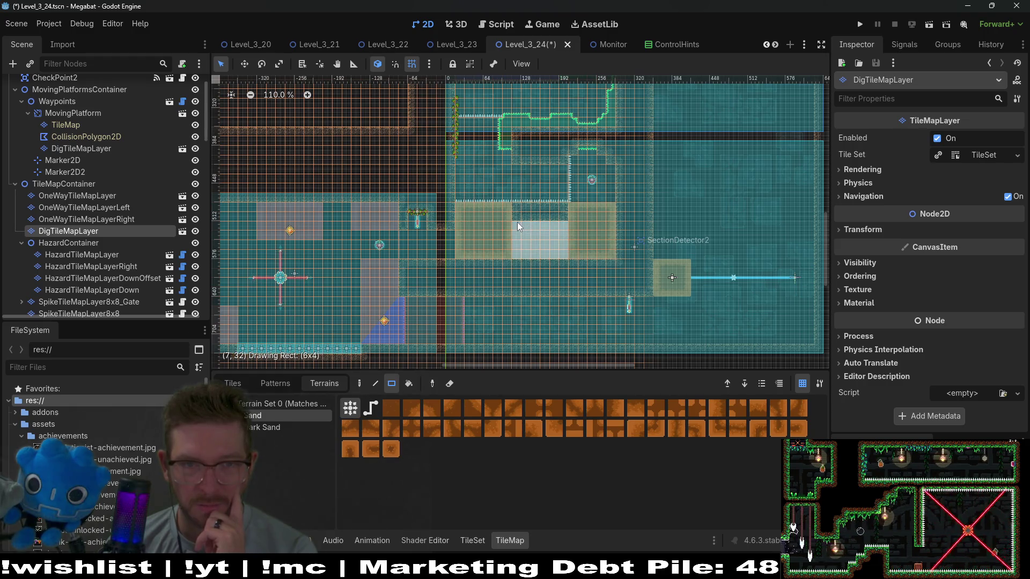
{"action": "scroll", "coordinate": [598, 214], "scroll_direction": "up", "scroll_amount": 3}
{"action": "scroll", "coordinate": [589, 206], "scroll_direction": "up", "scroll_amount": 4}
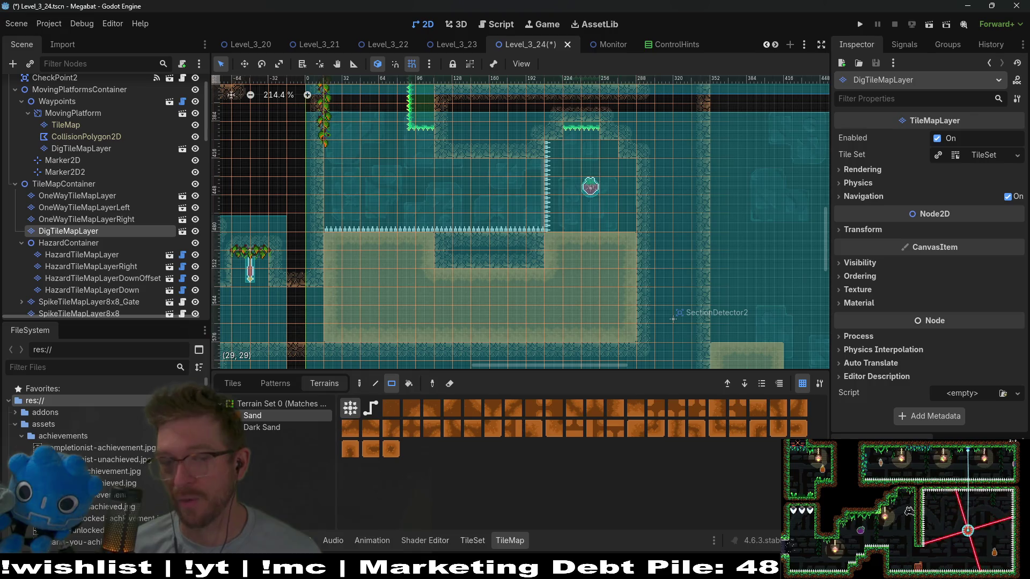
- Save Level_3_24 and run the current scene to playtest
{"action": "left_click_drag", "start_coordinate": [455, 284], "coordinate": [552, 306]}
{"action": "scroll", "coordinate": [552, 305], "scroll_direction": "down", "scroll_amount": 2}
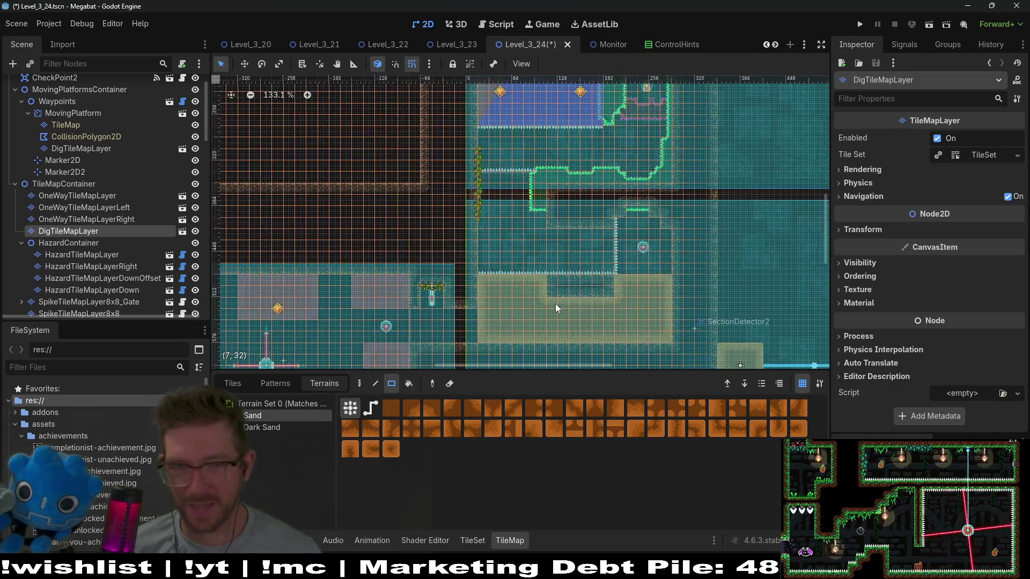
{"action": "scroll", "coordinate": [602, 273], "scroll_direction": "down", "scroll_amount": 2}
{"action": "left_click", "coordinate": [929, 25]}
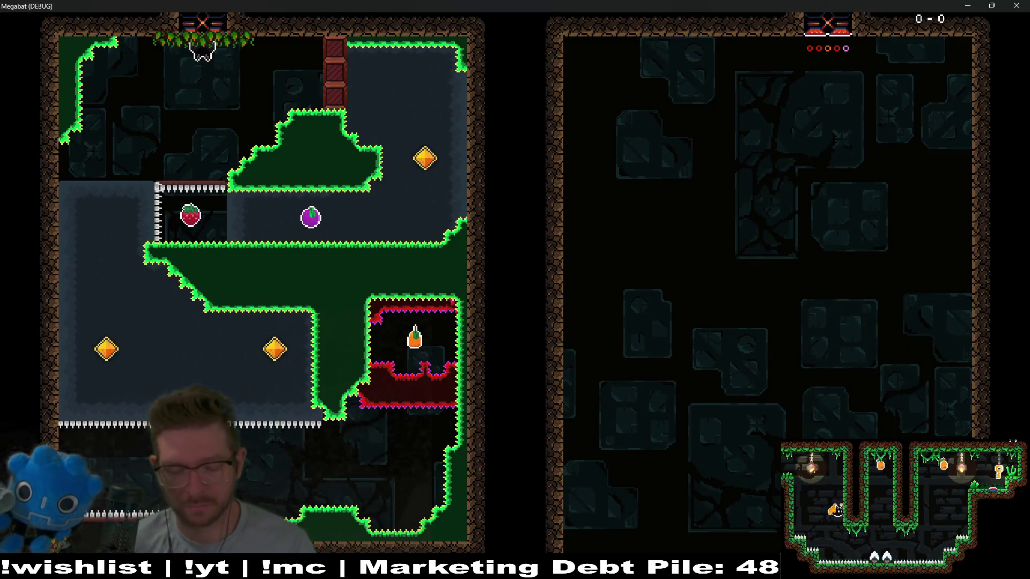
- Steer the bat through the first chamber, collecting the orange pickup and landing on the strawberry
{"action": "key", "text": "Right"}
{"action": "key", "text": "Up"}
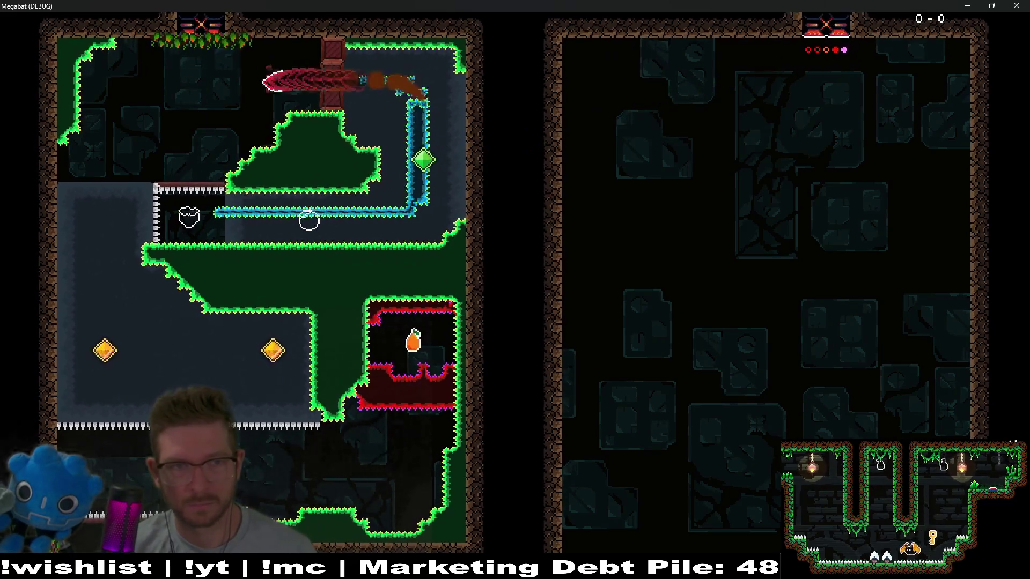
{"action": "key", "text": "Down"}
{"action": "key", "text": "Right"}
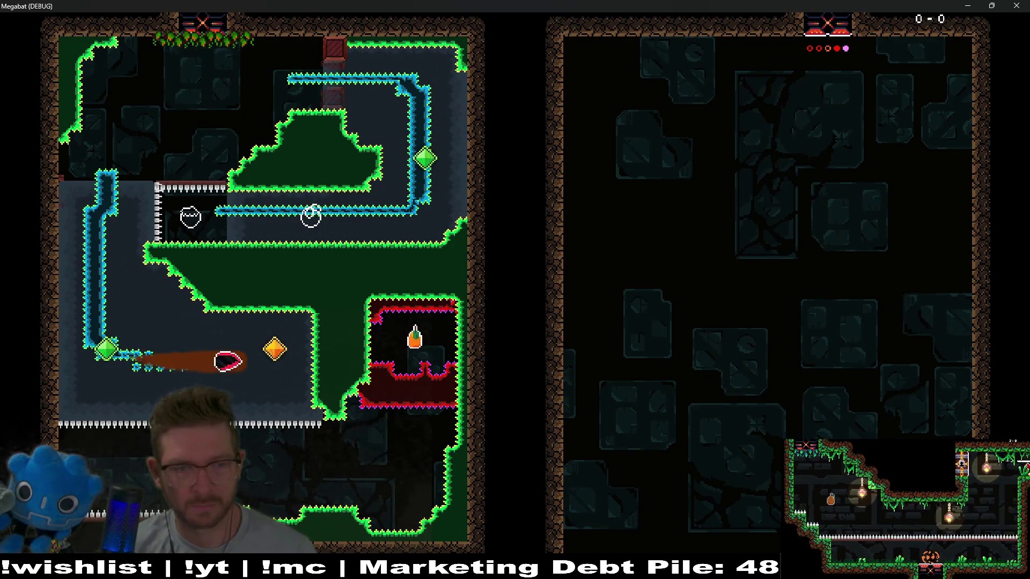
{"action": "key", "text": "Down"}
{"action": "key", "text": "Right"}
{"action": "key", "text": "Up"}
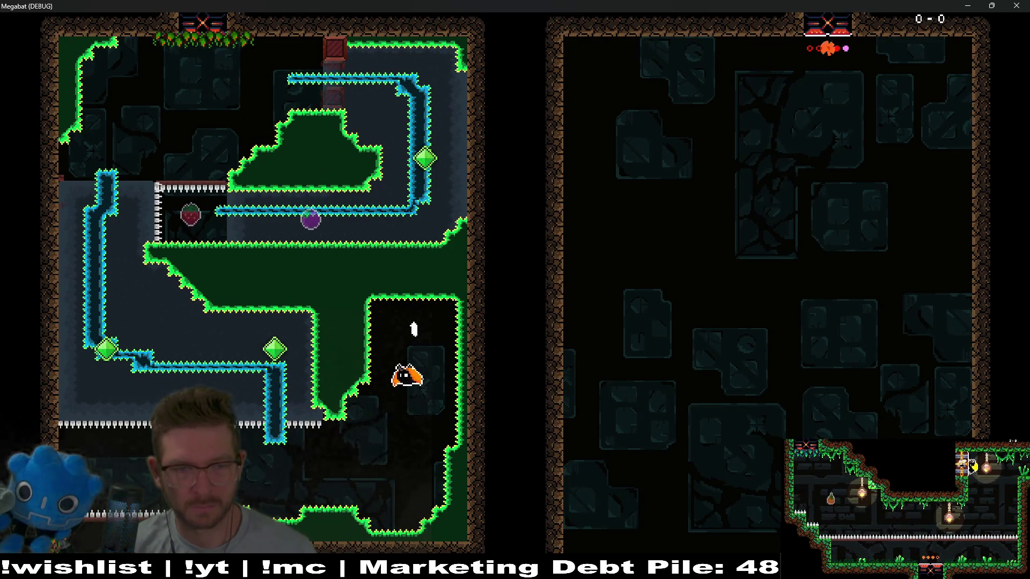
{"action": "key", "text": "Down"}
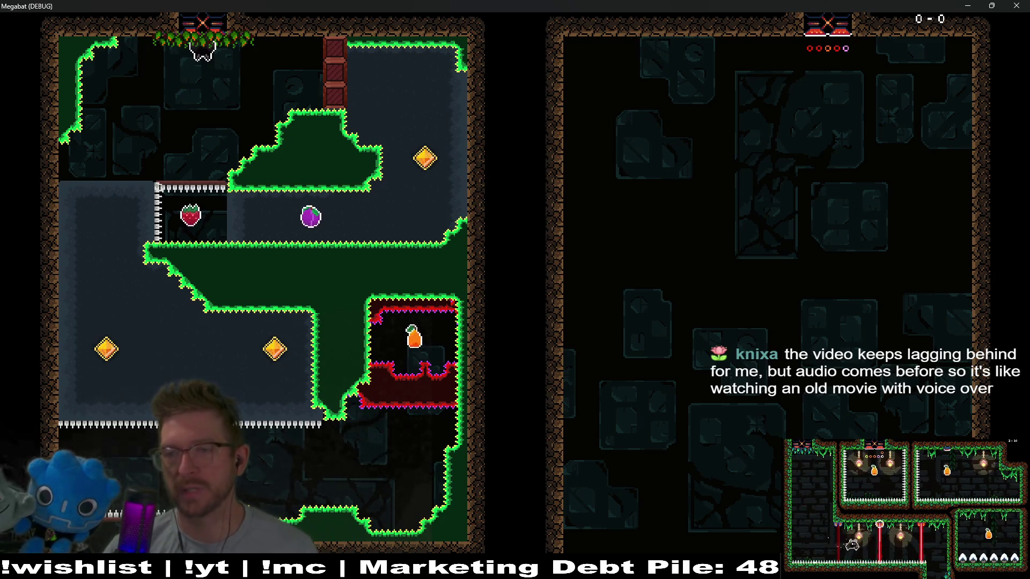
{"action": "key", "text": "Down"}
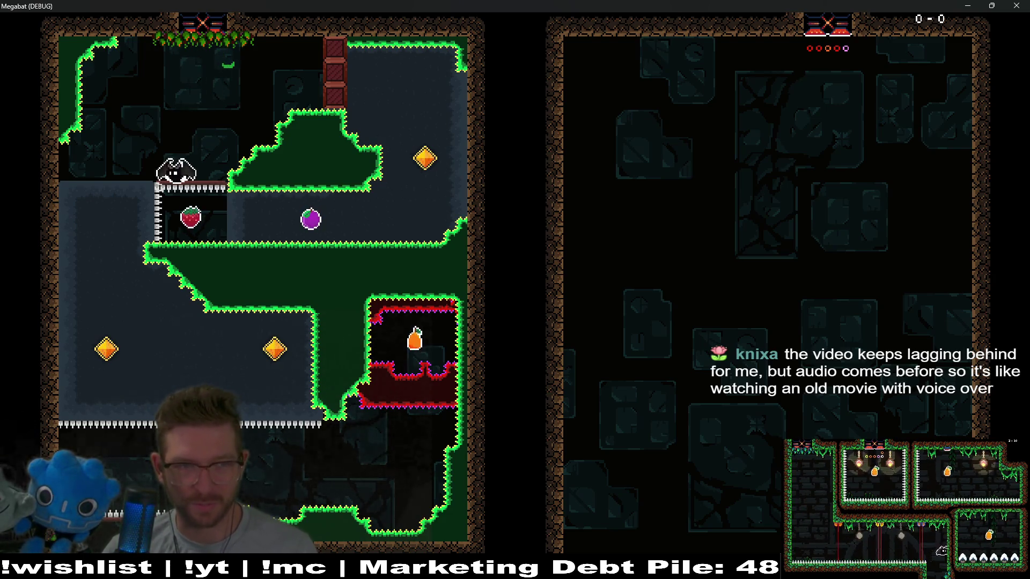
- Fly around the next rooms collecting the plum, gem, orange fruit and strawberry
{"action": "key", "text": "Right"}
{"action": "key", "text": "Up"}
{"action": "key", "text": "Left"}
{"action": "key", "text": "Down"}
{"action": "key", "text": "Right"}
{"action": "key", "text": "Down"}
{"action": "key", "text": "Right"}
{"action": "key", "text": "Up"}
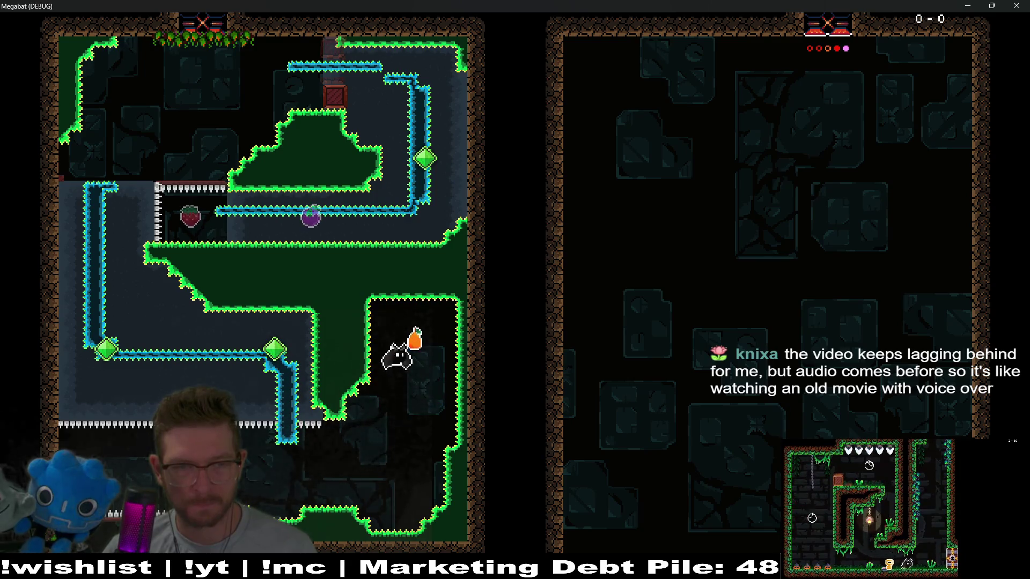
{"action": "key", "text": "Left"}
{"action": "key", "text": "Down"}
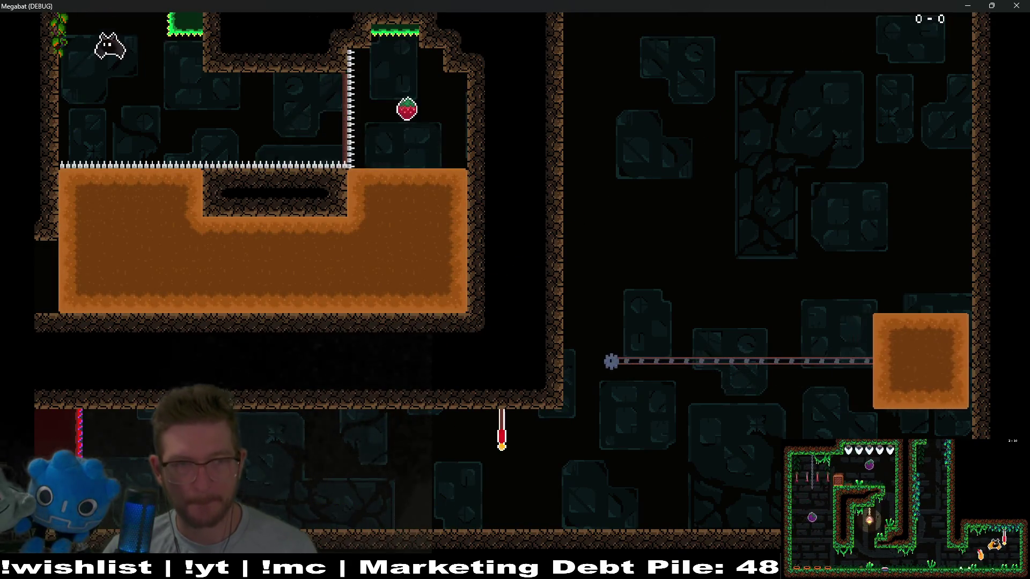
{"action": "key", "text": "Right"}
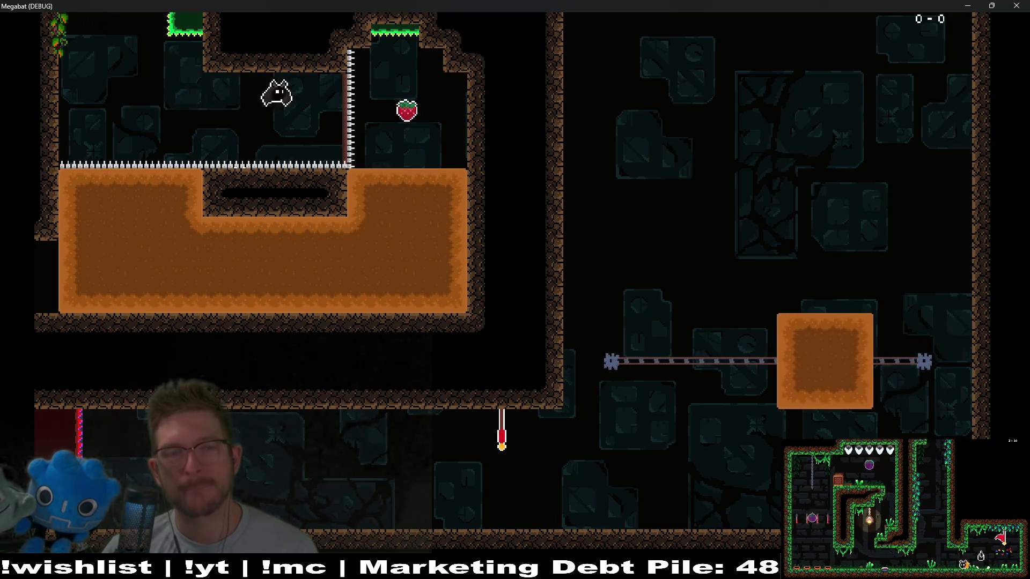
- Dig through the sand block into the laser room, then tunnel down the dirt column
{"action": "key", "text": "Down"}
{"action": "key", "text": "Left"}
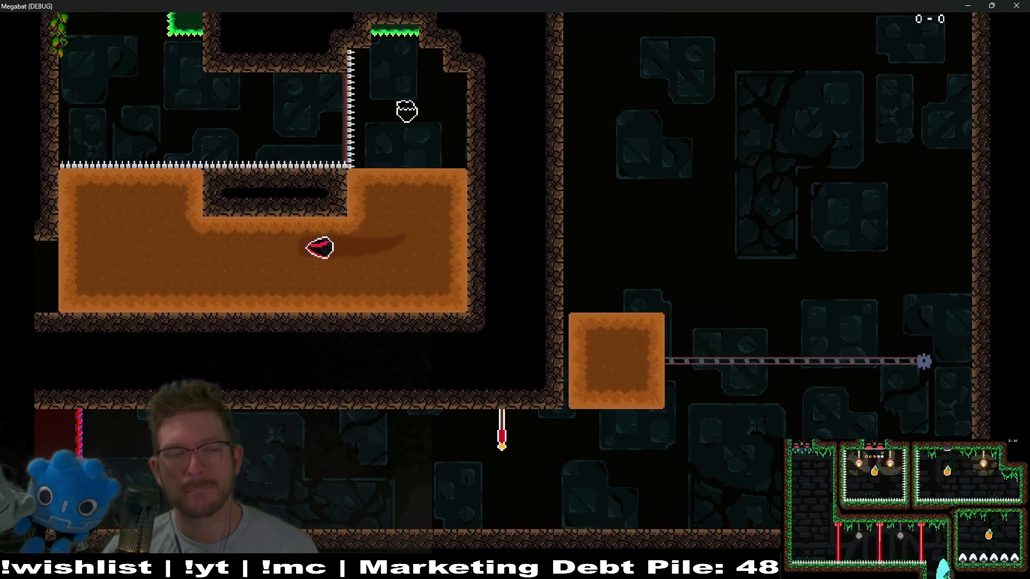
{"action": "key", "text": "Up"}
{"action": "key", "text": "Left"}
{"action": "key", "text": "Down"}
{"action": "key", "text": "Left"}
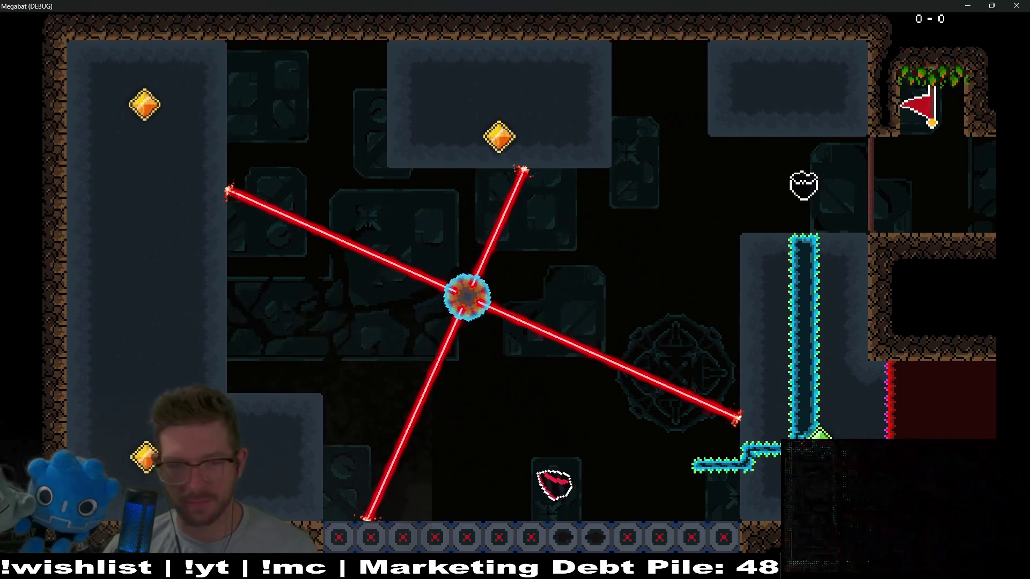
{"action": "key", "text": "Up"}
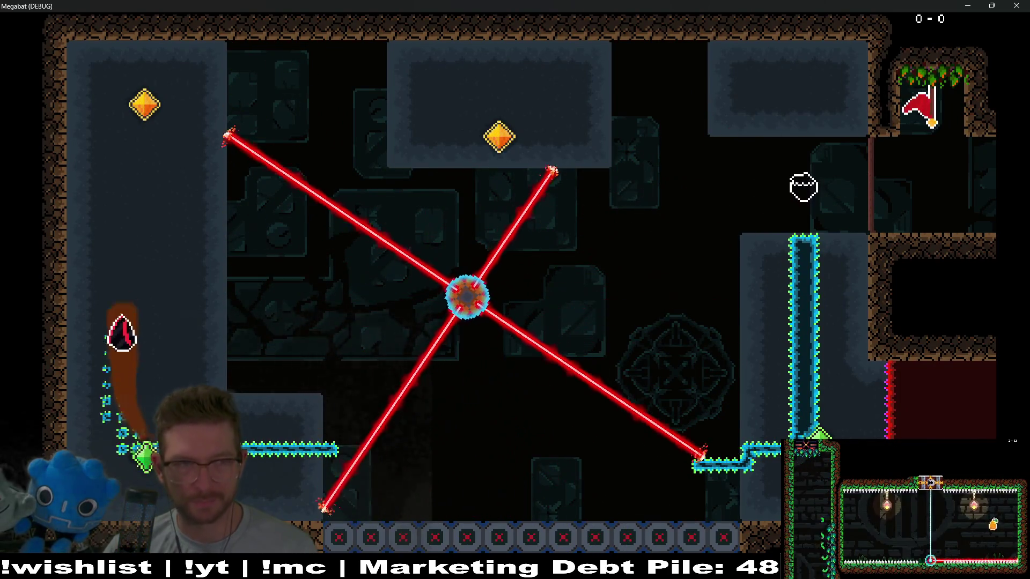
{"action": "key", "text": "Right"}
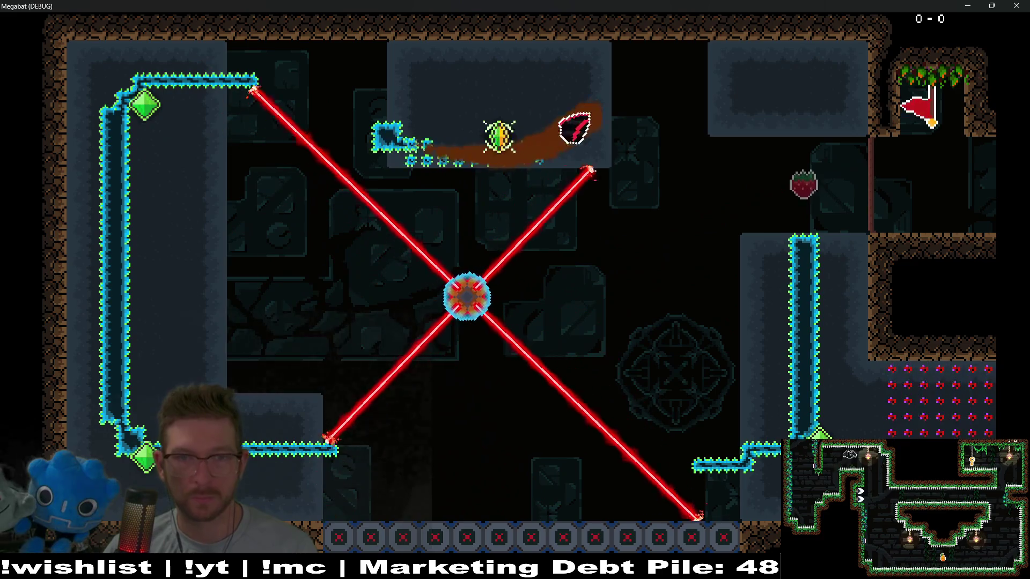
{"action": "key", "text": "Down"}
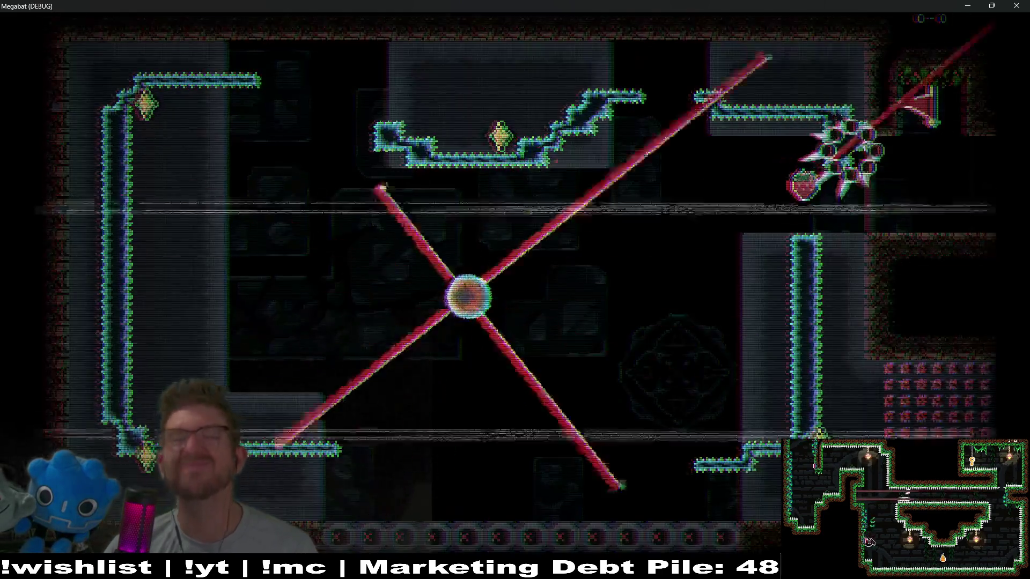
- Grab the strawberry and gem around the room and reach the checkpoint flag
{"action": "key", "text": "Down"}
{"action": "key", "text": "Left"}
{"action": "key", "text": "Down"}
{"action": "key", "text": "Left"}
{"action": "key", "text": "Left"}
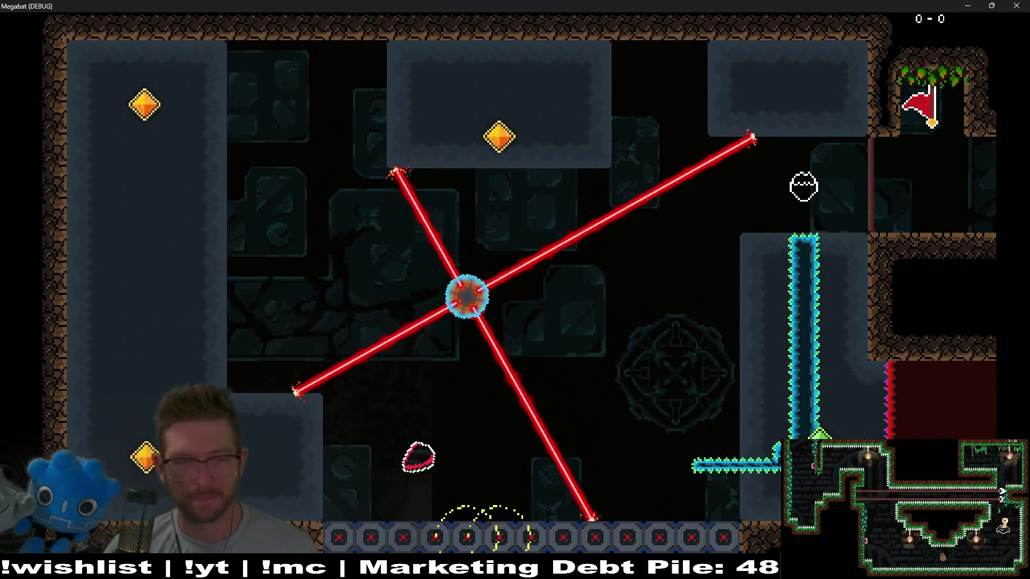
{"action": "key", "text": "Up"}
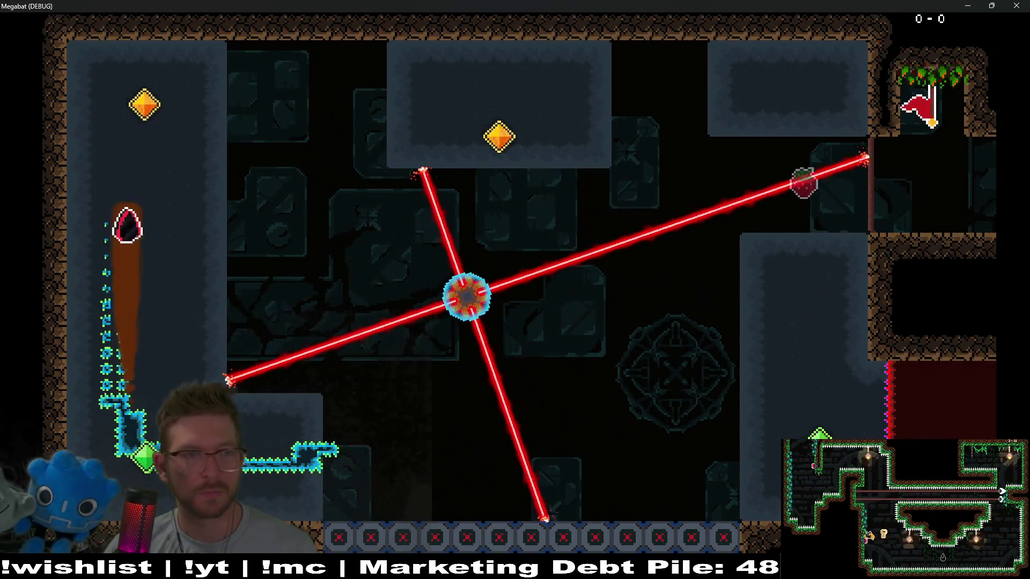
{"action": "key", "text": "Right"}
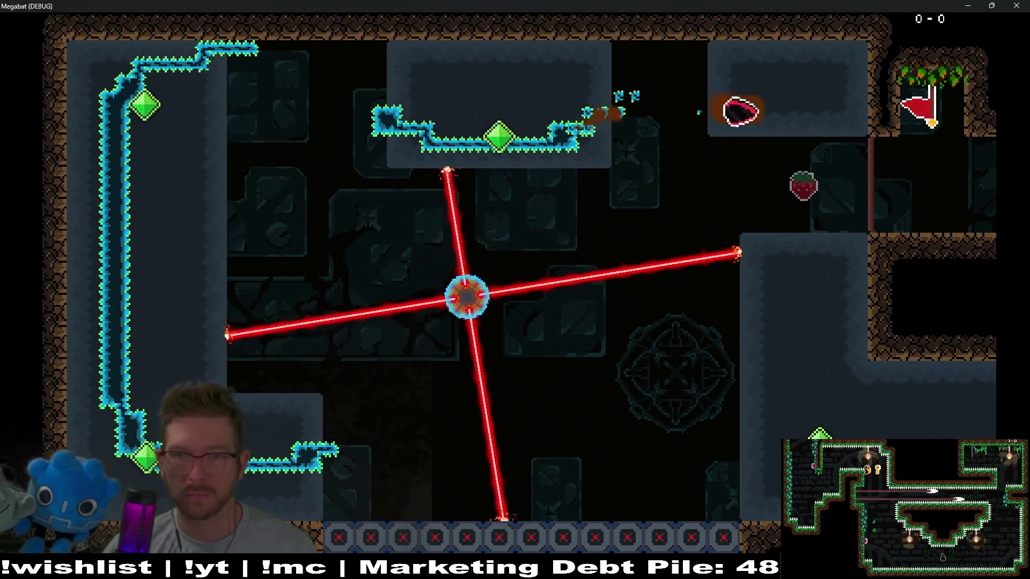
{"action": "key", "text": "Down"}
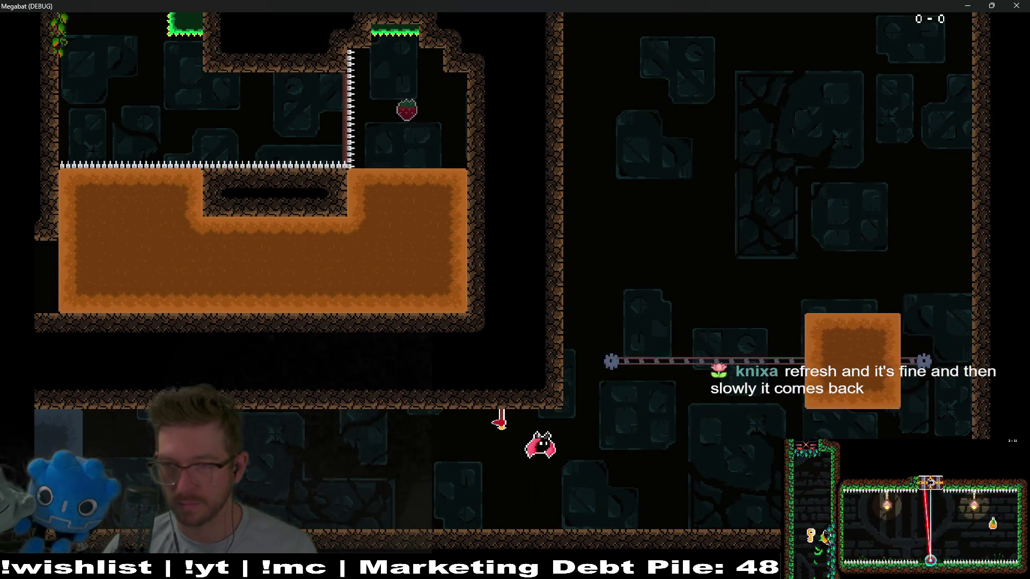
{"action": "key", "text": "Down"}
- Perch on the sliding orange dig block, drop to the lower floor, and quit the debug game
{"action": "key", "text": "Right"}
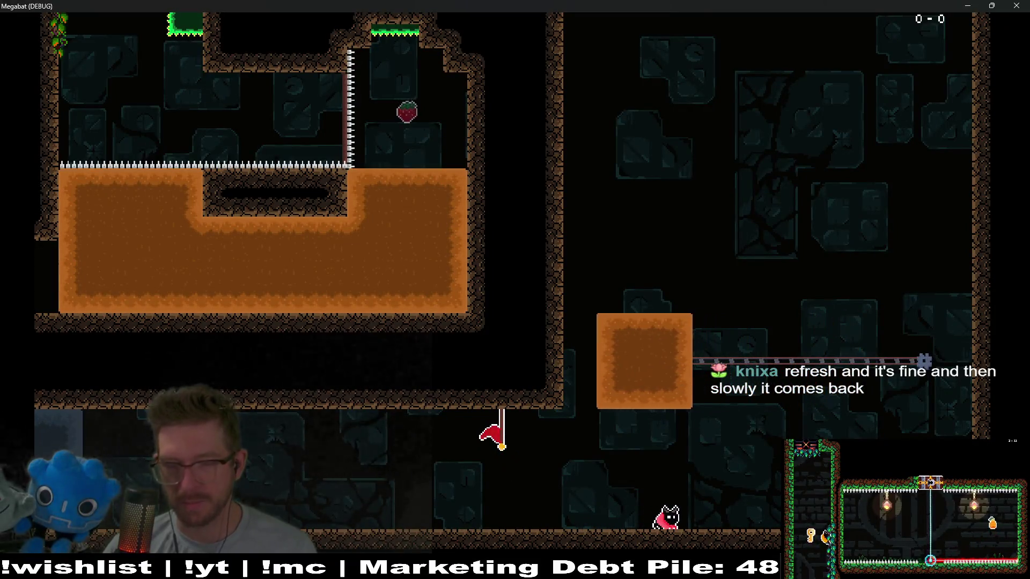
{"action": "key", "text": "space"}
{"action": "key", "text": "Right"}
{"action": "key", "text": "space"}
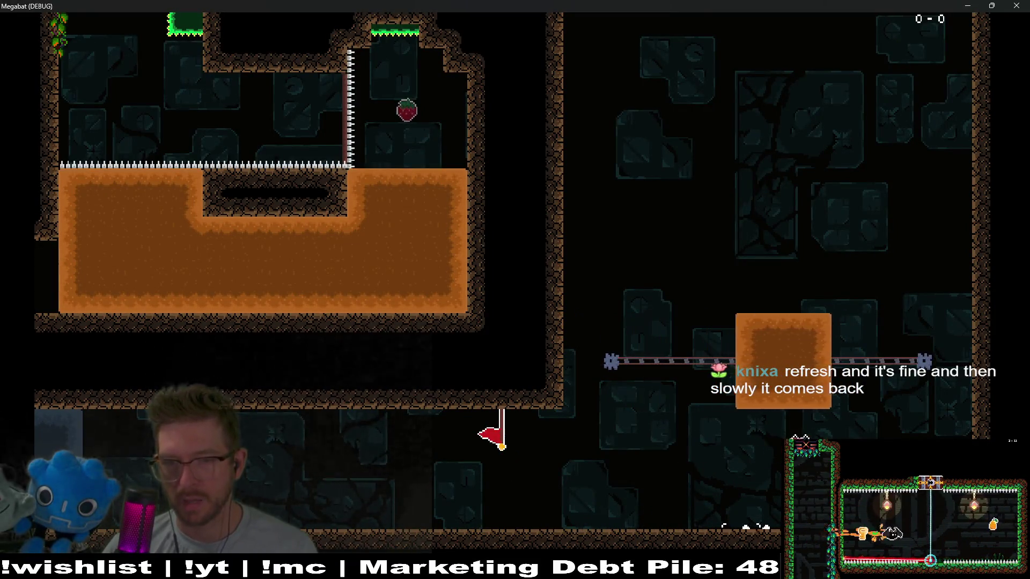
{"action": "key", "text": "space"}
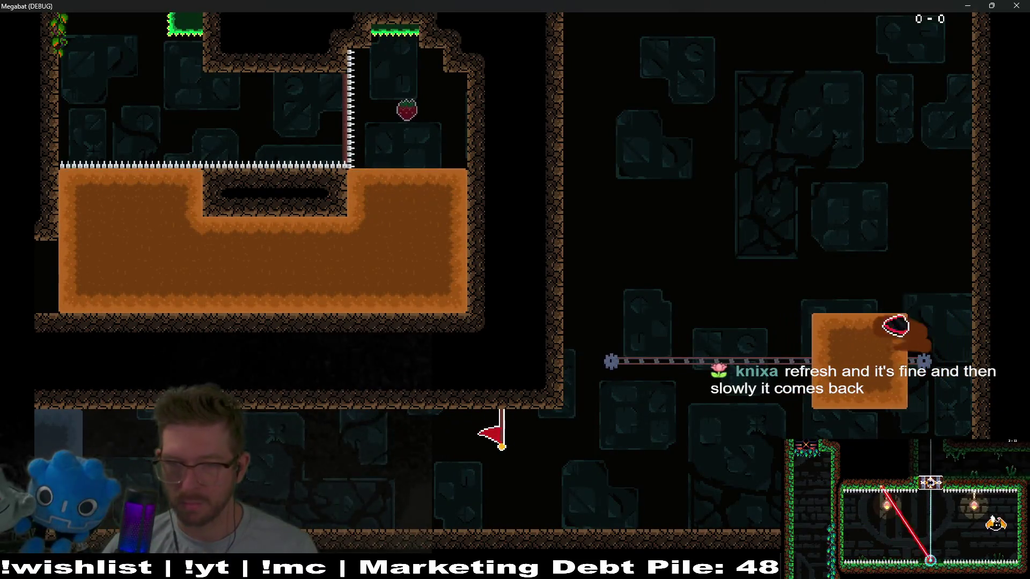
{"action": "key", "text": "Left"}
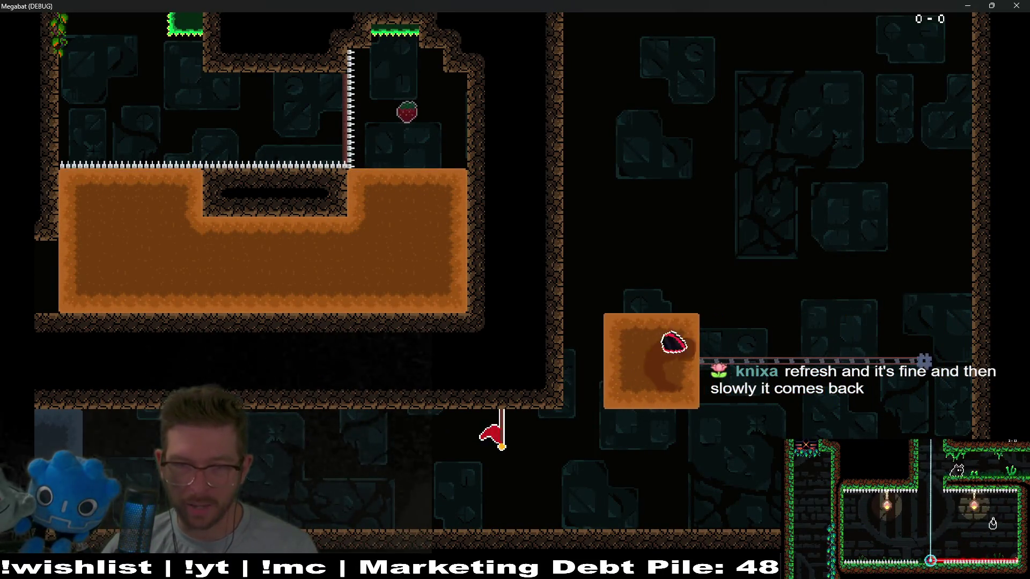
{"action": "key", "text": "Right"}
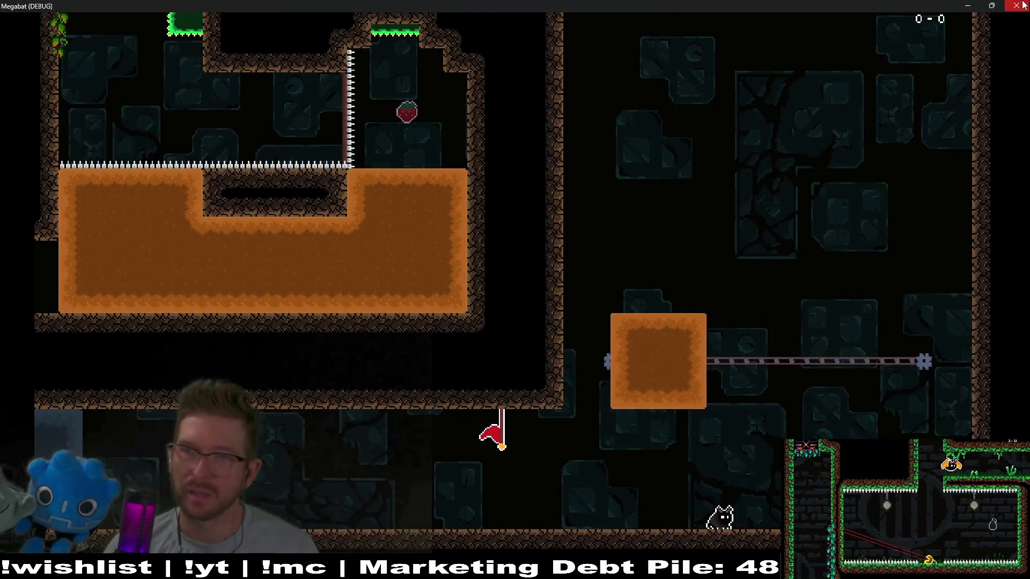
{"action": "key", "text": "alt+F4"}
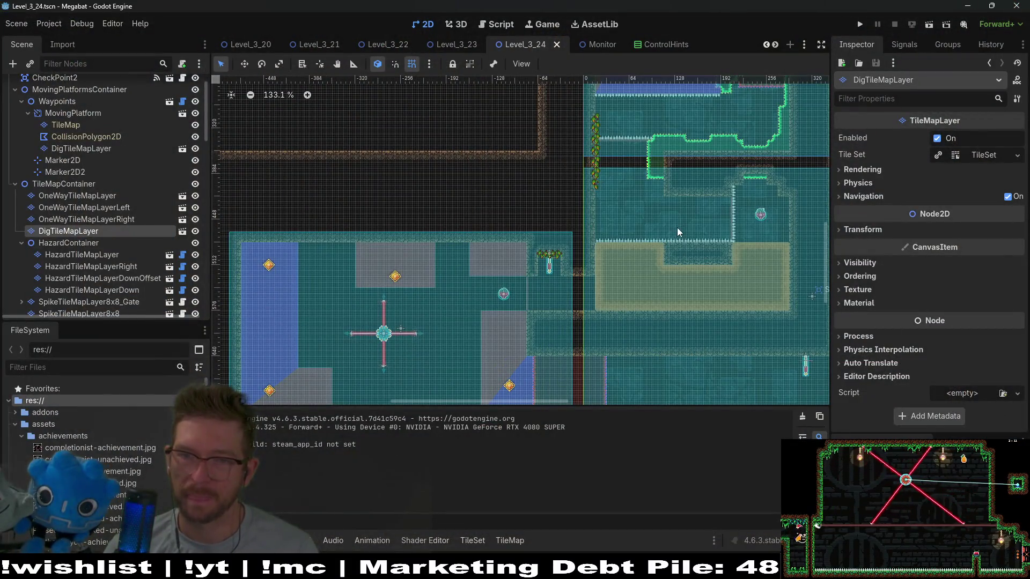
- Inspect the MovingPlatform and Waypoints nodes in the Scene tree
{"action": "scroll", "coordinate": [719, 289], "scroll_direction": "down", "scroll_amount": 6}
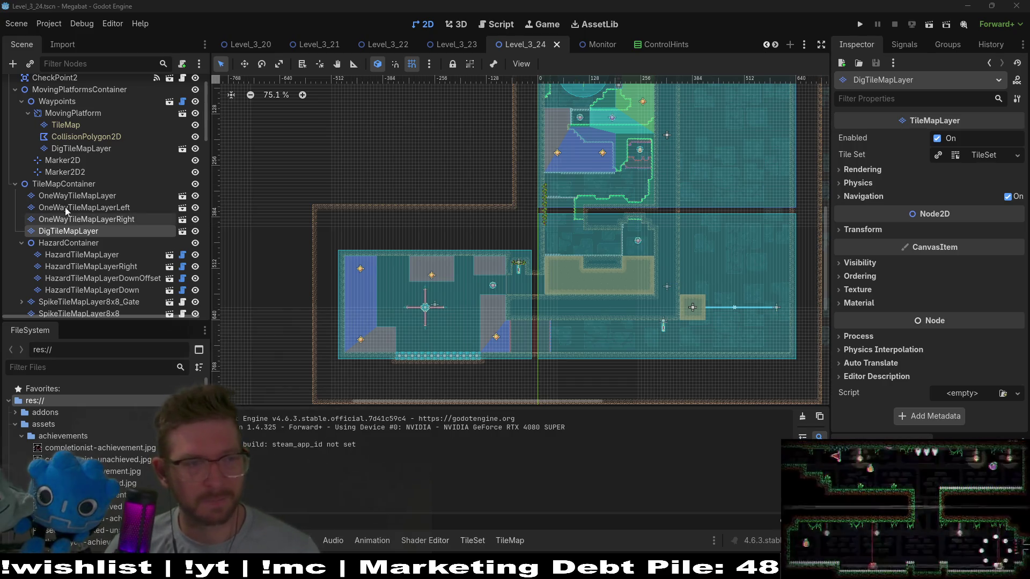
{"action": "scroll", "coordinate": [63, 156], "scroll_direction": "up", "scroll_amount": 2}
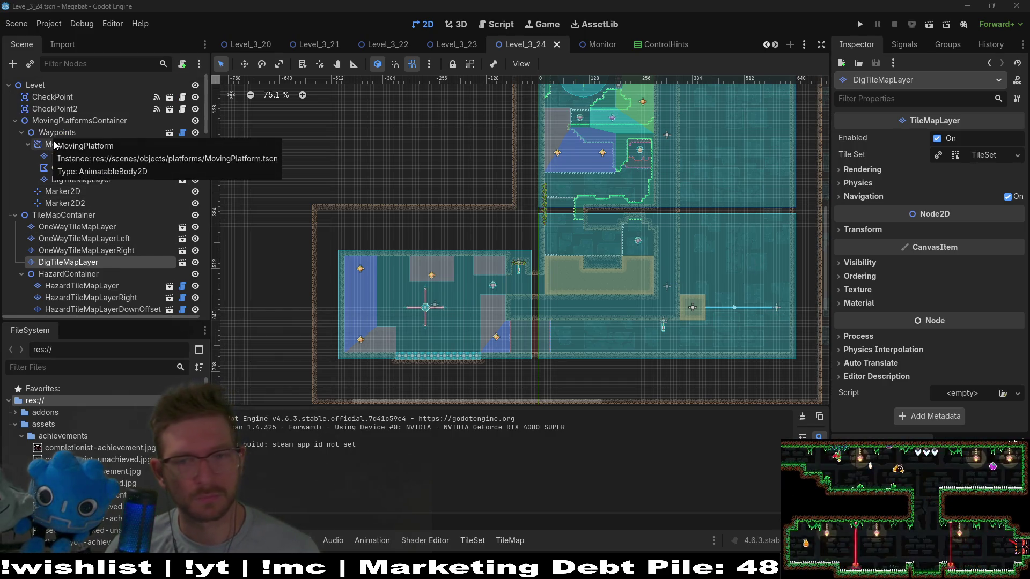
{"action": "left_click", "coordinate": [54, 144]}
{"action": "left_click", "coordinate": [59, 134]}
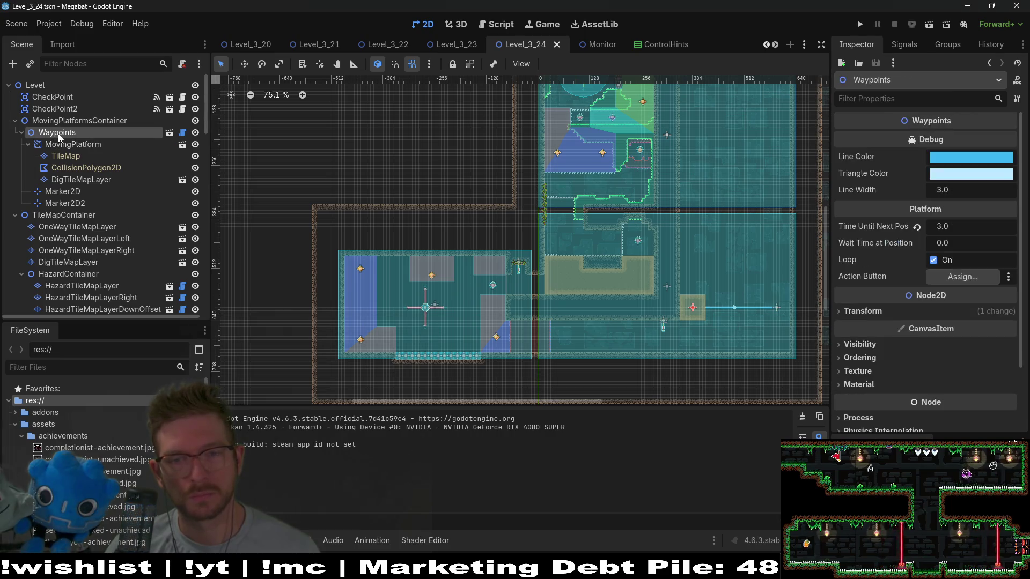
{"action": "scroll", "coordinate": [726, 285], "scroll_direction": "up", "scroll_amount": 4}
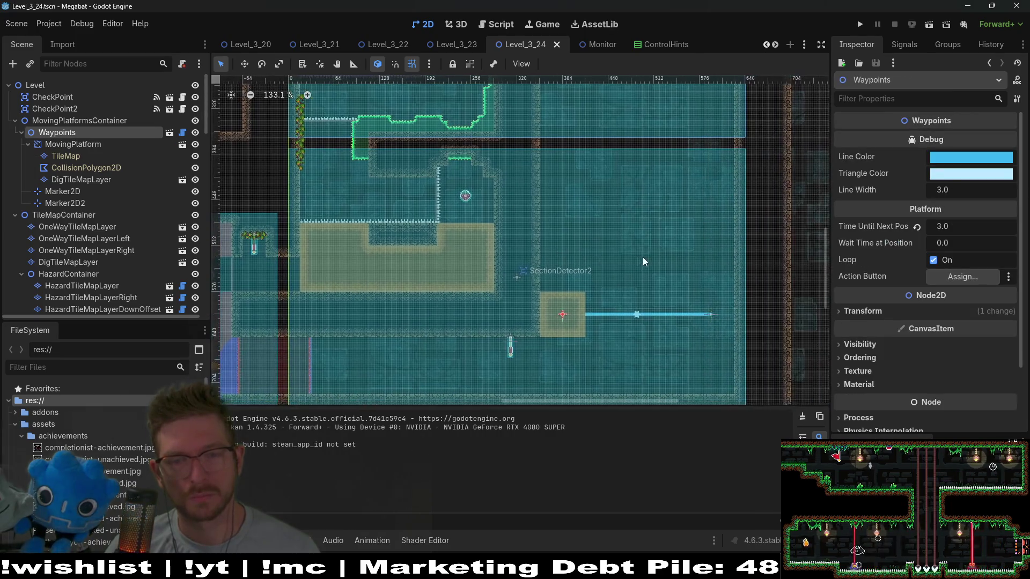
{"action": "scroll", "coordinate": [114, 195], "scroll_direction": "down", "scroll_amount": 10}
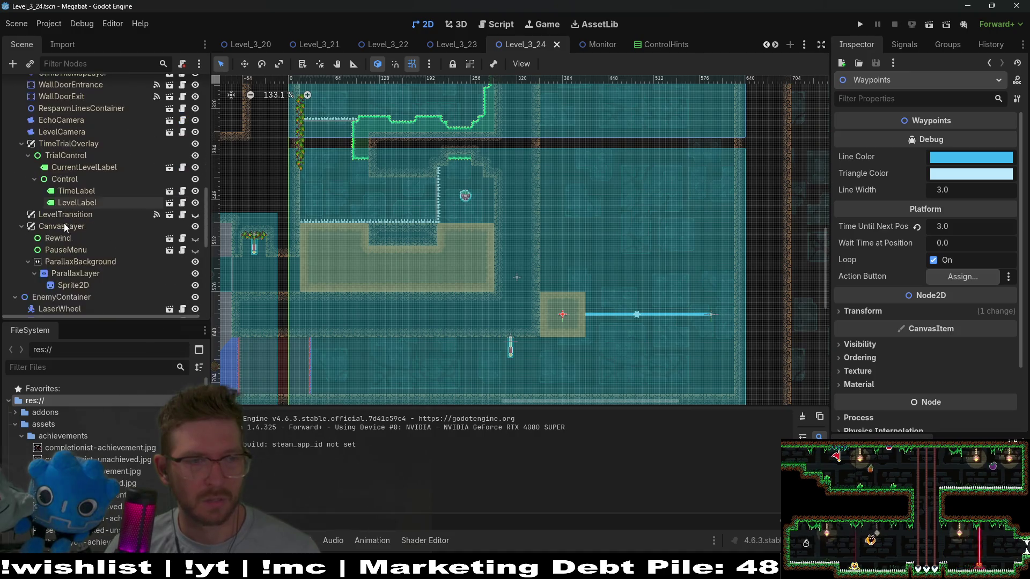
{"action": "scroll", "coordinate": [72, 263], "scroll_direction": "down", "scroll_amount": 8}
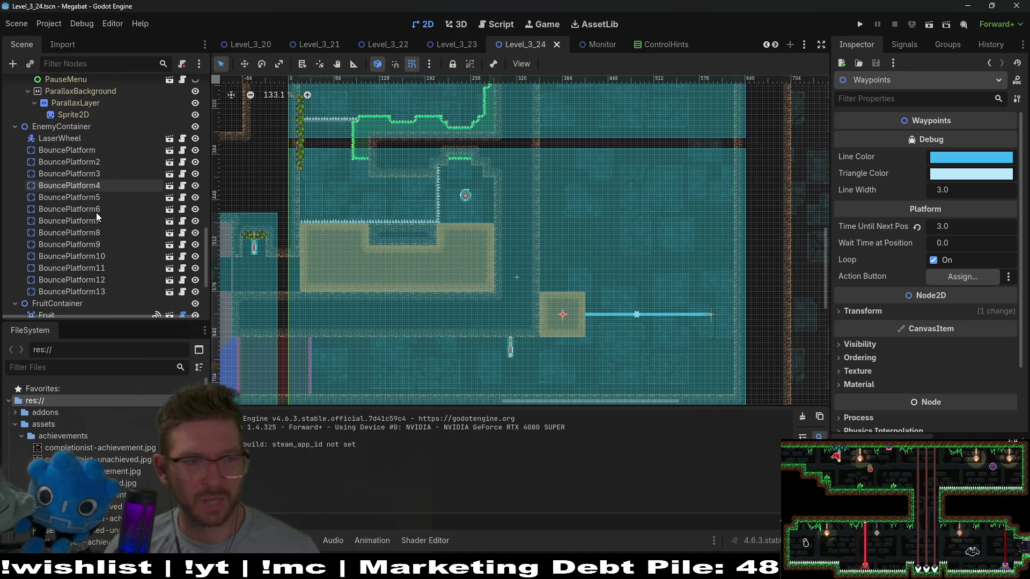
{"action": "scroll", "coordinate": [86, 241], "scroll_direction": "down", "scroll_amount": 3}
- Duplicate Fruit5 into a new Fruit6 dig fruit and save the scene
{"action": "left_click", "coordinate": [69, 252]}
{"action": "mouse_move", "coordinate": [363, 332]}
{"action": "left_mouse_down"}
{"action": "mouse_move", "coordinate": [472, 278]}
{"action": "mouse_move", "coordinate": [586, 291]}
{"action": "mouse_move", "coordinate": [590, 306]}
{"action": "left_mouse_up"}
{"action": "scroll", "coordinate": [470, 279], "scroll_direction": "down", "scroll_amount": 4}
{"action": "key", "text": "ctrl+d"}
{"action": "key", "text": "w"}
{"action": "key", "text": "ctrl+s"}
- Look over the WorldTileMapLayer, ClimbTileMapLayer and OneWayTileMapLayer nodes
{"action": "scroll", "coordinate": [110, 228], "scroll_direction": "up", "scroll_amount": 8}
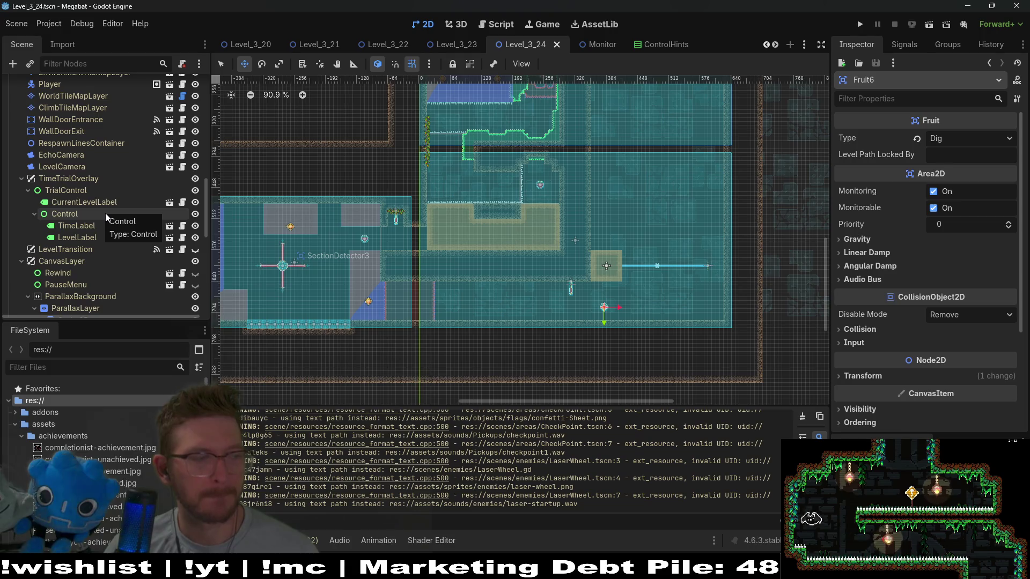
{"action": "scroll", "coordinate": [105, 214], "scroll_direction": "up", "scroll_amount": 3}
{"action": "left_click", "coordinate": [94, 153]}
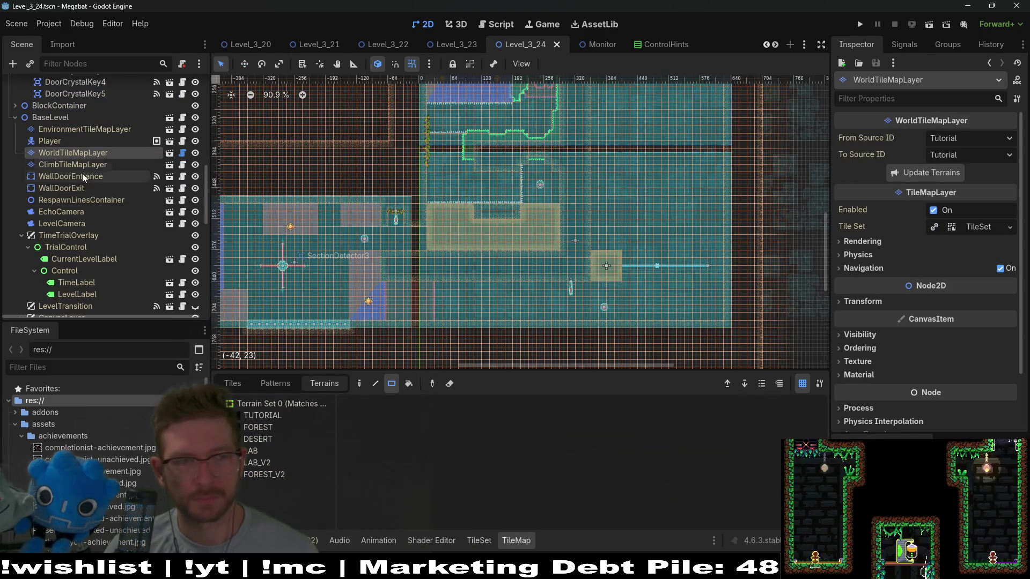
{"action": "left_click", "coordinate": [88, 167]}
{"action": "scroll", "coordinate": [91, 131], "scroll_direction": "up", "scroll_amount": 1}
{"action": "scroll", "coordinate": [90, 161], "scroll_direction": "up", "scroll_amount": 8}
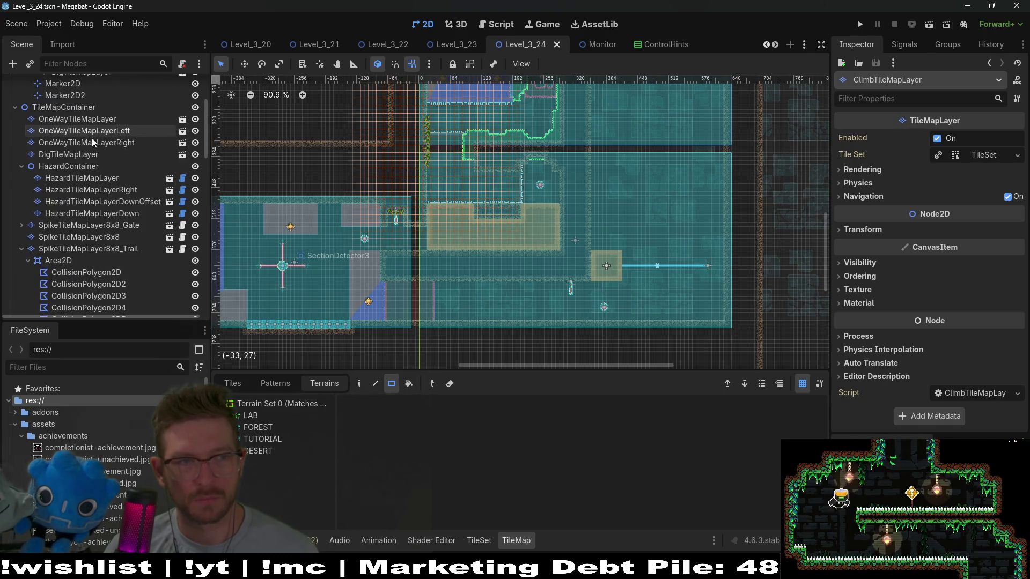
{"action": "scroll", "coordinate": [90, 192], "scroll_direction": "up", "scroll_amount": 3}
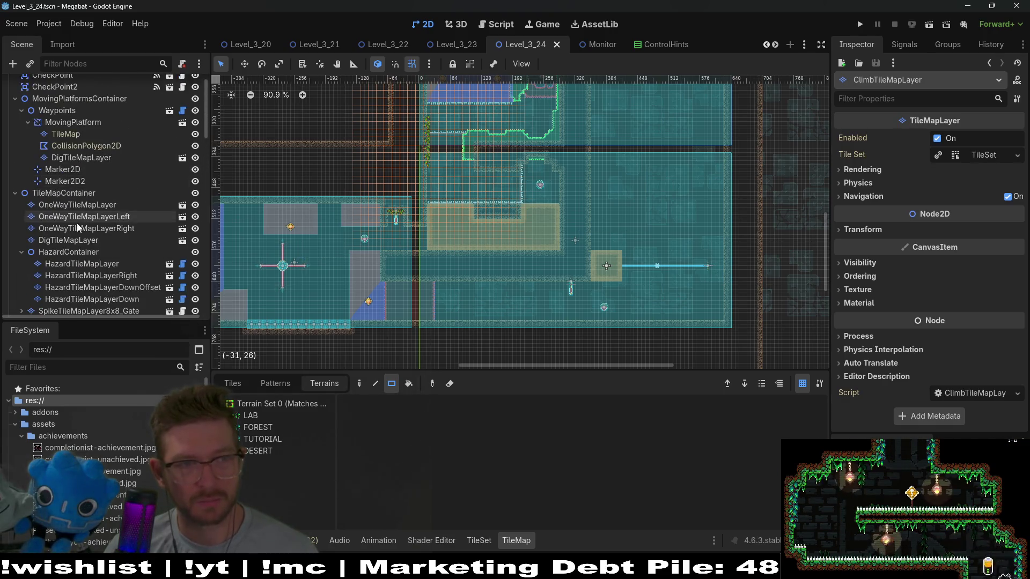
{"action": "left_click", "coordinate": [89, 206]}
{"action": "scroll", "coordinate": [59, 161], "scroll_direction": "up", "scroll_amount": 2}
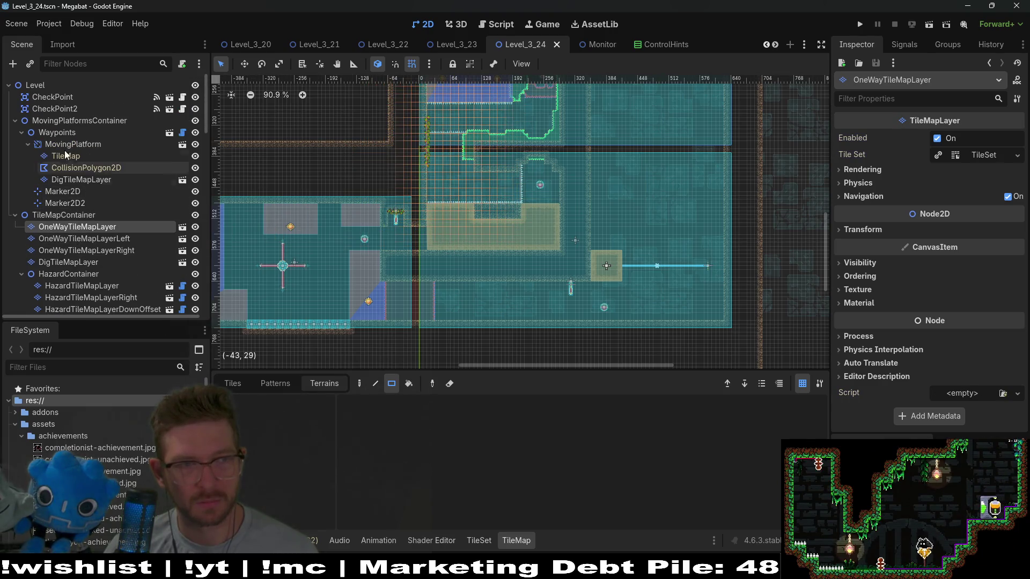
- Duplicate the Waypoints platform group into Waypoints2
{"action": "left_click", "coordinate": [56, 134]}
{"action": "scroll", "coordinate": [663, 252], "scroll_direction": "up", "scroll_amount": 3}
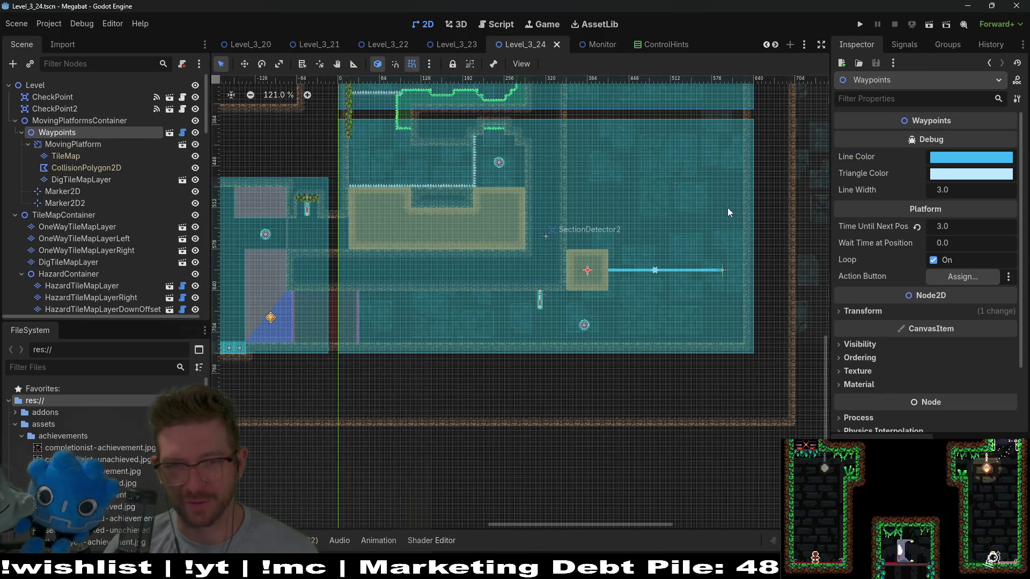
{"action": "scroll", "coordinate": [583, 253], "scroll_direction": "up", "scroll_amount": 5}
{"action": "key", "text": "ctrl+d"}
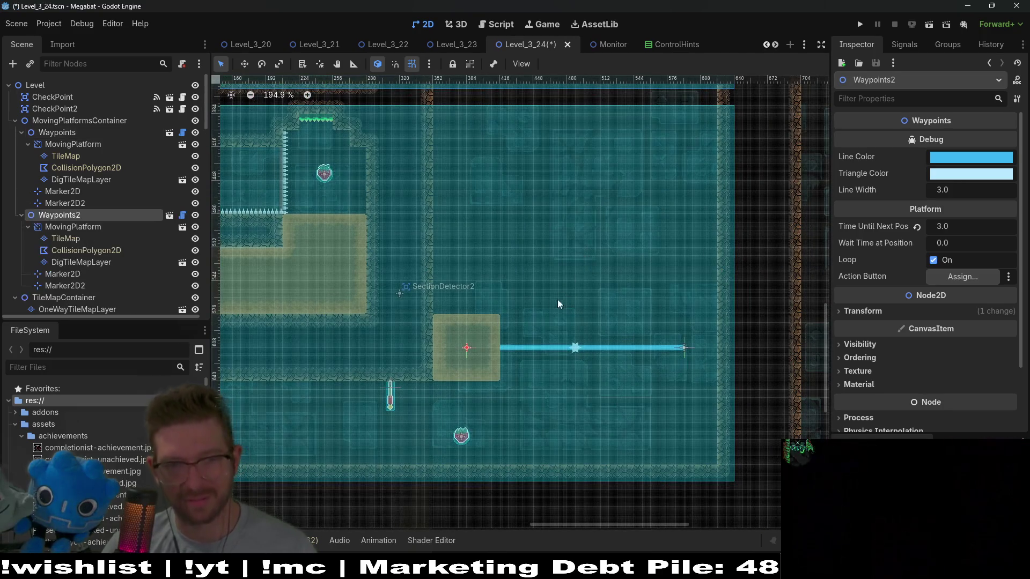
- Move the Waypoints2 platform and track up and right, nudging it into place
{"action": "key", "text": "w"}
{"action": "mouse_move", "coordinate": [531, 354]}
{"action": "left_mouse_down"}
{"action": "mouse_move", "coordinate": [545, 228]}
{"action": "mouse_move", "coordinate": [525, 220]}
{"action": "left_mouse_up"}
{"action": "key", "text": "Down"}
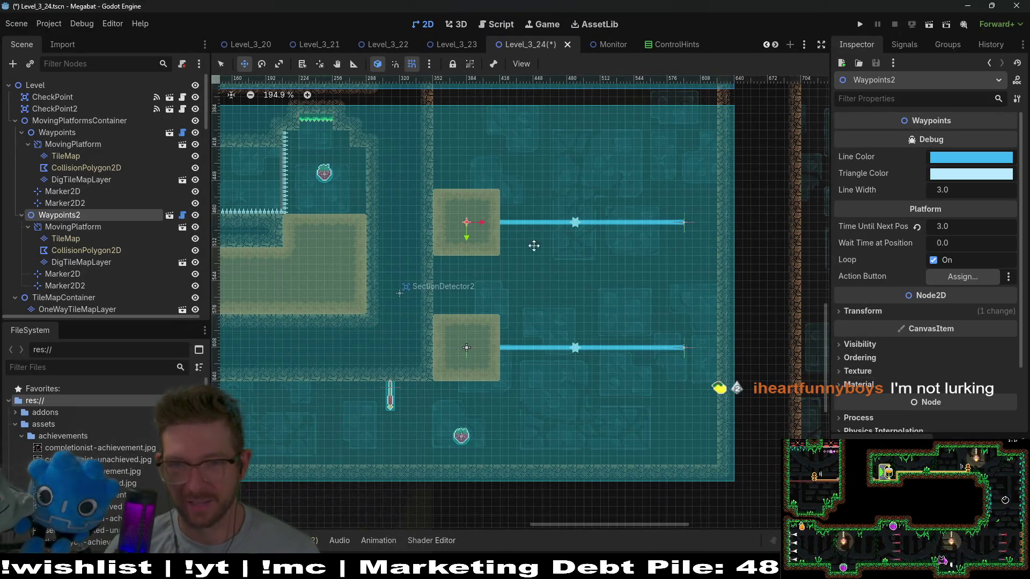
{"action": "left_click_drag", "start_coordinate": [482, 236], "coordinate": [692, 236]}
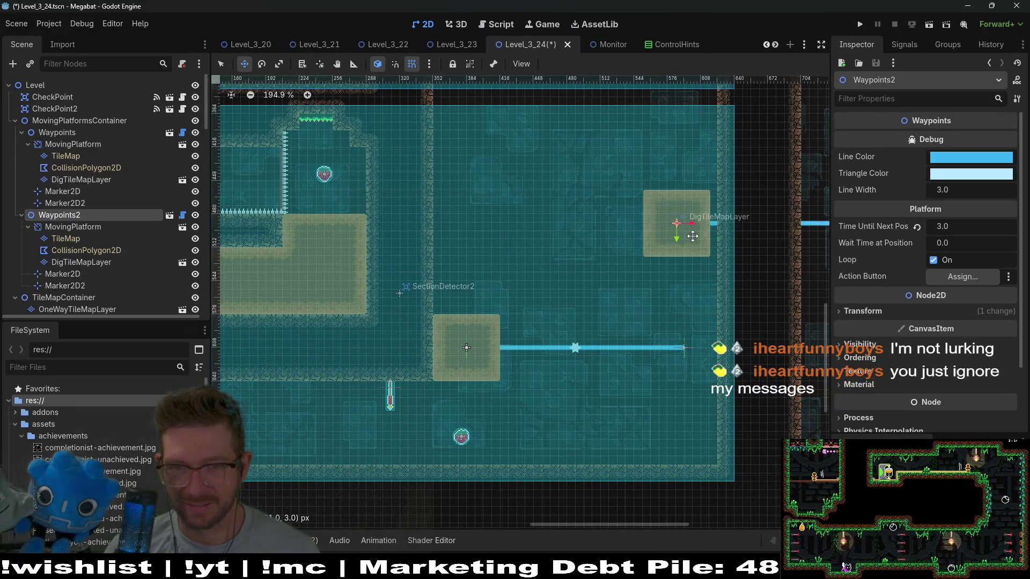
{"action": "scroll", "coordinate": [692, 236], "scroll_direction": "up", "scroll_amount": 3}
{"action": "scroll", "coordinate": [560, 282], "scroll_direction": "right", "scroll_amount": 3}
{"action": "key", "text": "Right"}
{"action": "key", "text": "Right"}
{"action": "key", "text": "Right"}
{"action": "key", "text": "Up"}
{"action": "key", "text": "Up"}
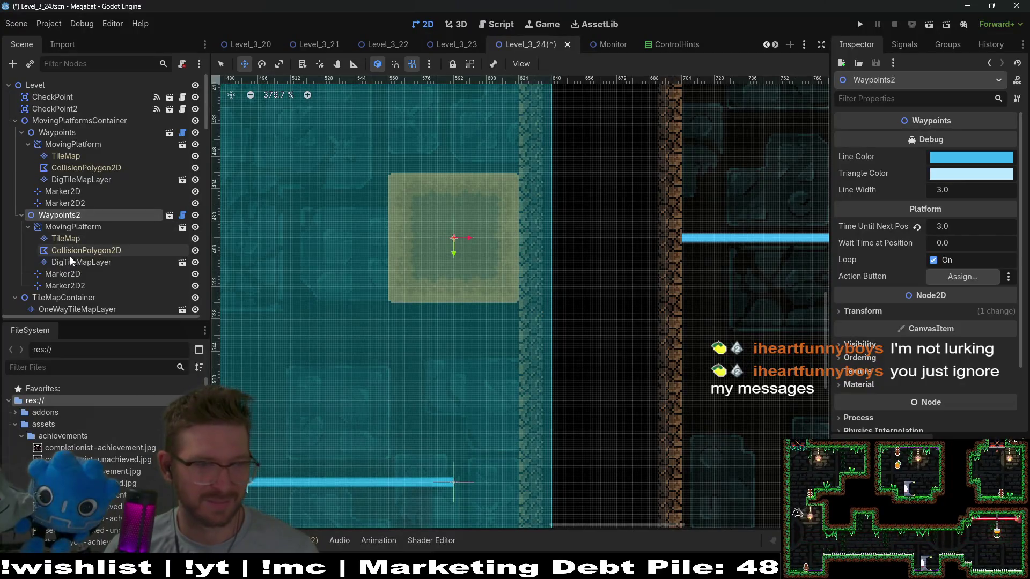
- Extend the copy's track left by moving its end waypoint Marker2D2
{"action": "left_click", "coordinate": [64, 286]}
{"action": "scroll", "coordinate": [536, 293], "scroll_direction": "down", "scroll_amount": 2}
{"action": "scroll", "coordinate": [671, 288], "scroll_direction": "left", "scroll_amount": 3}
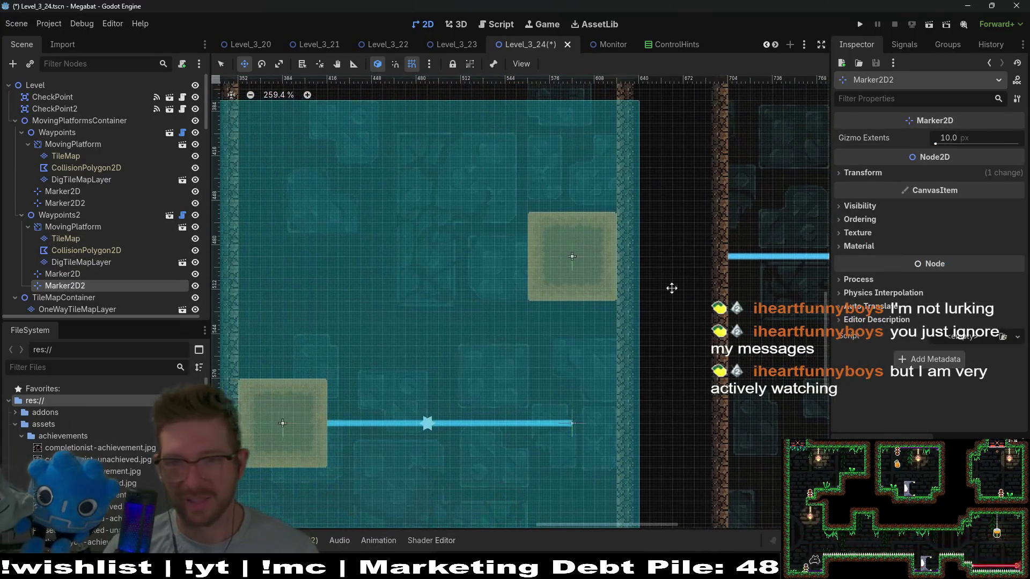
{"action": "left_click_drag", "start_coordinate": [758, 271], "coordinate": [306, 264]}
{"action": "scroll", "coordinate": [271, 271], "scroll_direction": "up", "scroll_amount": 2}
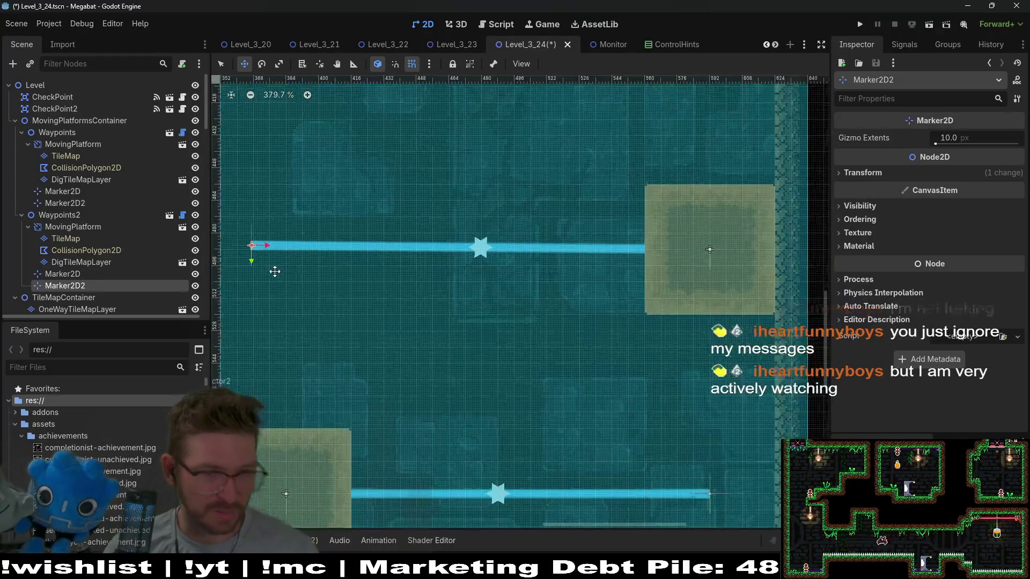
{"action": "scroll", "coordinate": [416, 275], "scroll_direction": "left", "scroll_amount": 3}
{"action": "scroll", "coordinate": [416, 275], "scroll_direction": "left", "scroll_amount": 1}
{"action": "left_click_drag", "start_coordinate": [435, 267], "coordinate": [442, 269]}
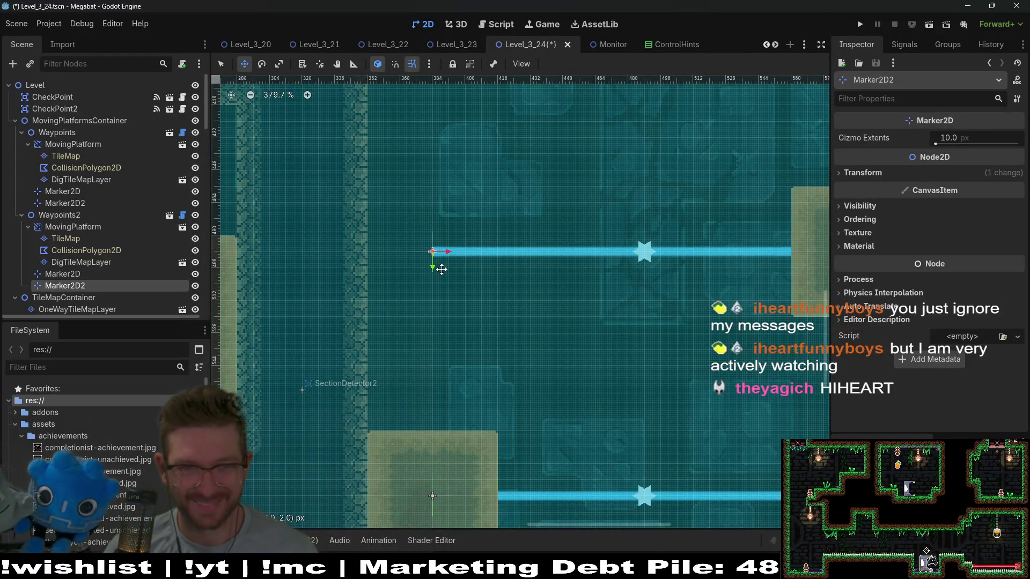
- Try moving the Marker2D2 end waypoint downward, then undo it
{"action": "scroll", "coordinate": [442, 269], "scroll_direction": "down", "scroll_amount": 3}
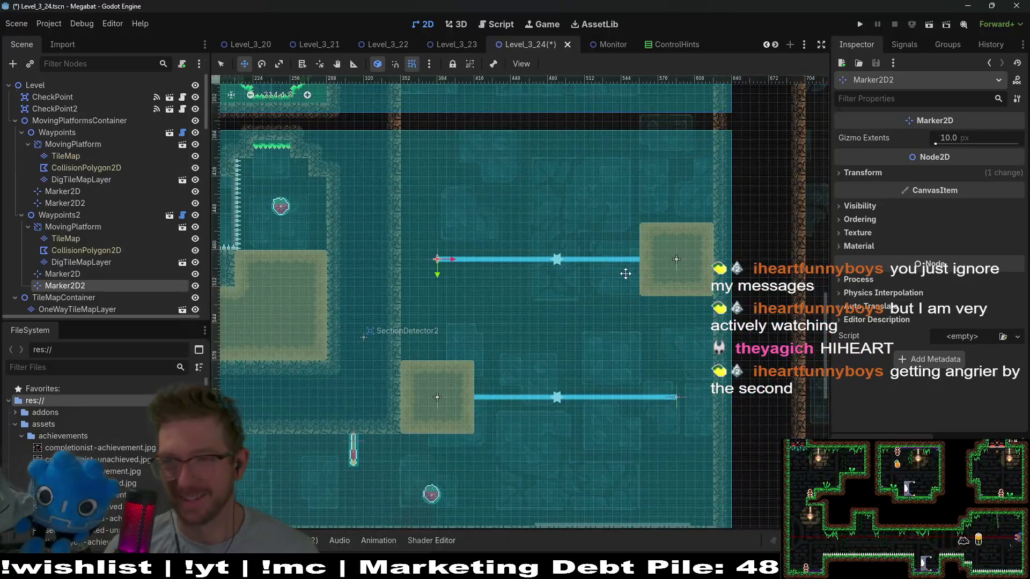
{"action": "scroll", "coordinate": [626, 274], "scroll_direction": "right", "scroll_amount": 1}
{"action": "scroll", "coordinate": [569, 213], "scroll_direction": "down", "scroll_amount": 1}
{"action": "scroll", "coordinate": [569, 213], "scroll_direction": "left", "scroll_amount": 1}
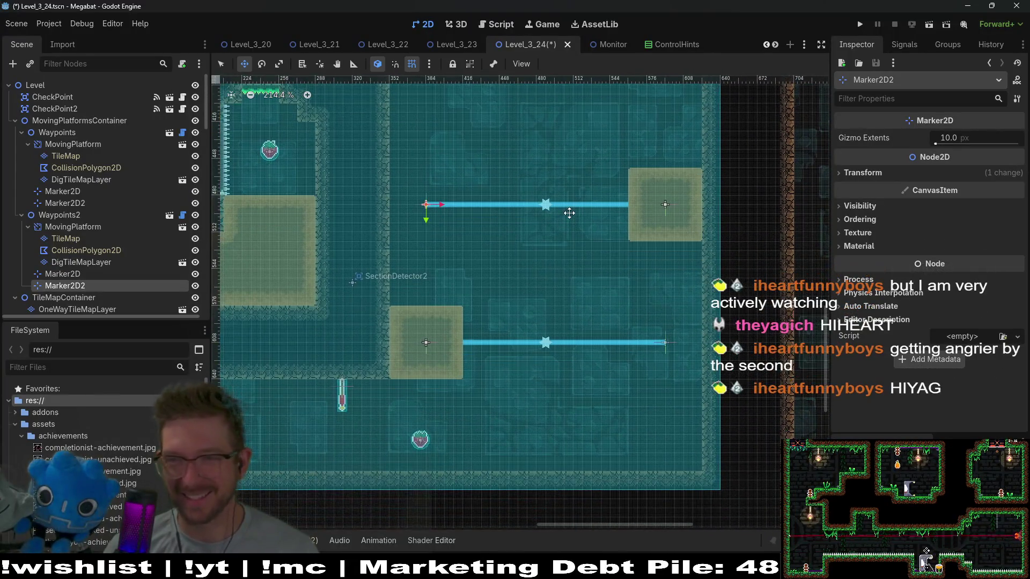
{"action": "scroll", "coordinate": [569, 213], "scroll_direction": "down", "scroll_amount": 2}
{"action": "scroll", "coordinate": [554, 263], "scroll_direction": "up", "scroll_amount": 1}
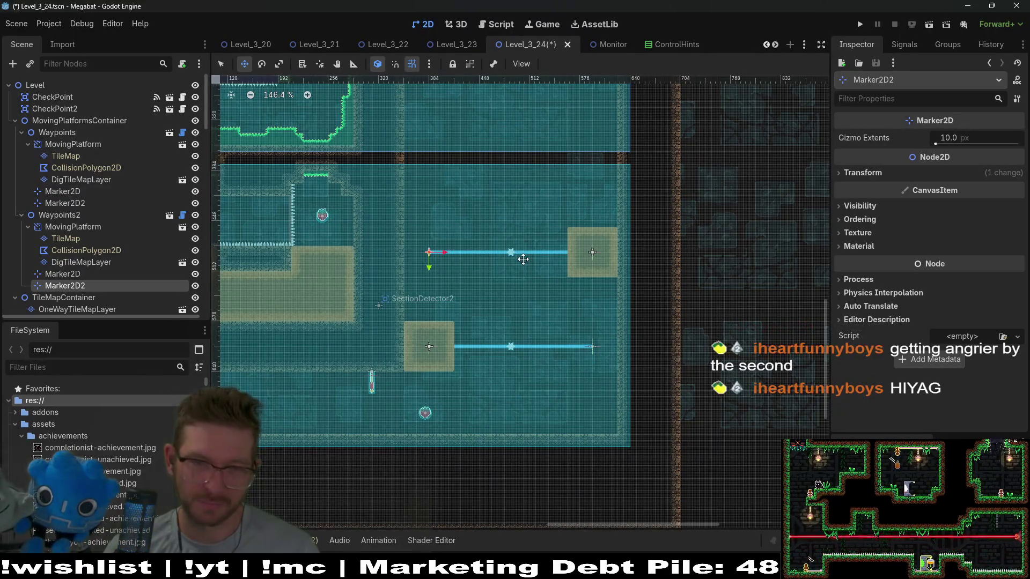
{"action": "scroll", "coordinate": [523, 259], "scroll_direction": "up", "scroll_amount": 5}
{"action": "left_click_drag", "start_coordinate": [608, 234], "coordinate": [607, 288]}
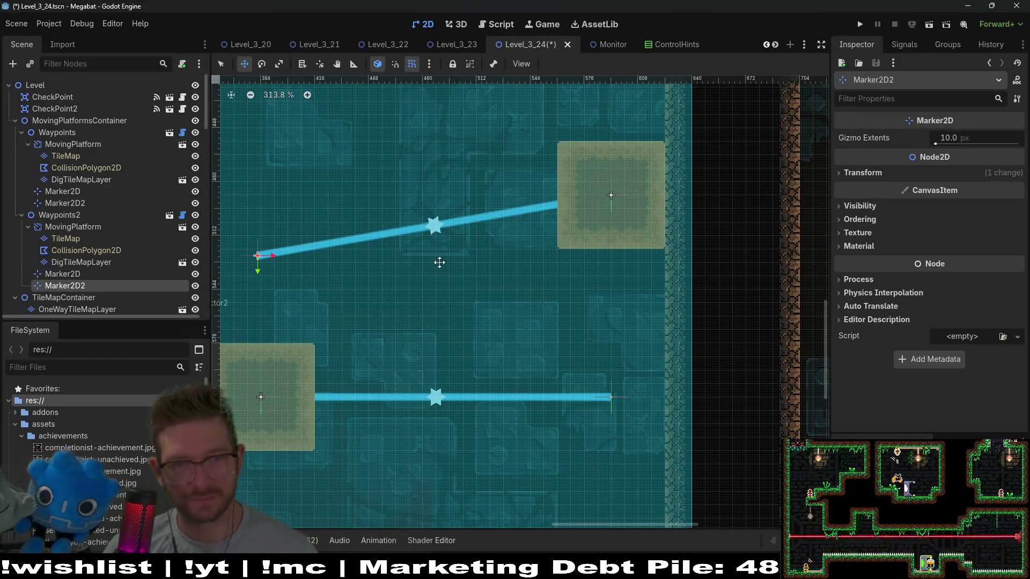
{"action": "key", "text": "ctrl+z"}
- Lower Waypoints2 above the original platform and duplicate it into Waypoints3
{"action": "left_click", "coordinate": [59, 215]}
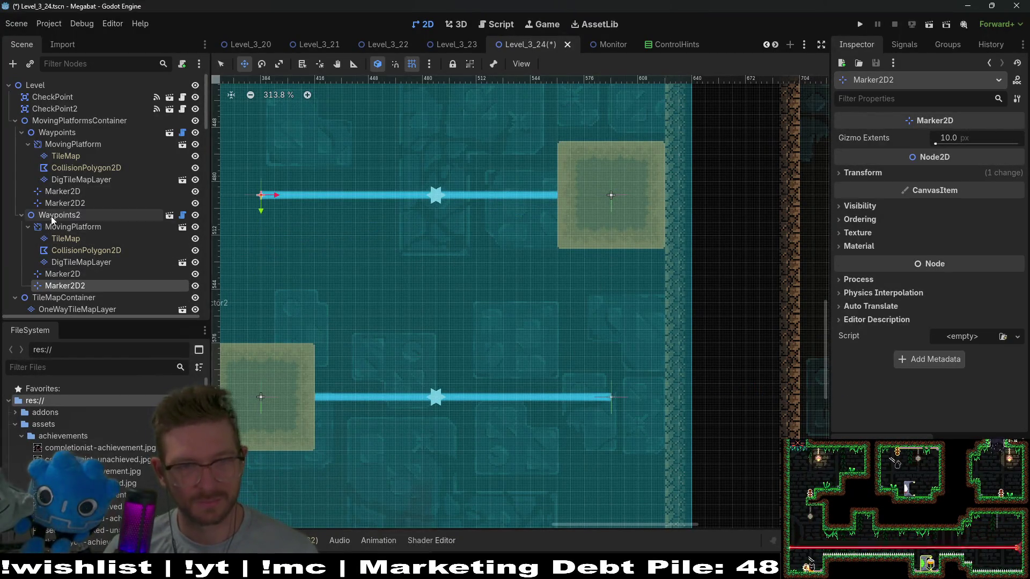
{"action": "left_click_drag", "start_coordinate": [626, 226], "coordinate": [628, 310]}
{"action": "key", "text": "Down"}
{"action": "key", "text": "Down"}
{"action": "key", "text": "Down"}
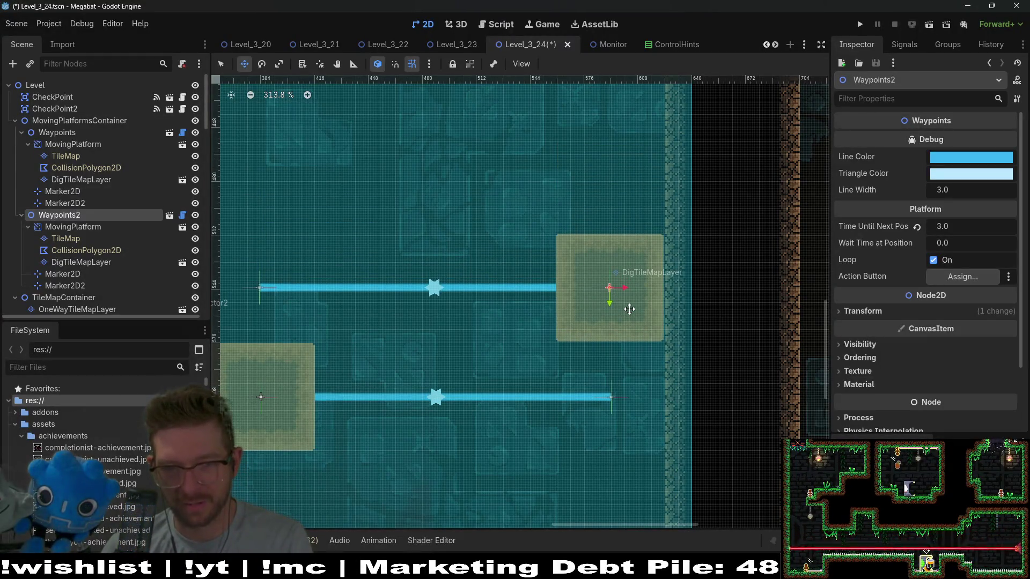
{"action": "scroll", "coordinate": [630, 309], "scroll_direction": "down", "scroll_amount": 4}
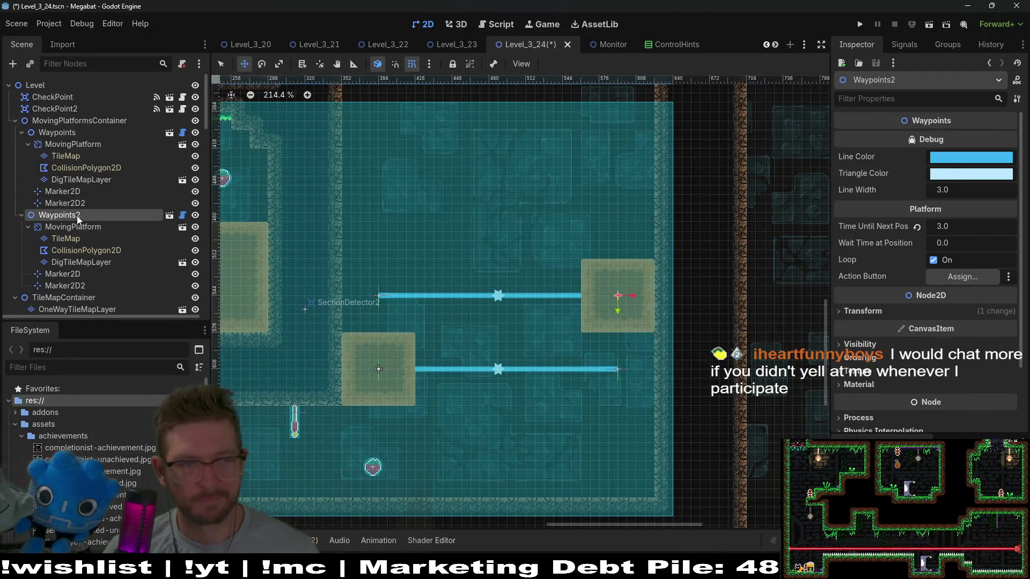
{"action": "key", "text": "ctrl+d"}
- Raise Waypoints3 off the lower platform, undoing and redoing to restore it
{"action": "mouse_move", "coordinate": [611, 299]}
{"action": "left_mouse_down"}
{"action": "mouse_move", "coordinate": [407, 212]}
{"action": "mouse_move", "coordinate": [613, 229]}
{"action": "mouse_move", "coordinate": [621, 163]}
{"action": "left_mouse_up"}
{"action": "scroll", "coordinate": [624, 161], "scroll_direction": "up", "scroll_amount": 3}
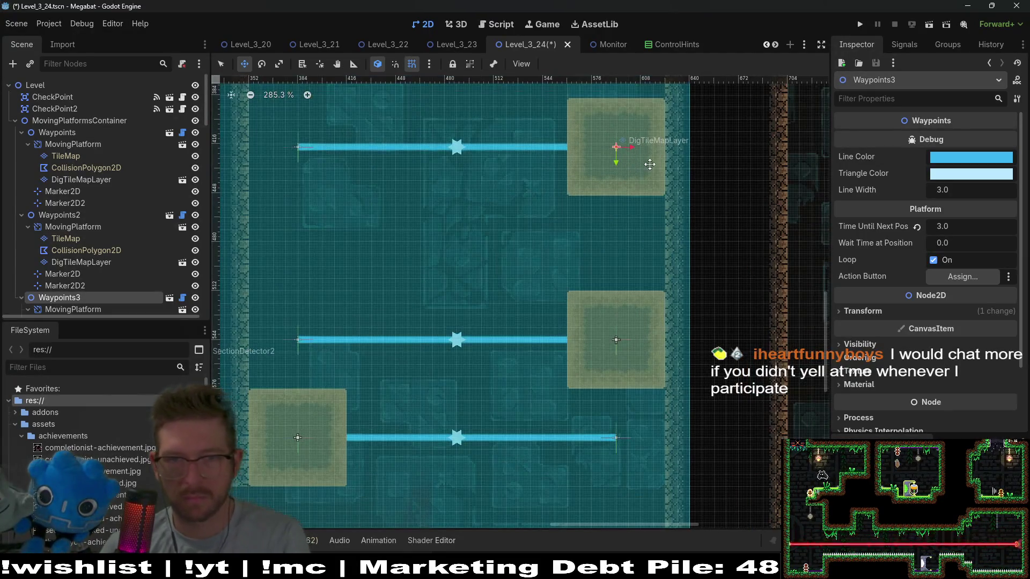
{"action": "key", "text": "ctrl+z"}
{"action": "key", "text": "ctrl+z"}
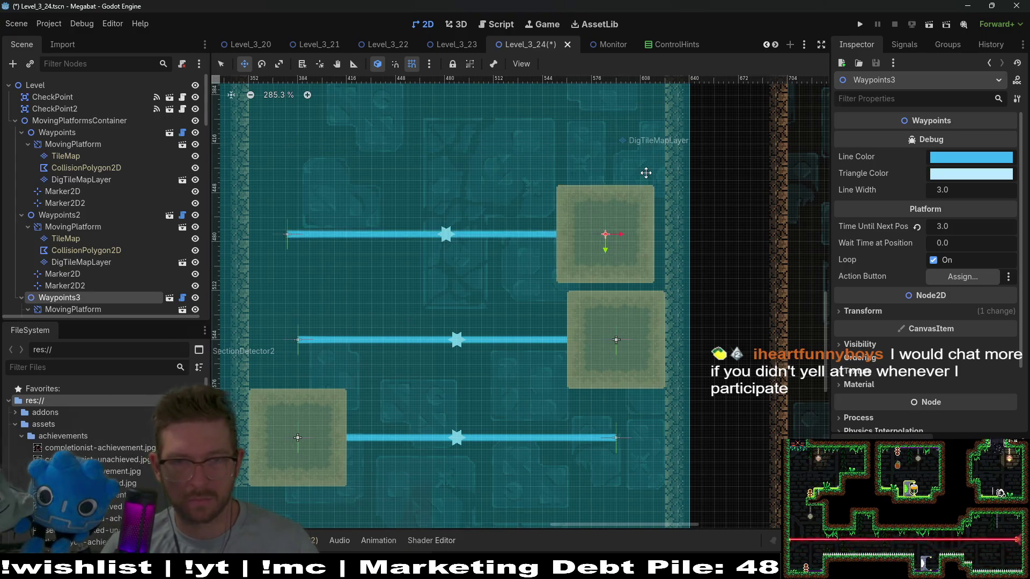
{"action": "scroll", "coordinate": [655, 307], "scroll_direction": "down", "scroll_amount": 4}
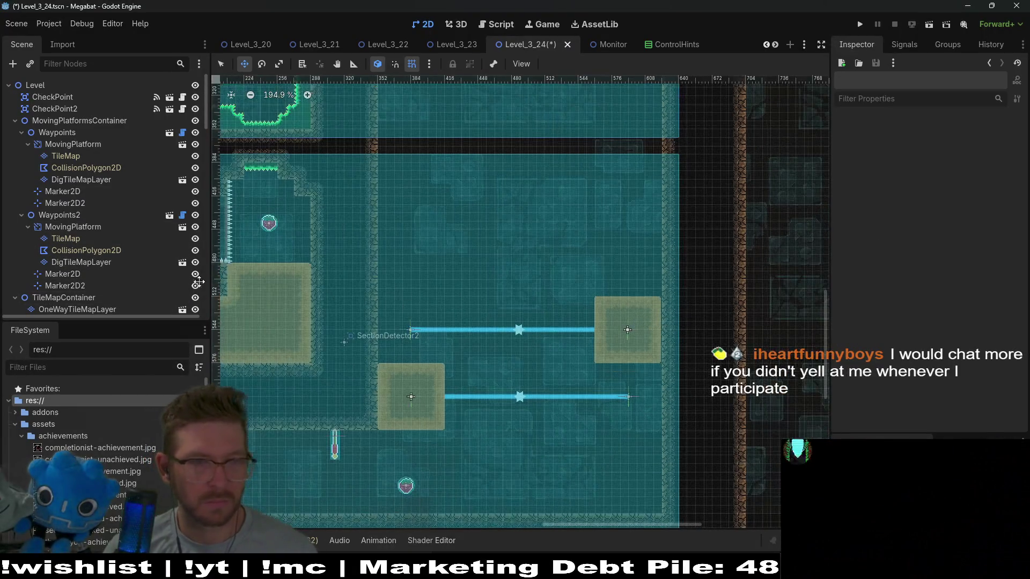
{"action": "left_click", "coordinate": [56, 215]}
{"action": "key", "text": "ctrl+shift+z"}
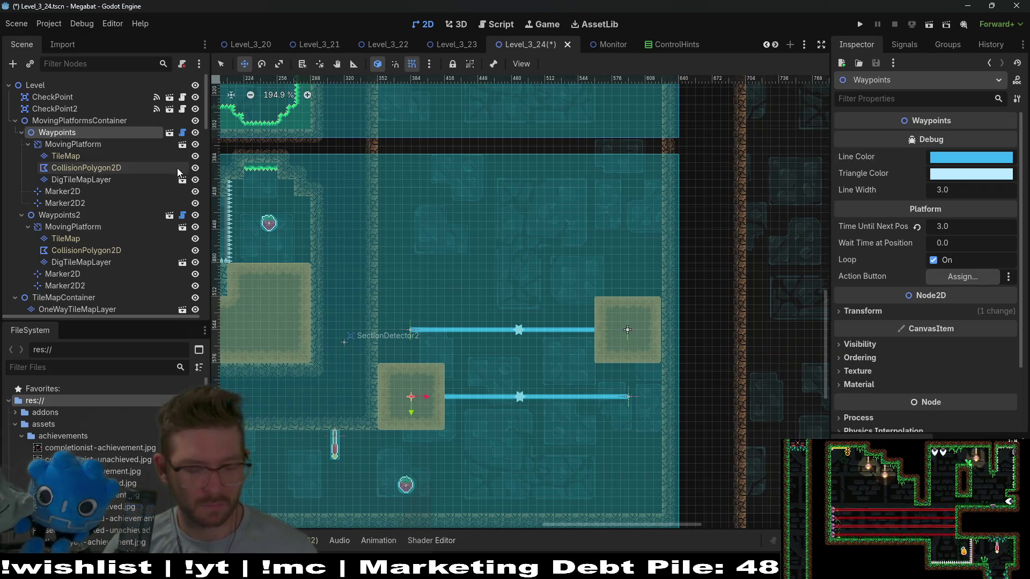
{"action": "mouse_move", "coordinate": [417, 399]}
{"action": "left_mouse_down"}
{"action": "mouse_move", "coordinate": [419, 257]}
{"action": "mouse_move", "coordinate": [418, 294]}
{"action": "left_mouse_up"}
- Duplicate Waypoints2 into Waypoints4 and place it at the top of the stack
{"action": "scroll", "coordinate": [419, 257], "scroll_direction": "up", "scroll_amount": 6}
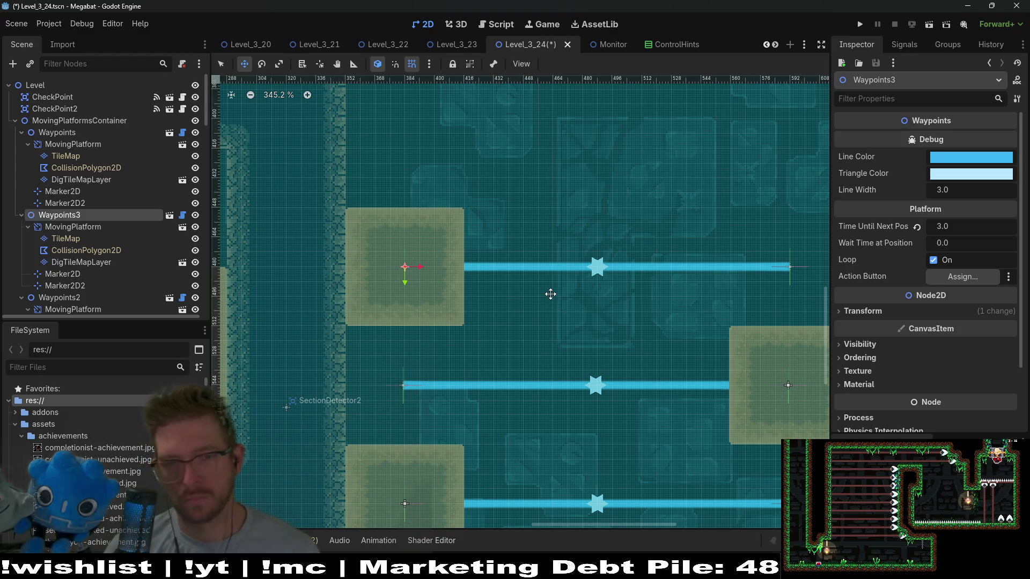
{"action": "scroll", "coordinate": [550, 293], "scroll_direction": "down", "scroll_amount": 7}
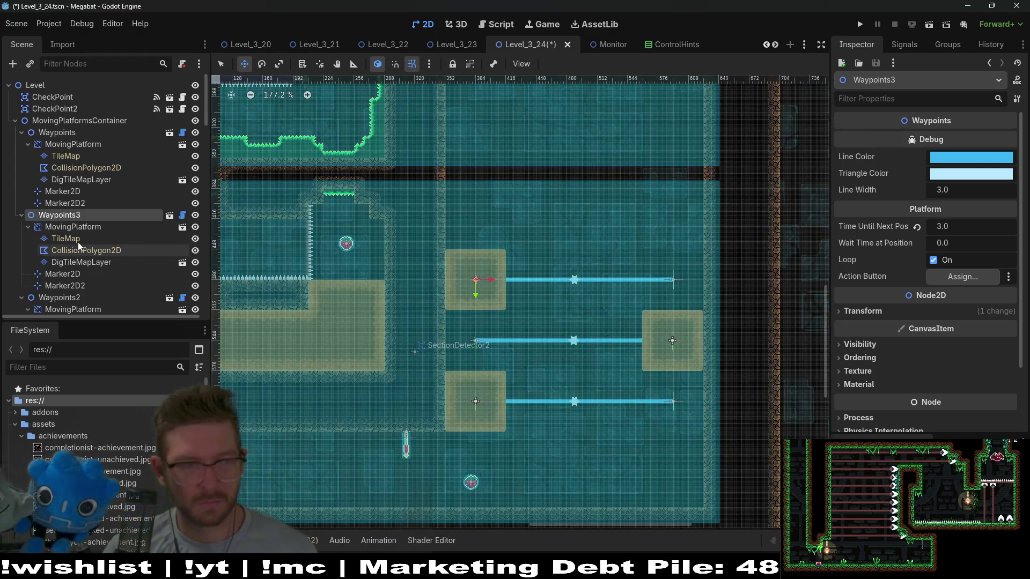
{"action": "left_click", "coordinate": [71, 298]}
{"action": "key", "text": "ctrl+d"}
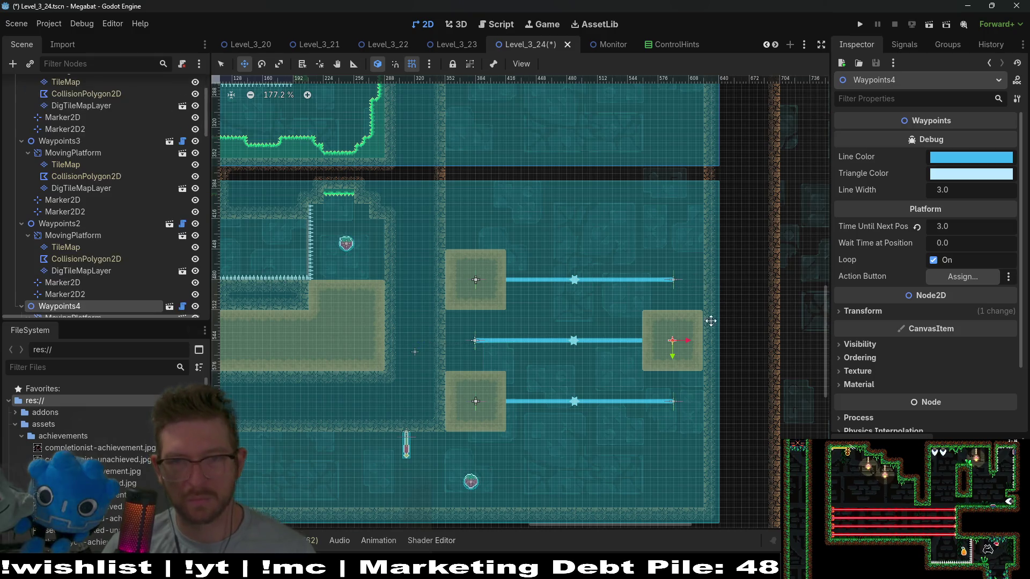
{"action": "mouse_move", "coordinate": [672, 340]}
{"action": "left_mouse_down"}
{"action": "mouse_move", "coordinate": [677, 195]}
{"action": "mouse_move", "coordinate": [677, 210]}
{"action": "left_mouse_up"}
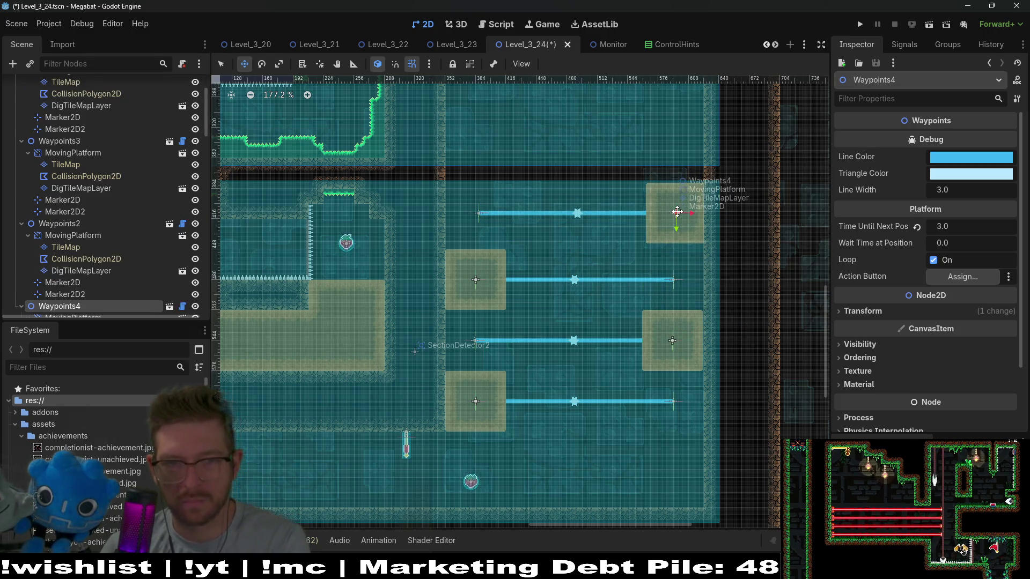
{"action": "scroll", "coordinate": [676, 210], "scroll_direction": "up", "scroll_amount": 6}
{"action": "key", "text": "Left"}
{"action": "key", "text": "Down"}
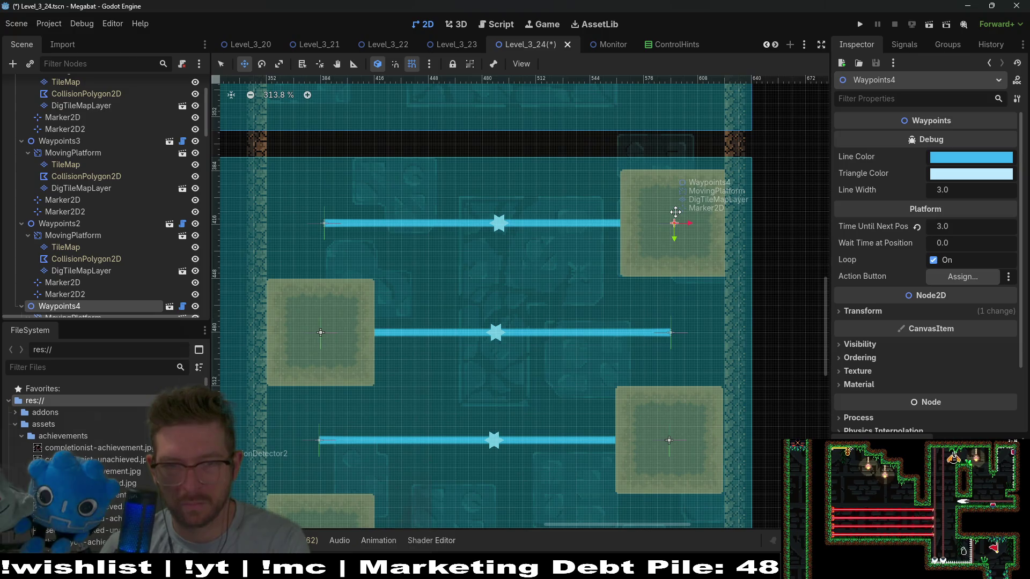
{"action": "key", "text": "Down"}
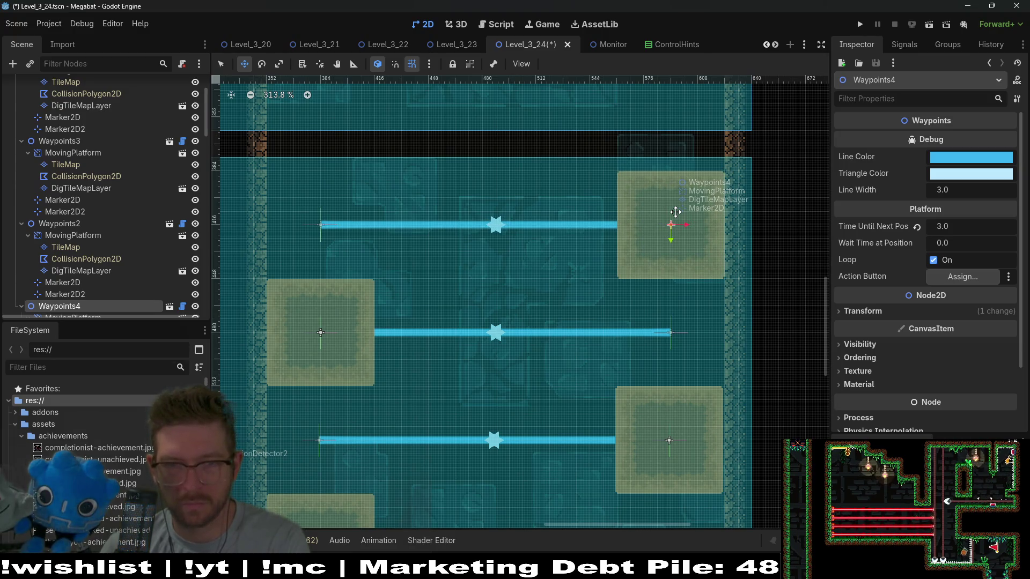
{"action": "scroll", "coordinate": [675, 211], "scroll_direction": "down", "scroll_amount": 10}
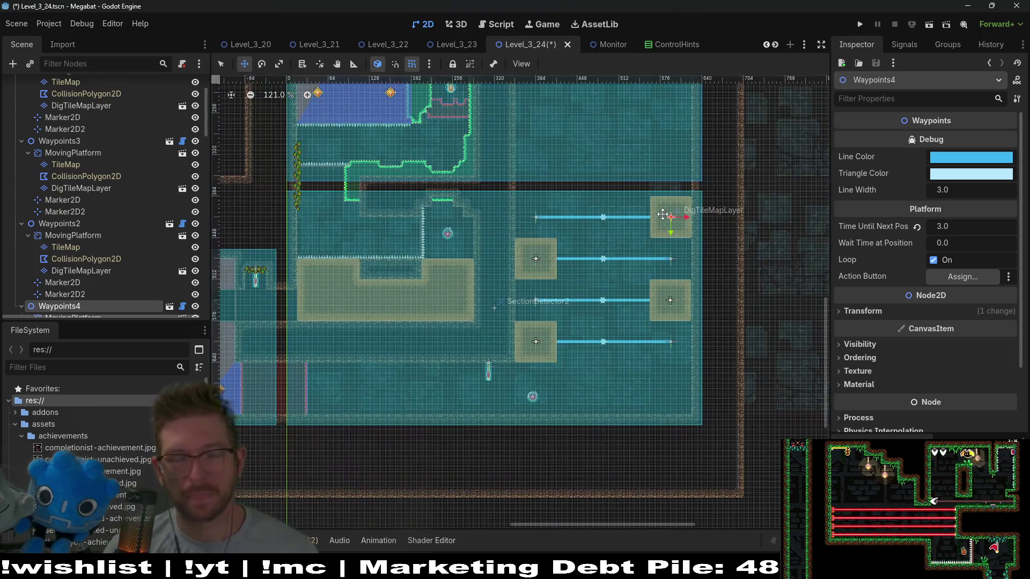
- Save and run the level, grabbing the first strawberry and orange gems near the spikes
{"action": "left_click", "coordinate": [932, 27]}
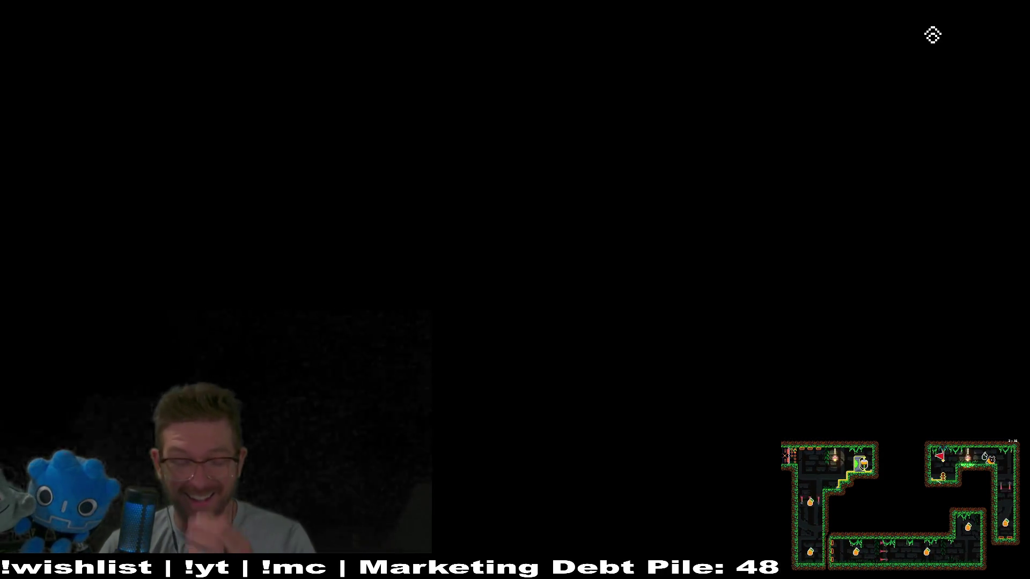
{"action": "key", "text": "Down"}
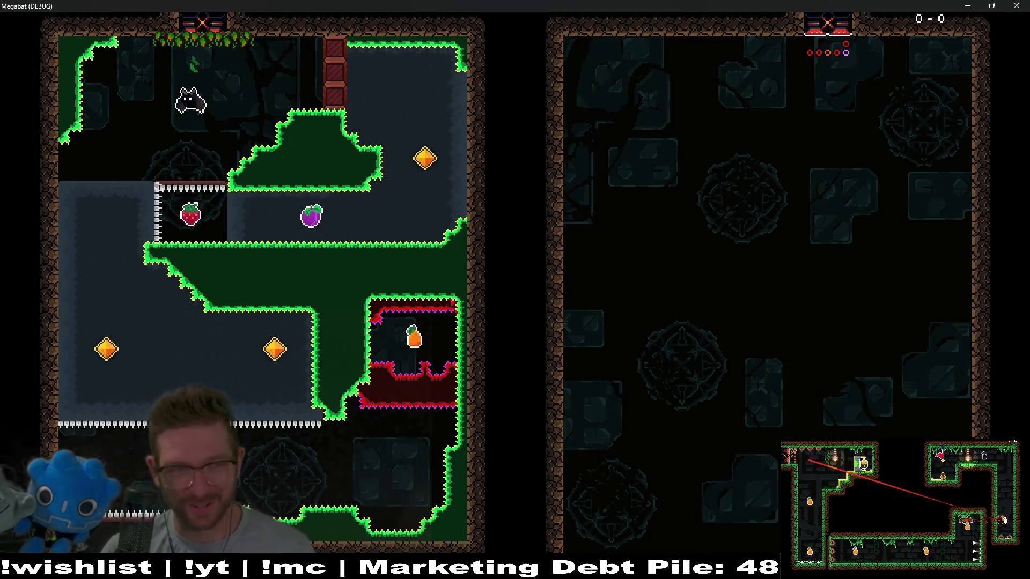
{"action": "key", "text": "Right"}
{"action": "key", "text": "x"}
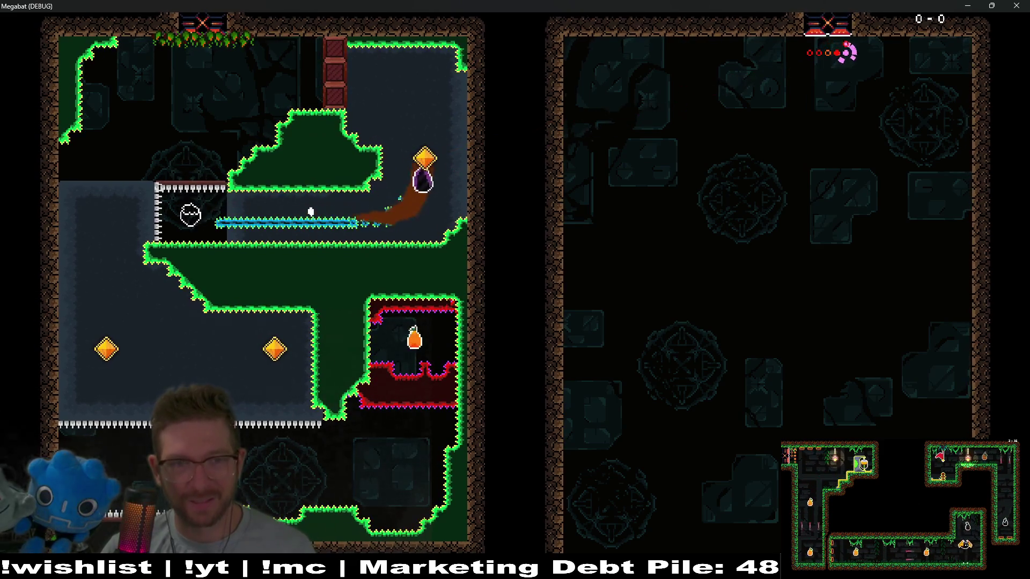
{"action": "key", "text": "Left"}
{"action": "key", "text": "Down"}
{"action": "key", "text": "Right"}
{"action": "key", "text": "Down"}
{"action": "key", "text": "Right"}
{"action": "key", "text": "x"}
{"action": "key", "text": "Left"}
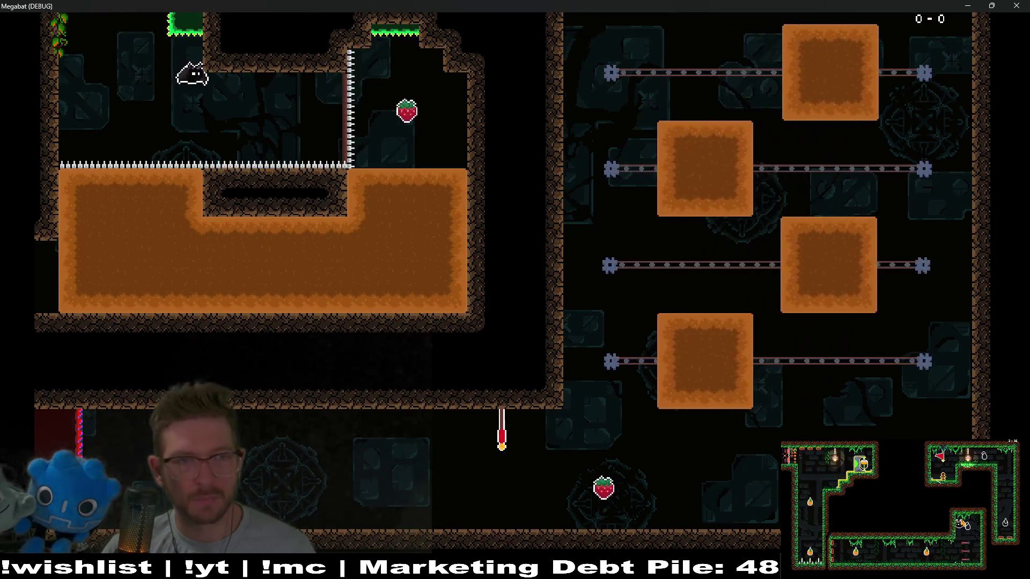
- Dig through the dirt and loop the room's walls for strawberries, then reset with R
{"action": "key", "text": "Right"}
{"action": "key", "text": "Down"}
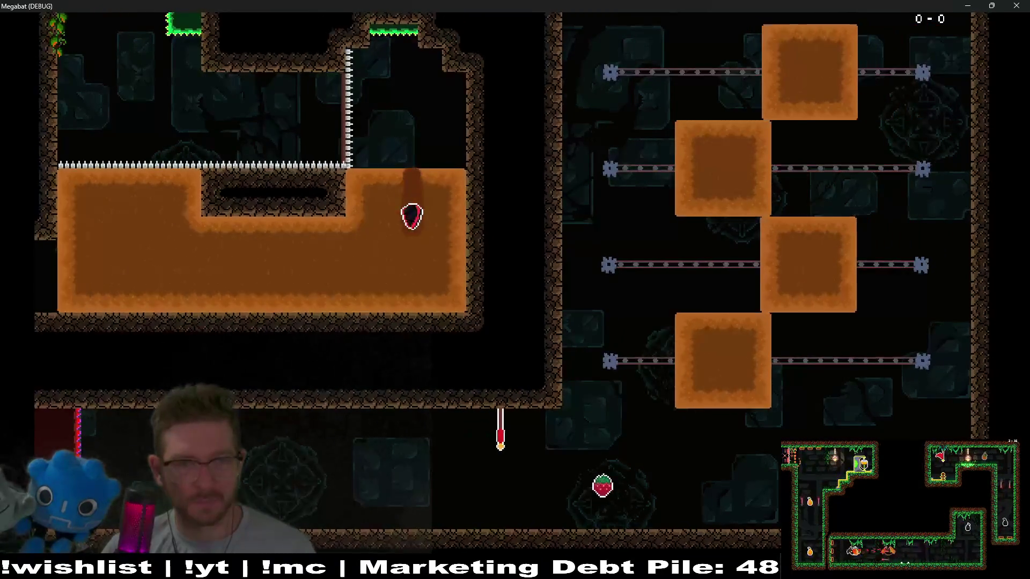
{"action": "key", "text": "Left"}
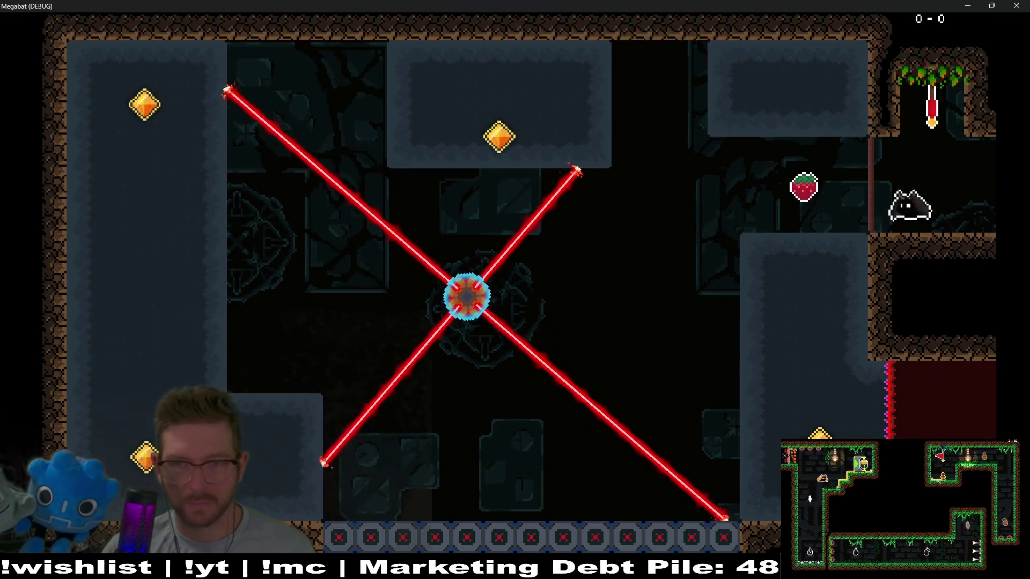
{"action": "key", "text": "Left"}
{"action": "key", "text": "Down"}
{"action": "key", "text": "Left"}
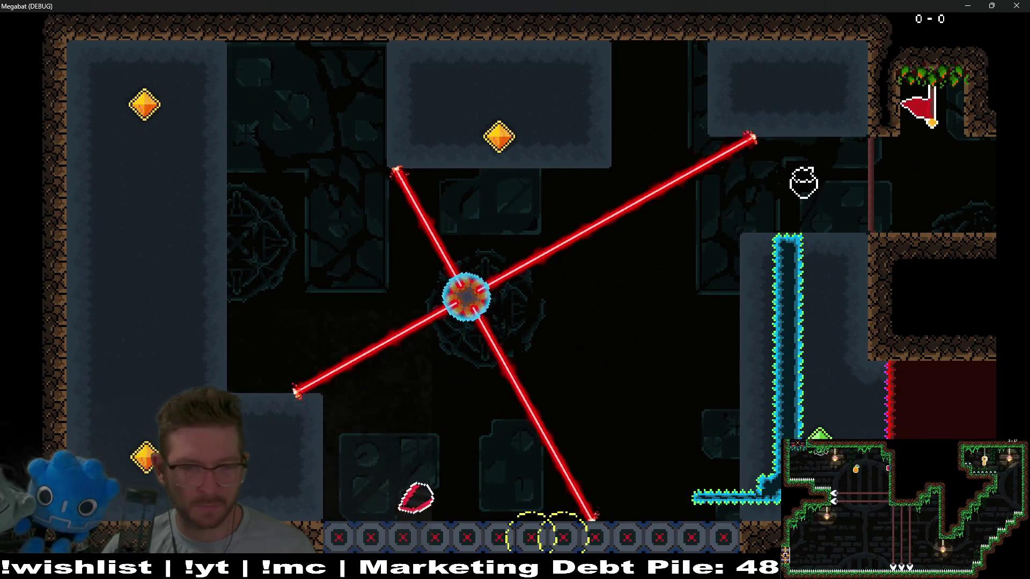
{"action": "key", "text": "Up"}
{"action": "key", "text": "Up"}
{"action": "key", "text": "Right"}
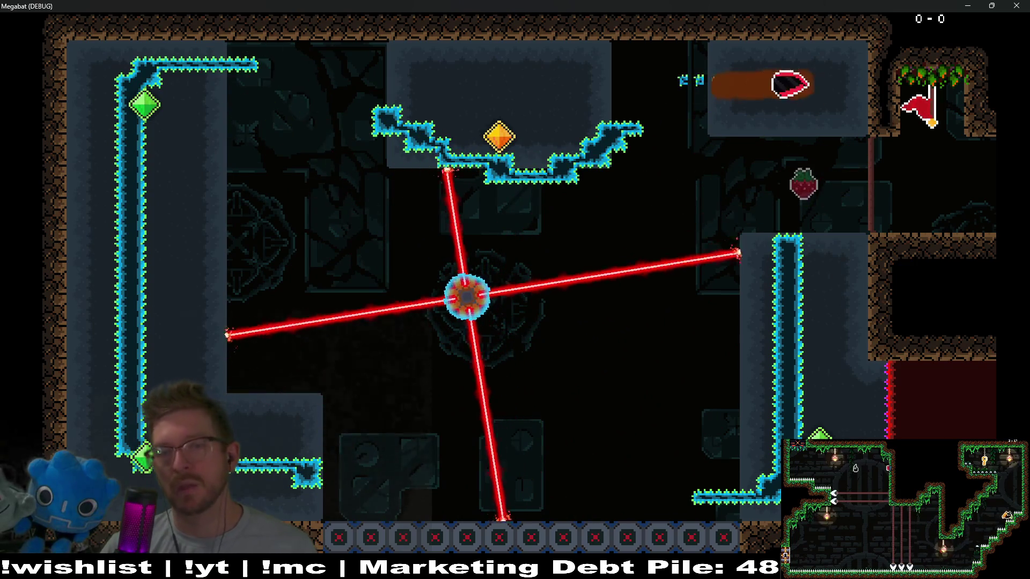
{"action": "key", "text": "Down"}
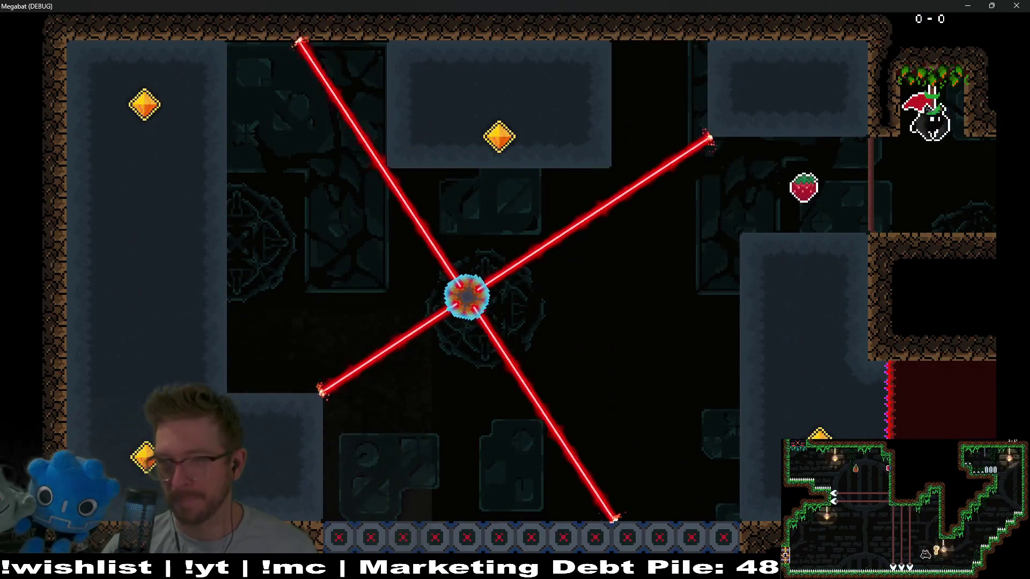
{"action": "key", "text": "Down"}
{"action": "key", "text": "Left"}
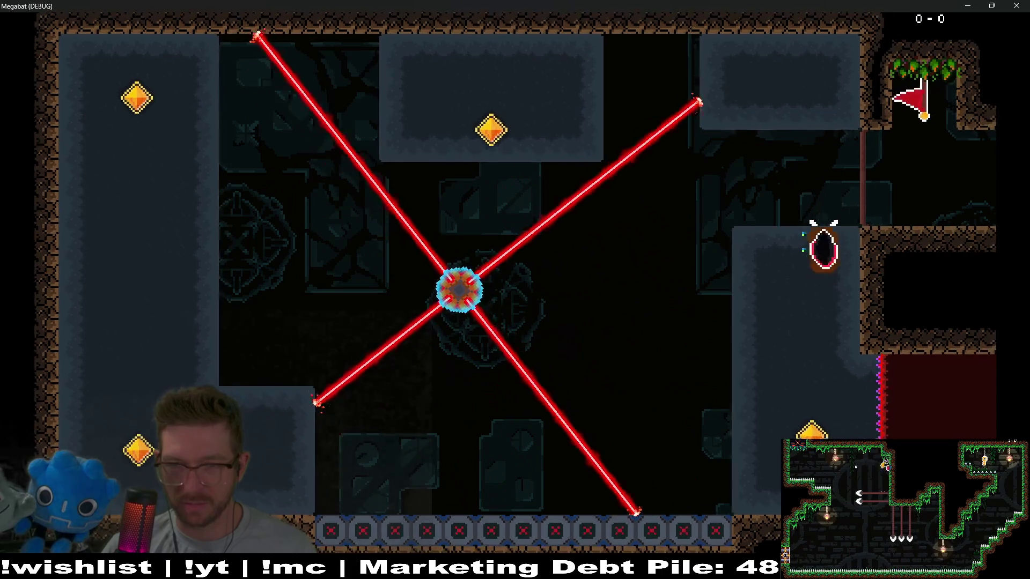
{"action": "key", "text": "Down"}
{"action": "key", "text": "Left"}
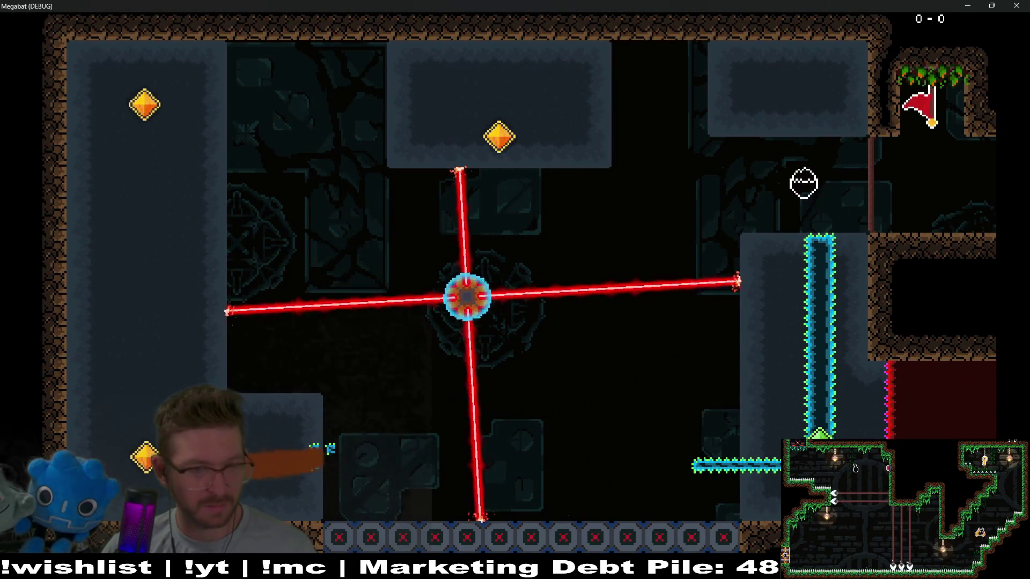
{"action": "key", "text": "Up"}
{"action": "key", "text": "Right"}
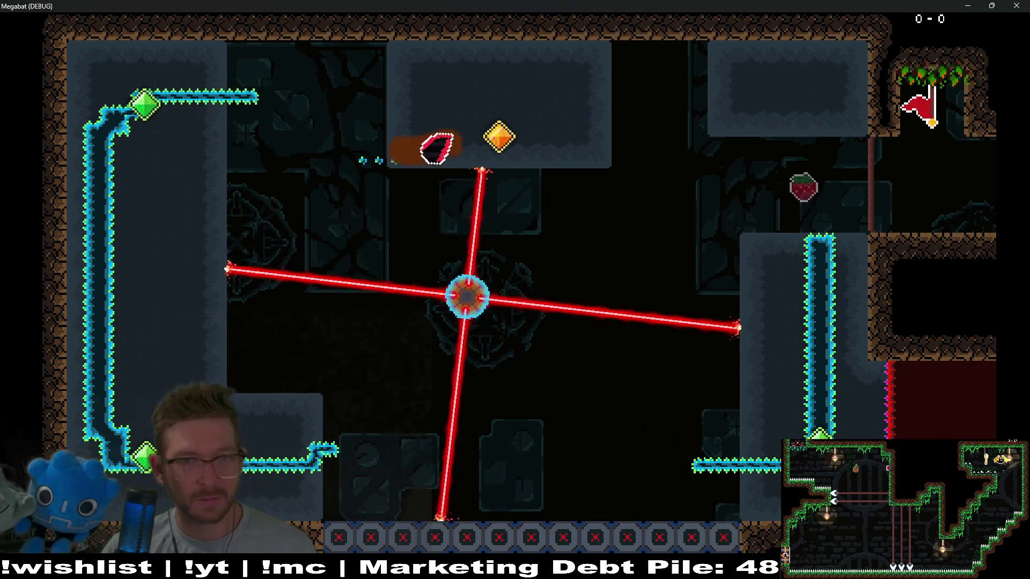
{"action": "key", "text": "r"}
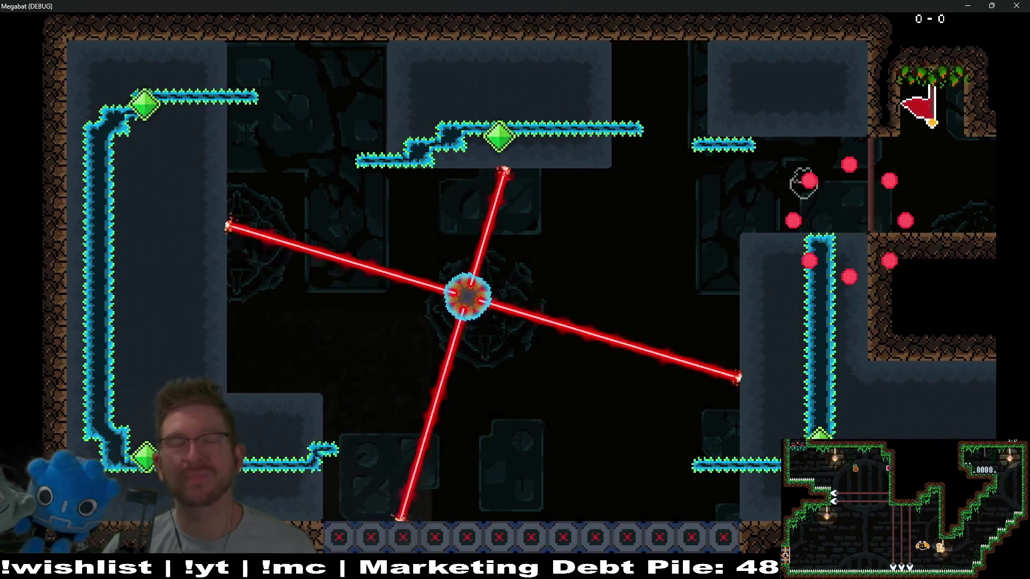
- Loop the laser room again, collecting the strawberry and the left-pillar gem
{"action": "key", "text": "Left"}
{"action": "key", "text": "Down"}
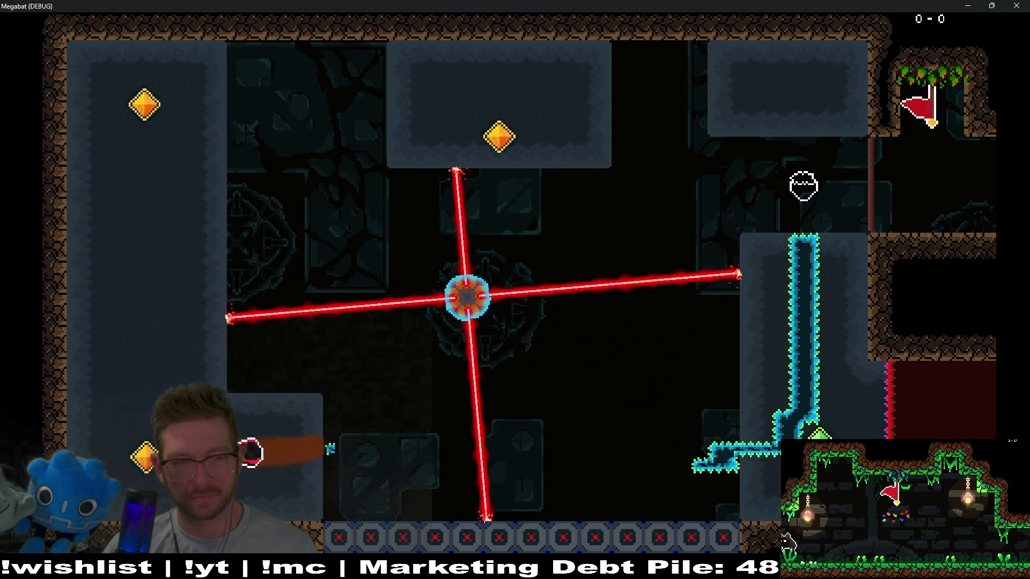
{"action": "key", "text": "Up"}
{"action": "key", "text": "Right"}
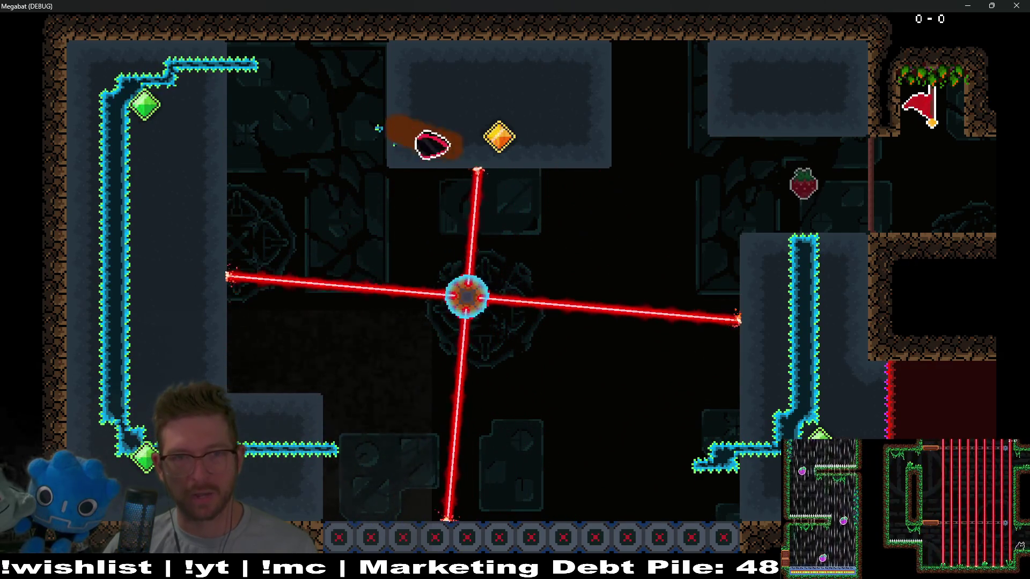
{"action": "key", "text": "Down"}
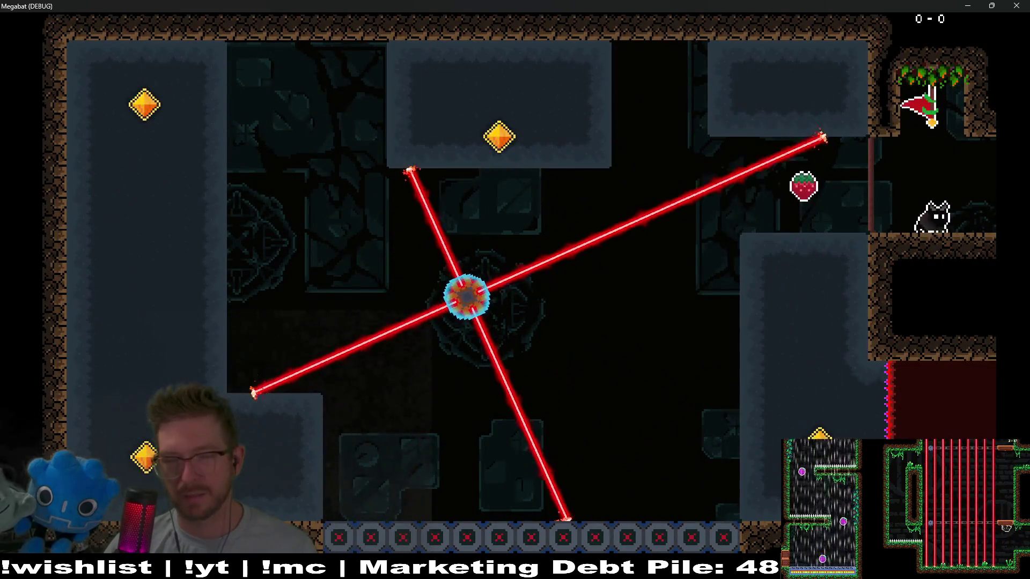
{"action": "key", "text": "Left"}
{"action": "key", "text": "Down"}
{"action": "key", "text": "Left"}
{"action": "key", "text": "Up"}
{"action": "key", "text": "Right"}
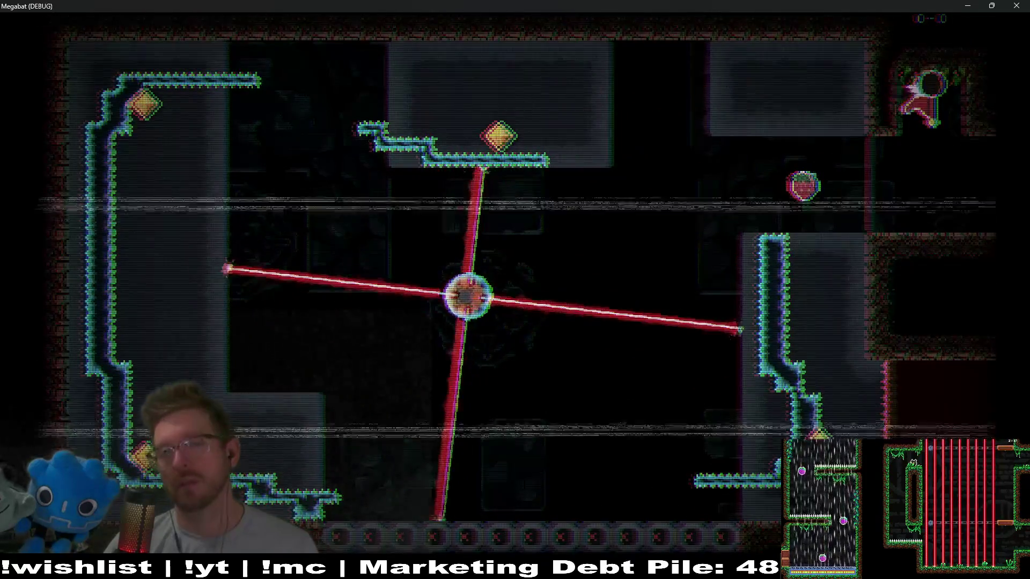
- From the respawn flag, dig down, circle the room and reach the top-right flag checkpoint
{"action": "key", "text": "Left"}
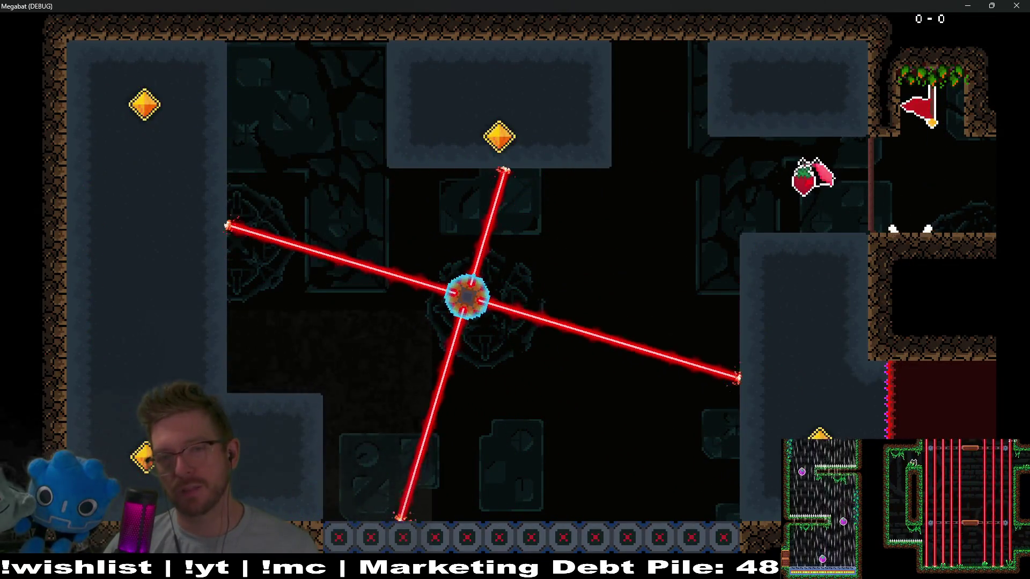
{"action": "key", "text": "Down"}
{"action": "key", "text": "Left"}
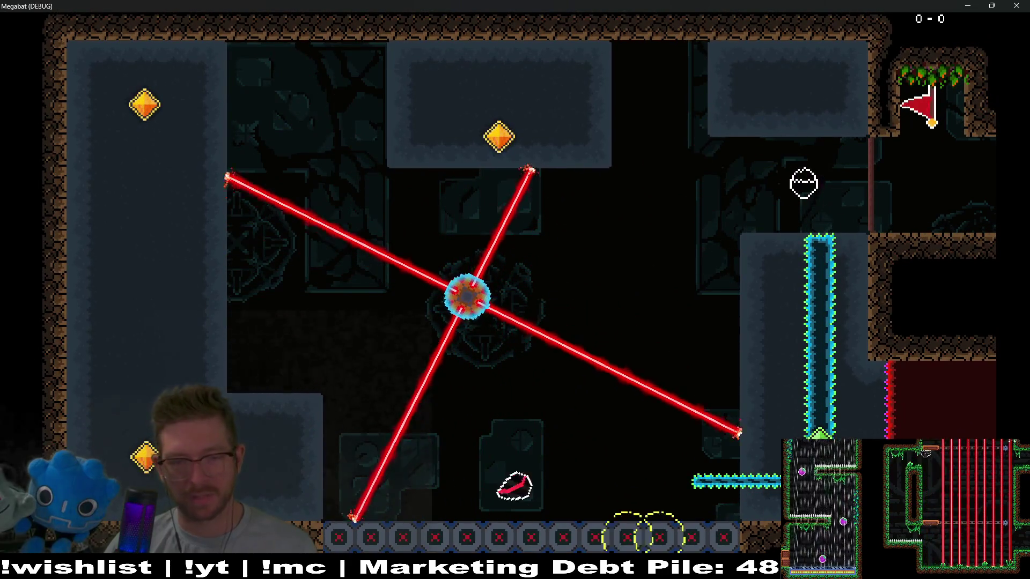
{"action": "key", "text": "Up"}
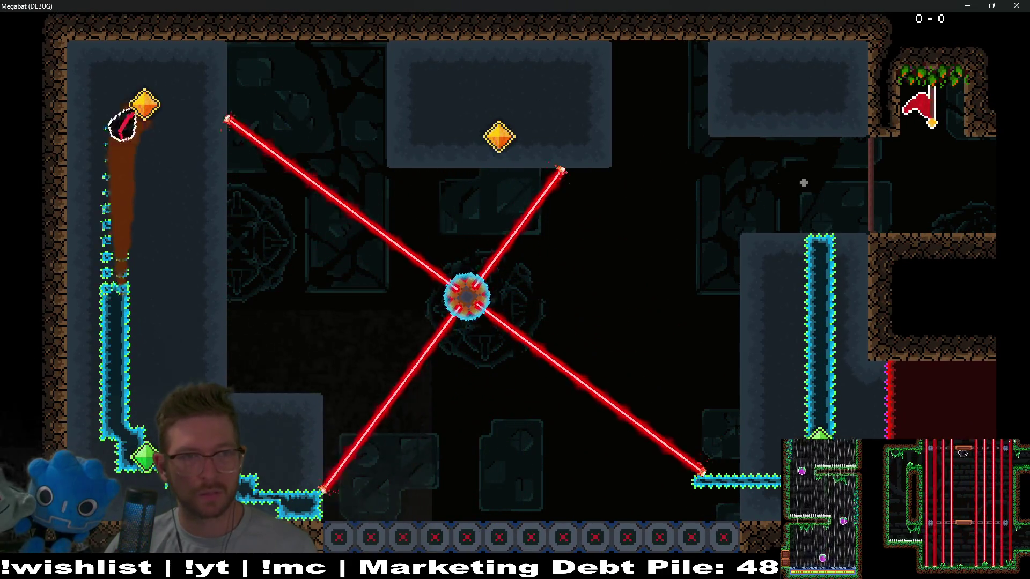
{"action": "key", "text": "Right"}
{"action": "key", "text": "Down"}
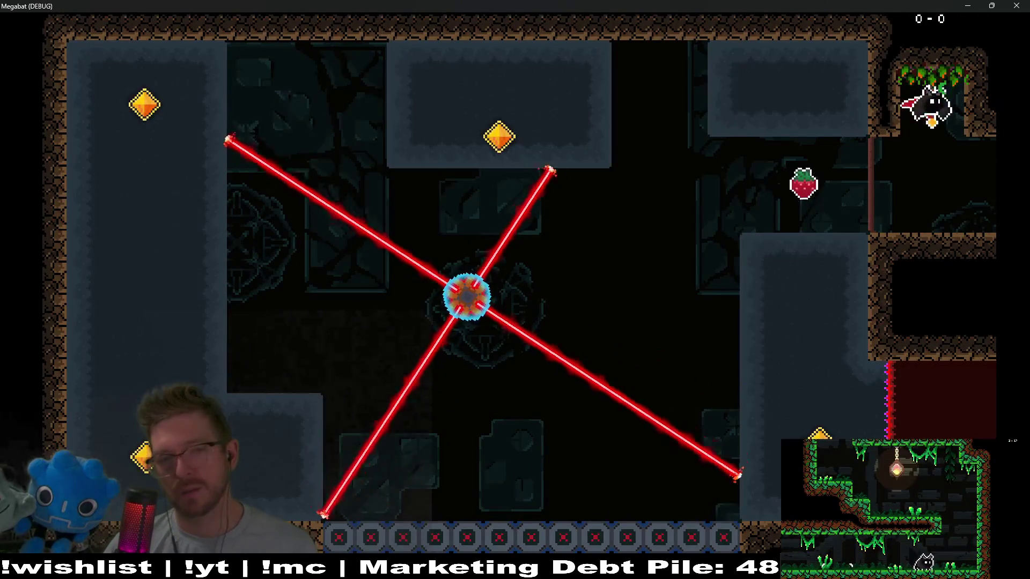
{"action": "key", "text": "Down"}
{"action": "key", "text": "Left"}
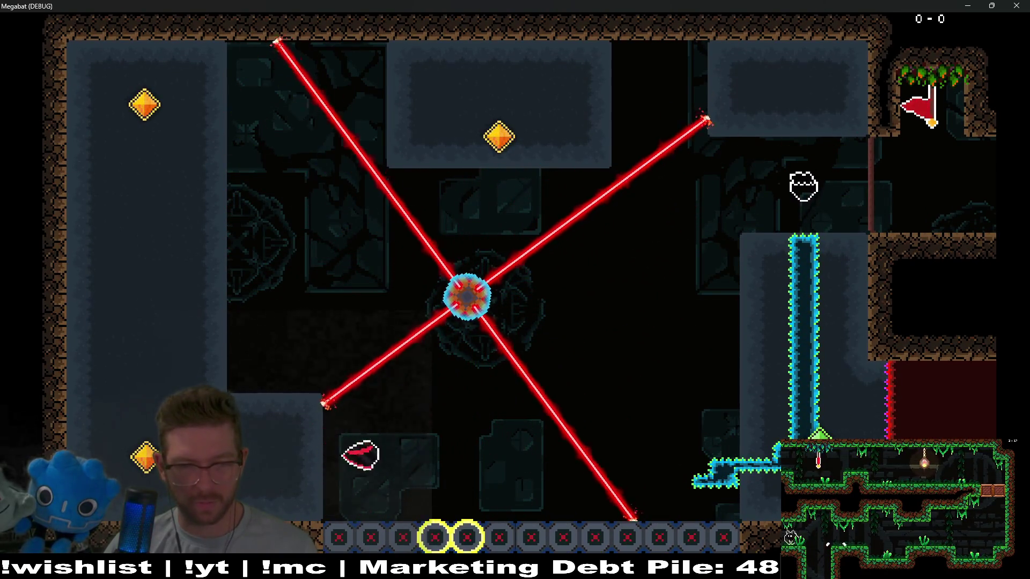
{"action": "key", "text": "Up"}
{"action": "key", "text": "Right"}
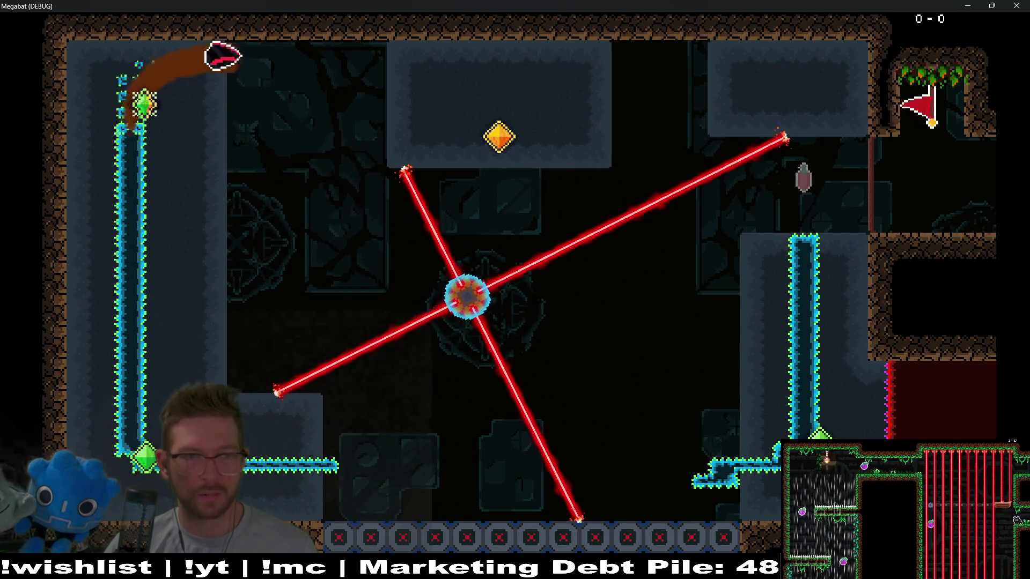
{"action": "key", "text": "Down"}
{"action": "key", "text": "Right"}
{"action": "key", "text": "Up"}
{"action": "key", "text": "Right"}
{"action": "key", "text": "Down"}
{"action": "key", "text": "Right"}
{"action": "key", "text": "Up"}
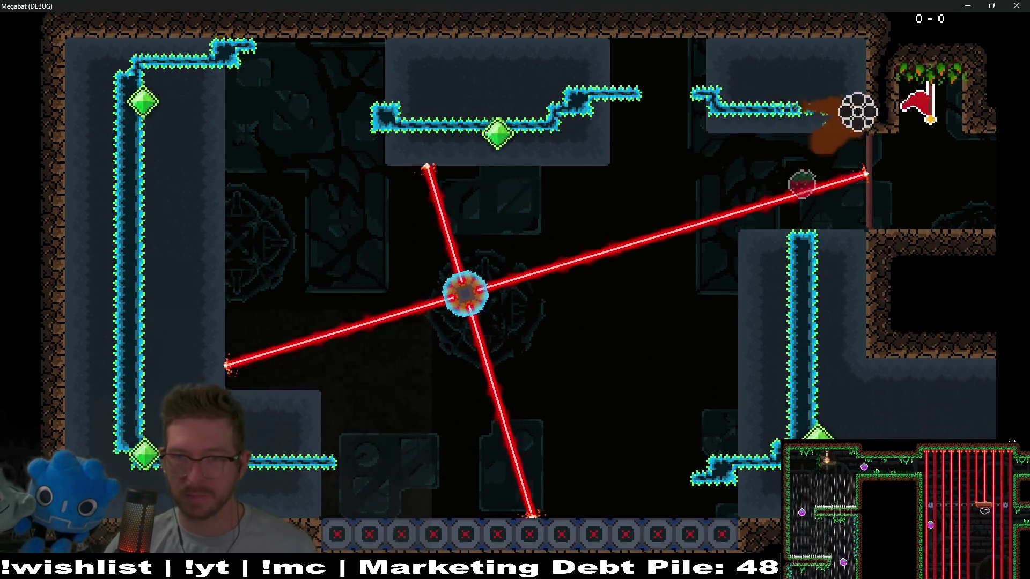
- Grab the strawberry and keep circling the room for the gems, dodging the rotating lasers
{"action": "key", "text": "Down"}
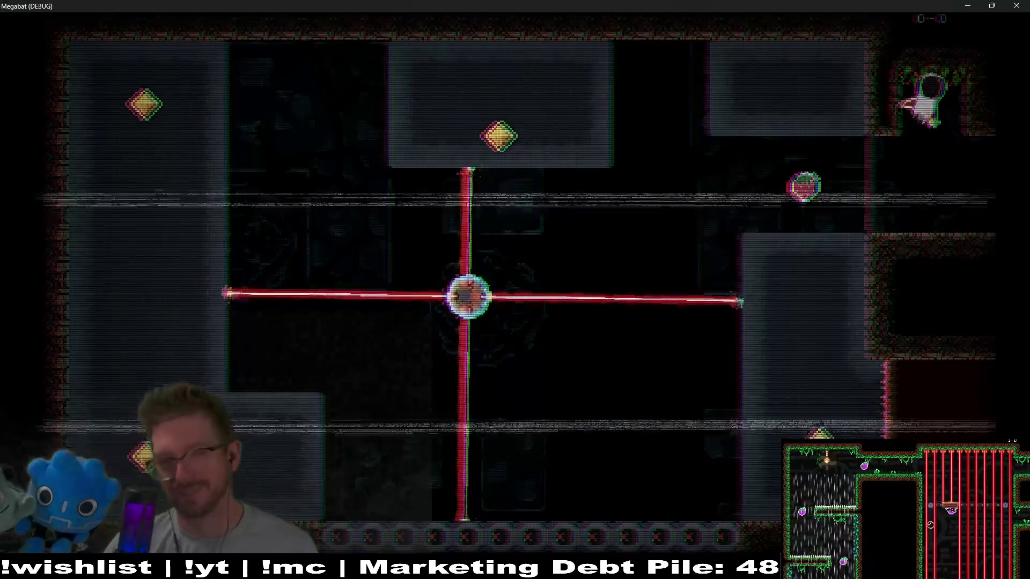
{"action": "key", "text": "Down"}
{"action": "key", "text": "Left"}
{"action": "key", "text": "Down"}
{"action": "key", "text": "Left"}
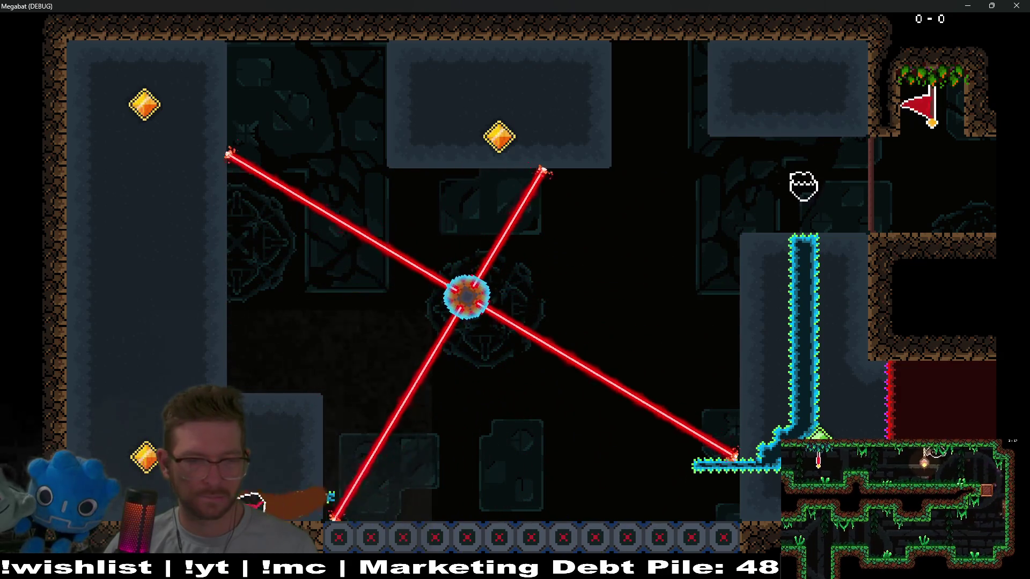
{"action": "key", "text": "Up"}
{"action": "key", "text": "Right"}
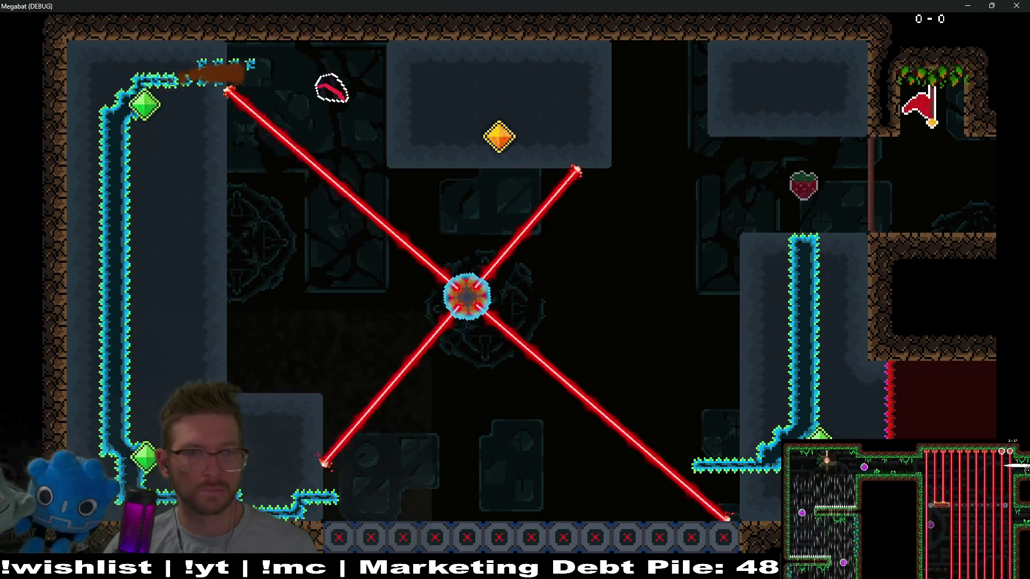
{"action": "key", "text": "Down"}
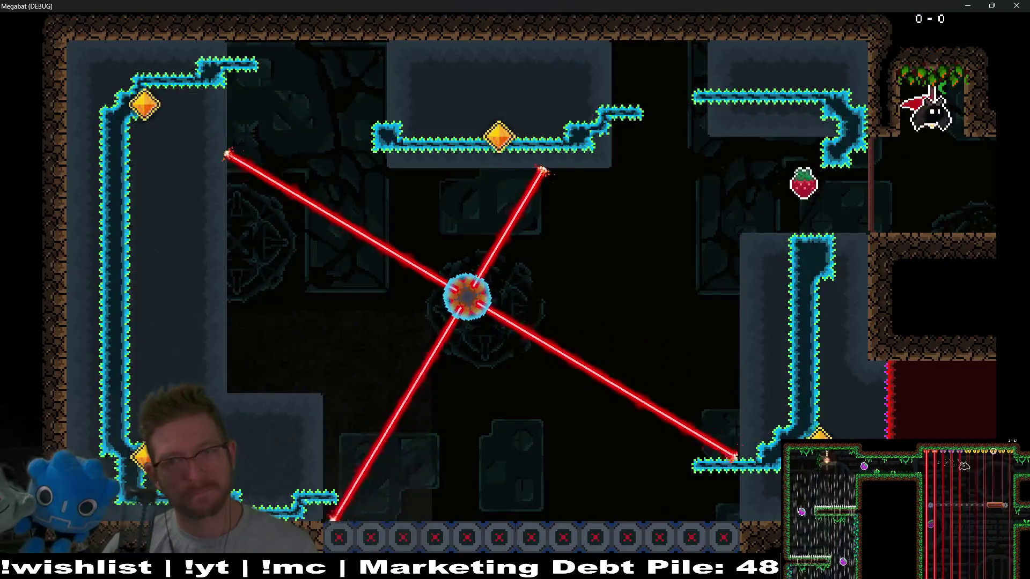
{"action": "key", "text": "Down"}
{"action": "key", "text": "Left"}
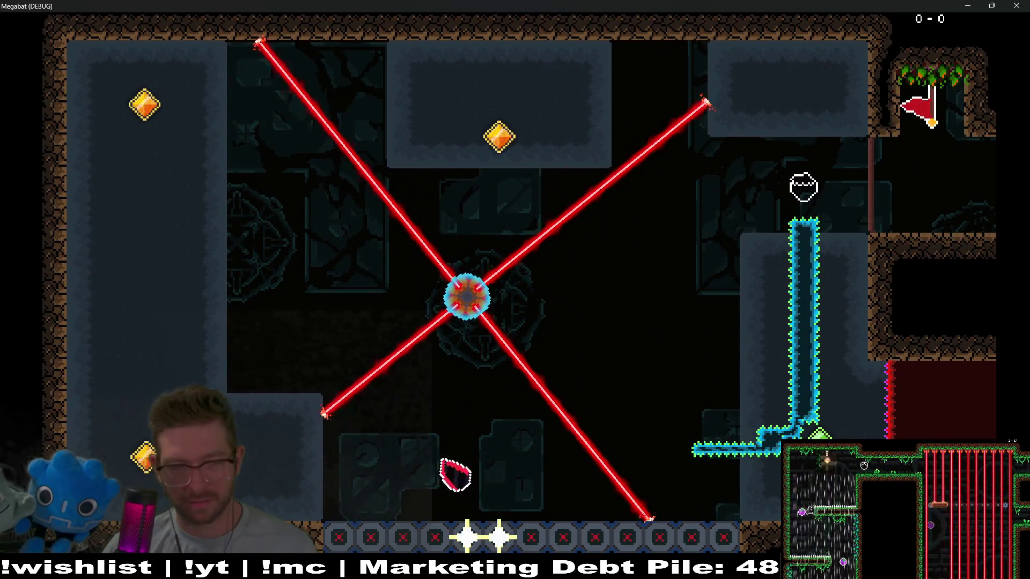
{"action": "key", "text": "Up"}
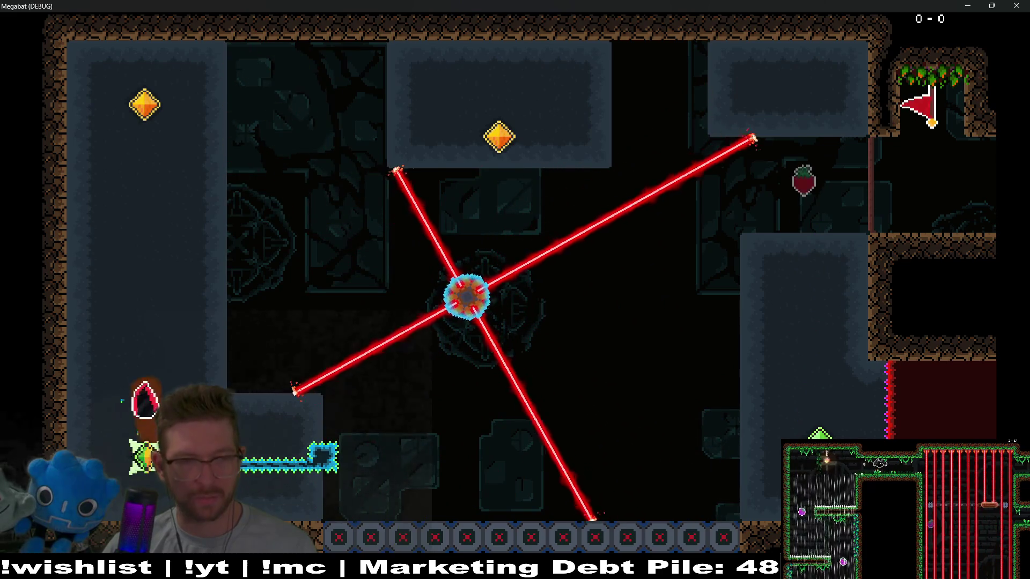
{"action": "key", "text": "Right"}
{"action": "key", "text": "Up"}
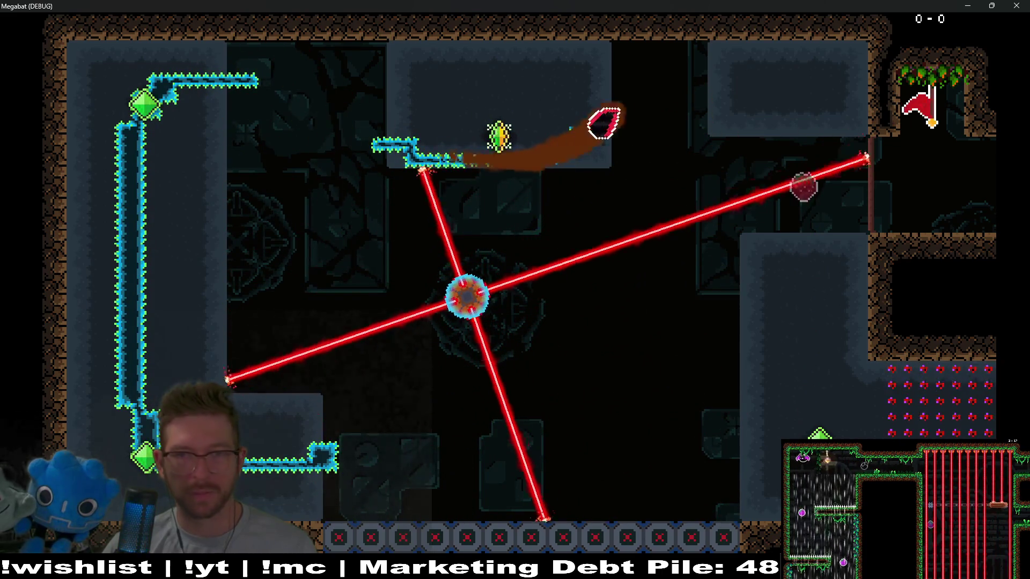
{"action": "key", "text": "Down"}
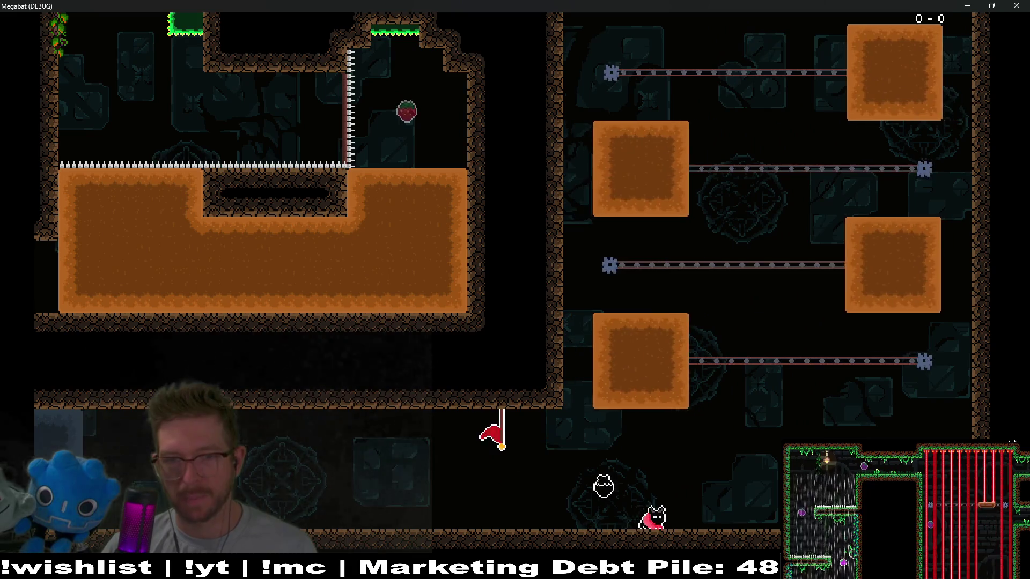
- Fly the bat up through the four sliding sand platforms repeatedly, then close the game with F8
{"action": "key", "text": "Up"}
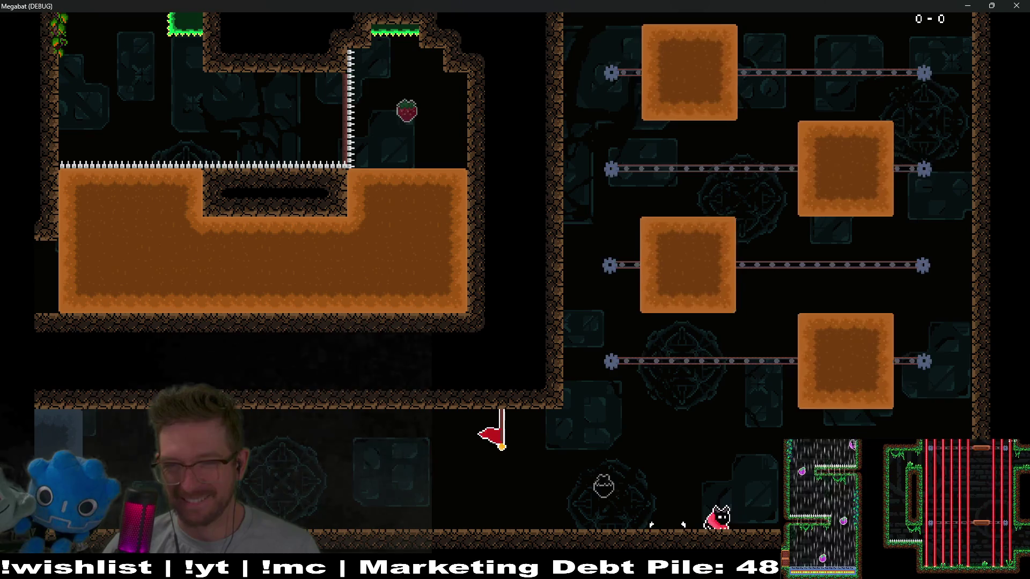
{"action": "key", "text": "Up"}
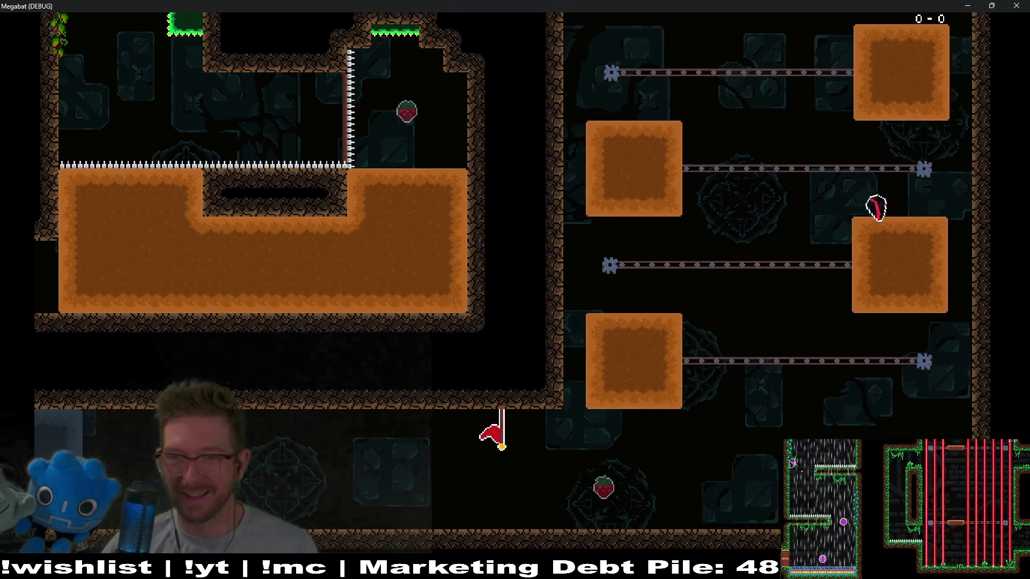
{"action": "key", "text": "Up"}
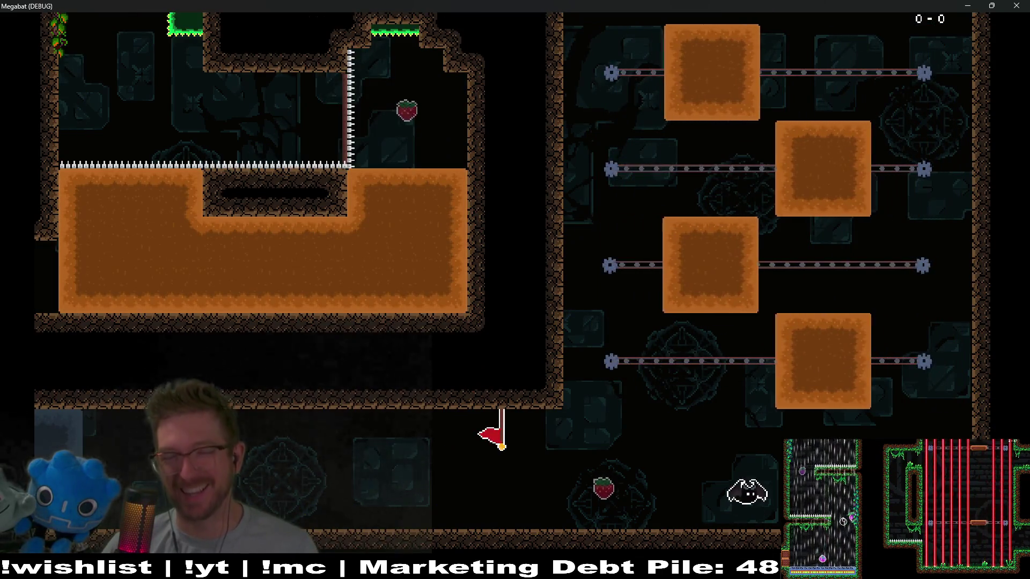
{"action": "key", "text": "Up"}
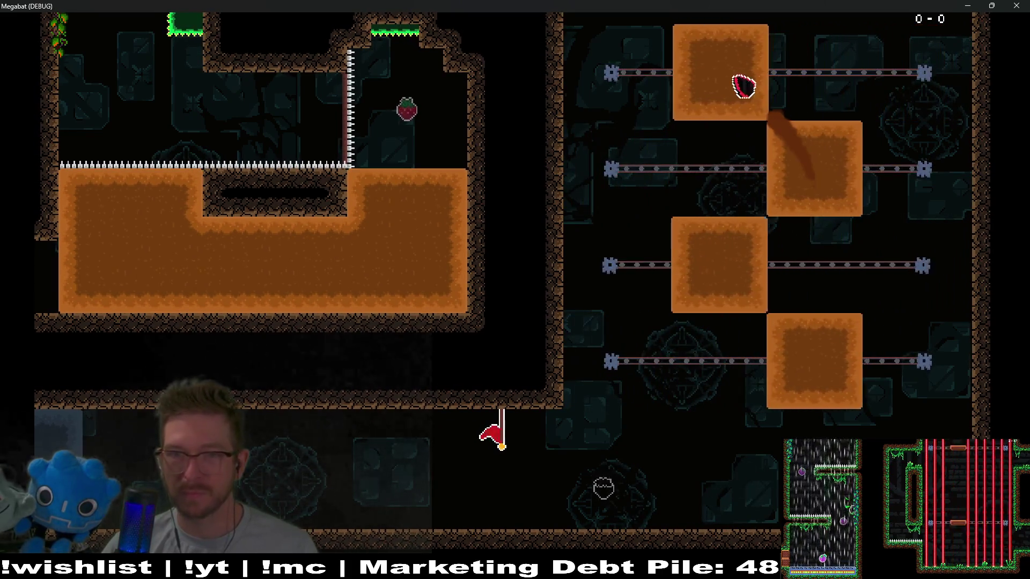
{"action": "key", "text": "Up"}
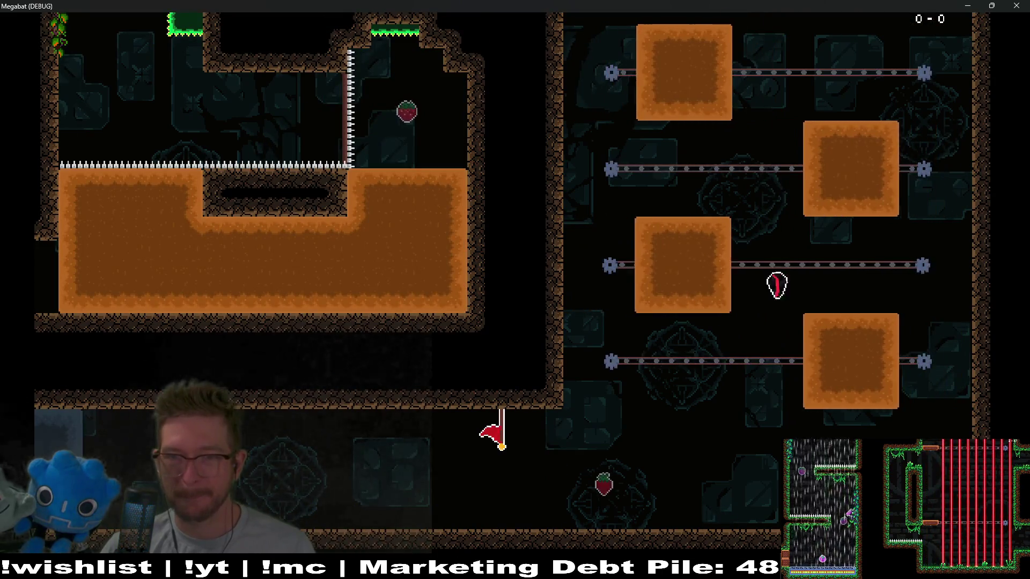
{"action": "key", "text": "Up"}
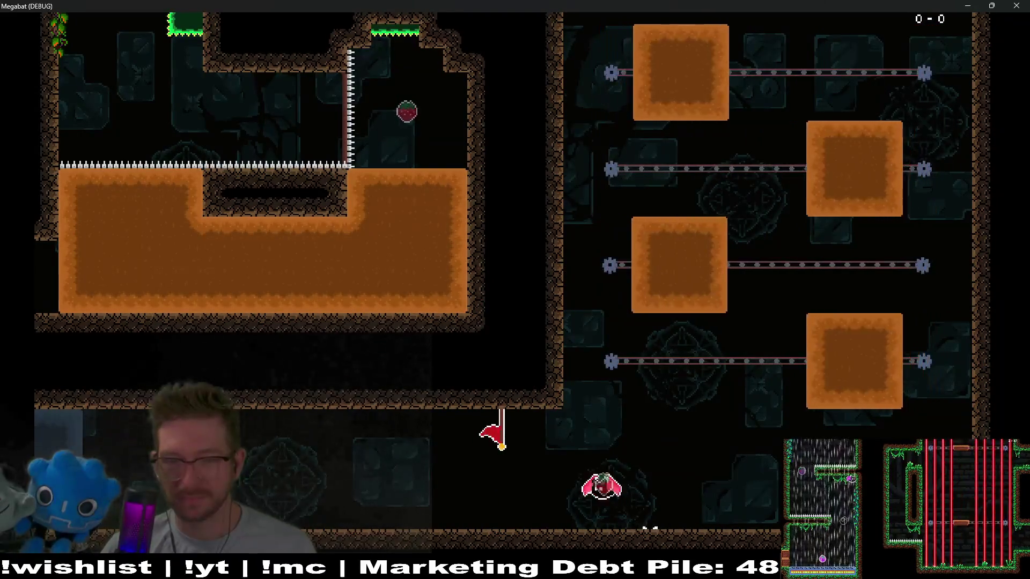
{"action": "key", "text": "Up"}
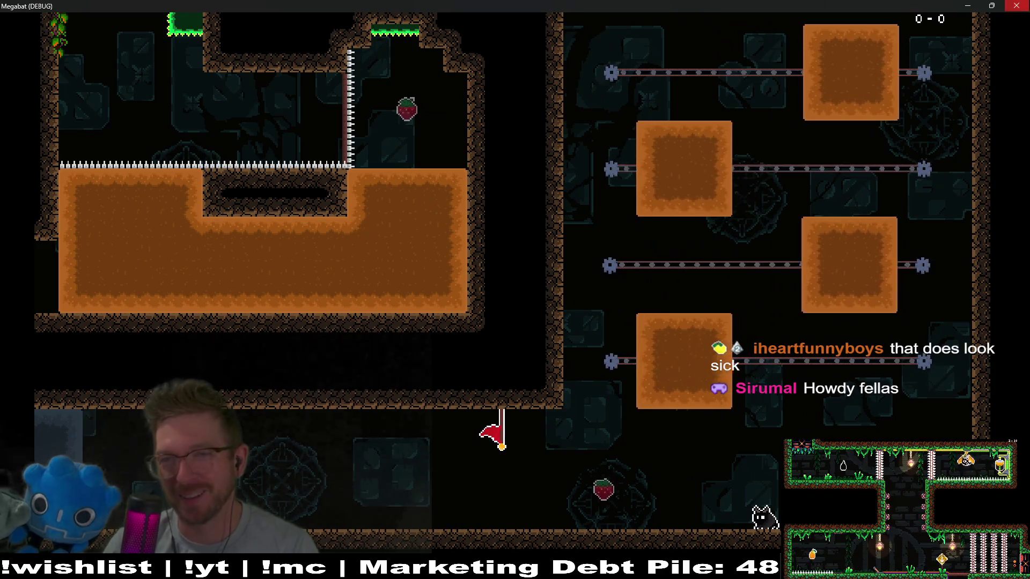
{"action": "key", "text": "F8"}
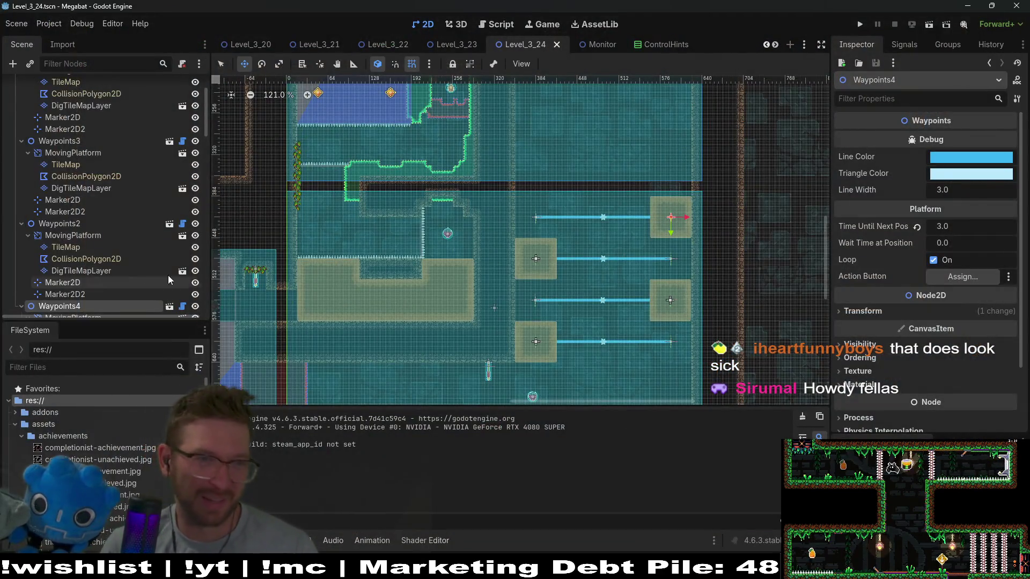
{"action": "scroll", "coordinate": [117, 242], "scroll_direction": "up", "scroll_amount": 3}
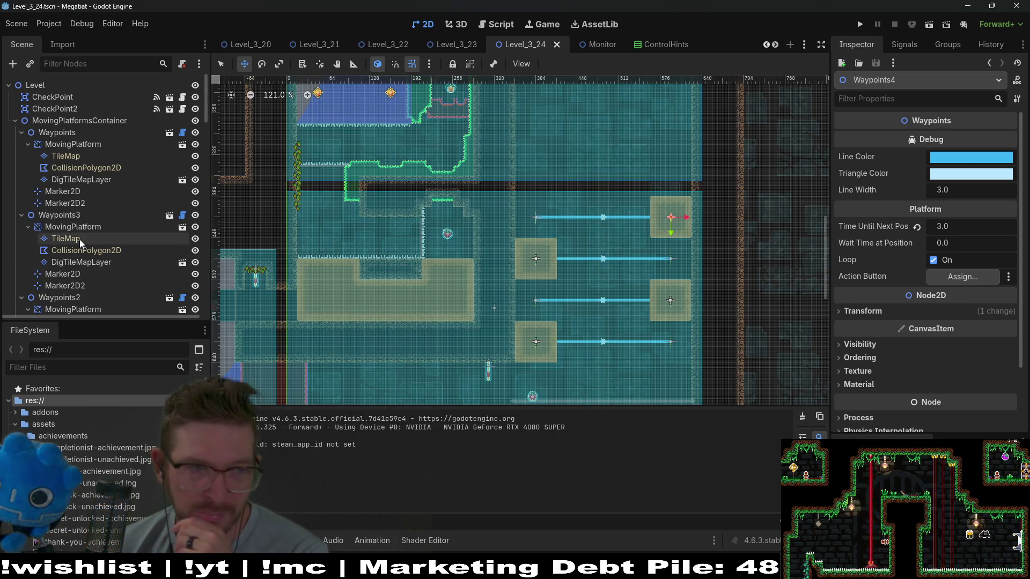
{"action": "scroll", "coordinate": [80, 239], "scroll_direction": "down", "scroll_amount": 5}
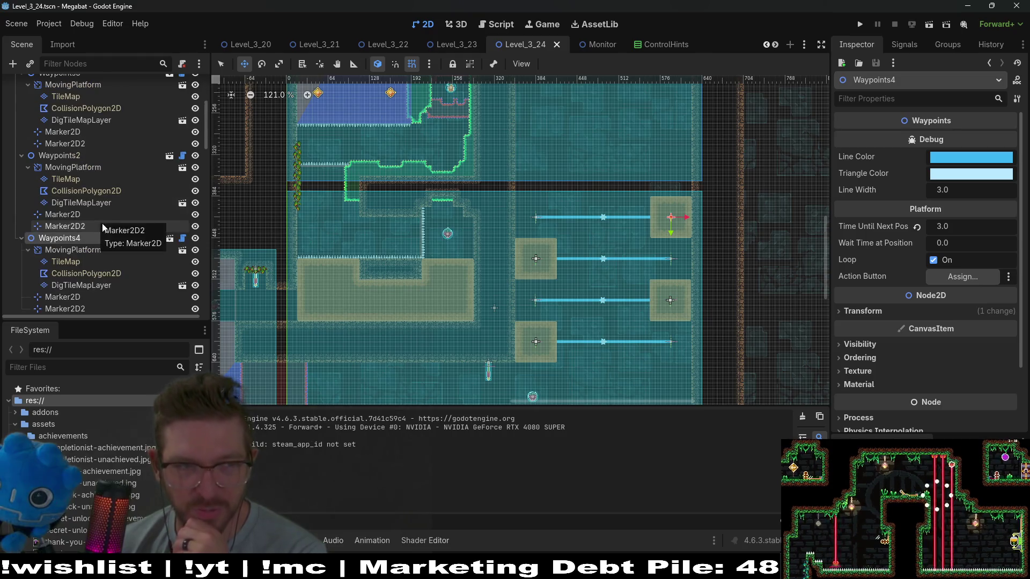
{"action": "scroll", "coordinate": [122, 208], "scroll_direction": "down", "scroll_amount": 3}
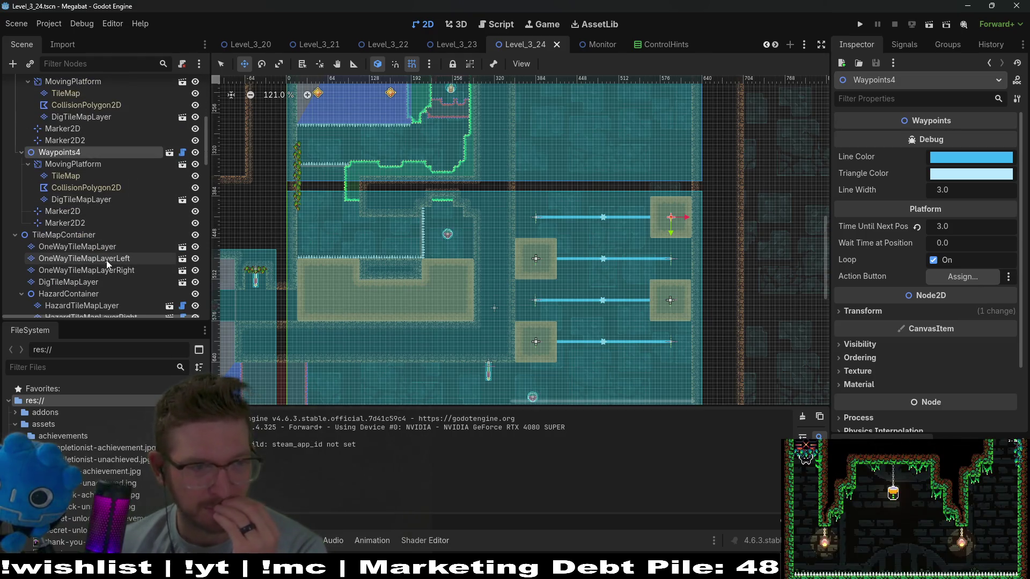
{"action": "scroll", "coordinate": [106, 262], "scroll_direction": "down", "scroll_amount": 2}
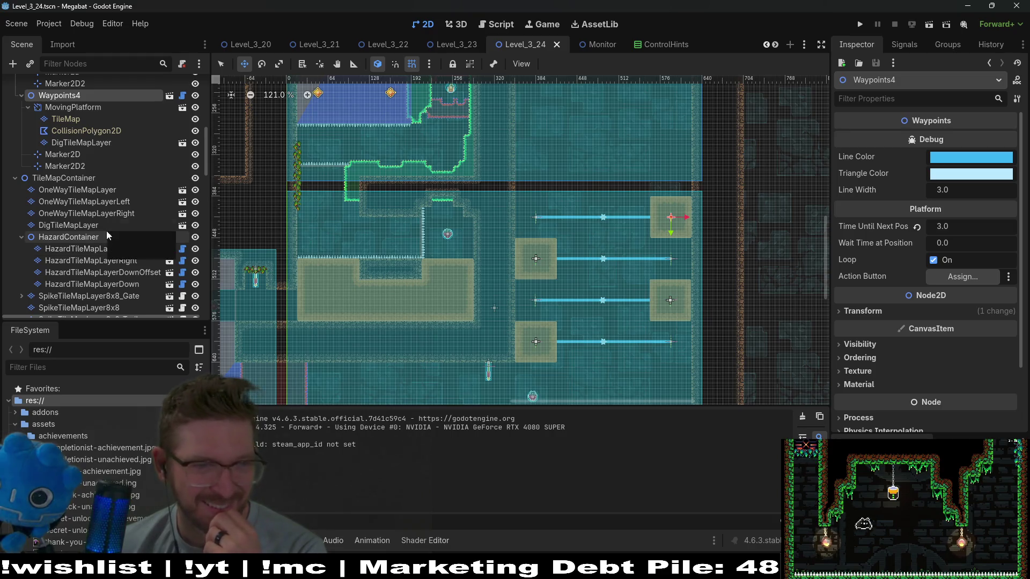
- On DigTileMapLayer, paint a 17×6 rectangle of Sand terrain above the stacked platforms
{"action": "left_click", "coordinate": [107, 229]}
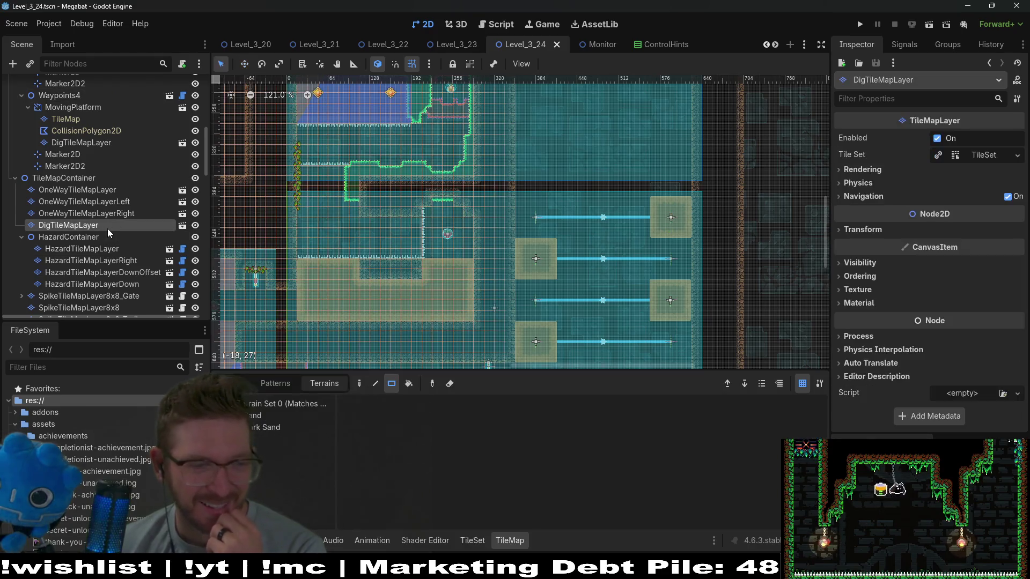
{"action": "left_click", "coordinate": [261, 418]}
{"action": "scroll", "coordinate": [648, 248], "scroll_direction": "up", "scroll_amount": 3}
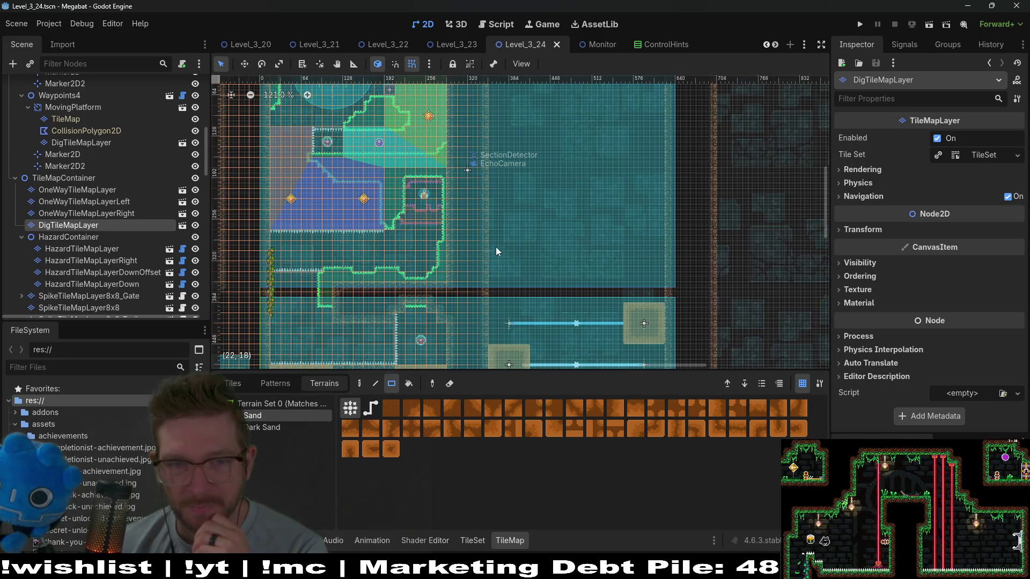
{"action": "left_click_drag", "start_coordinate": [493, 249], "coordinate": [664, 294]}
{"action": "scroll", "coordinate": [645, 334], "scroll_direction": "down", "scroll_amount": 3}
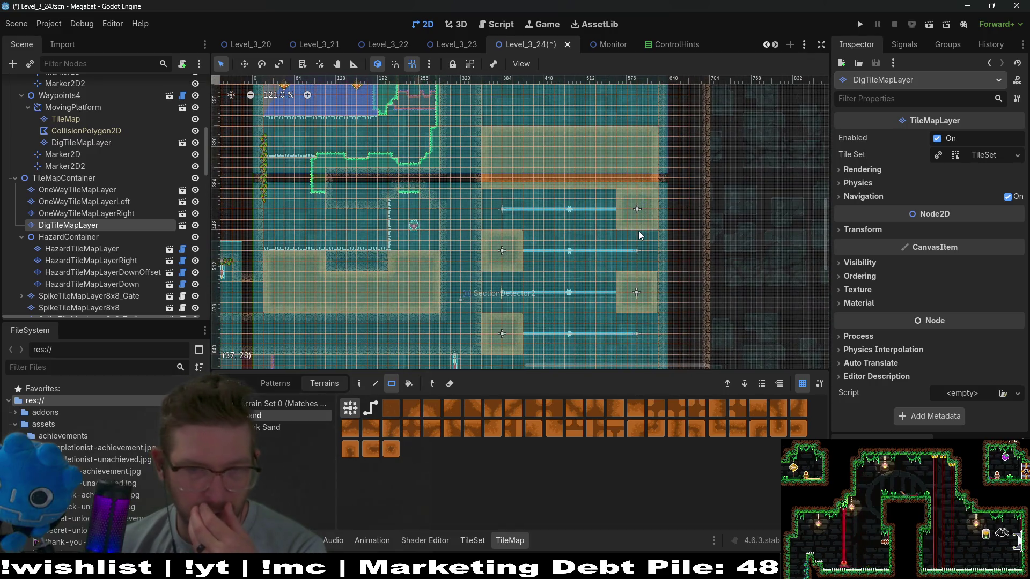
{"action": "scroll", "coordinate": [639, 232], "scroll_direction": "up", "scroll_amount": 6}
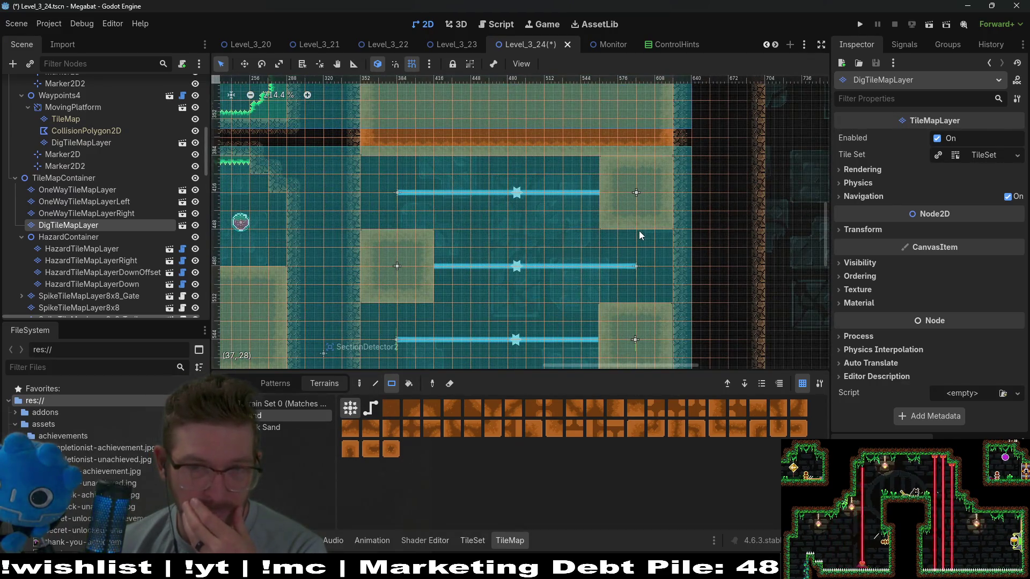